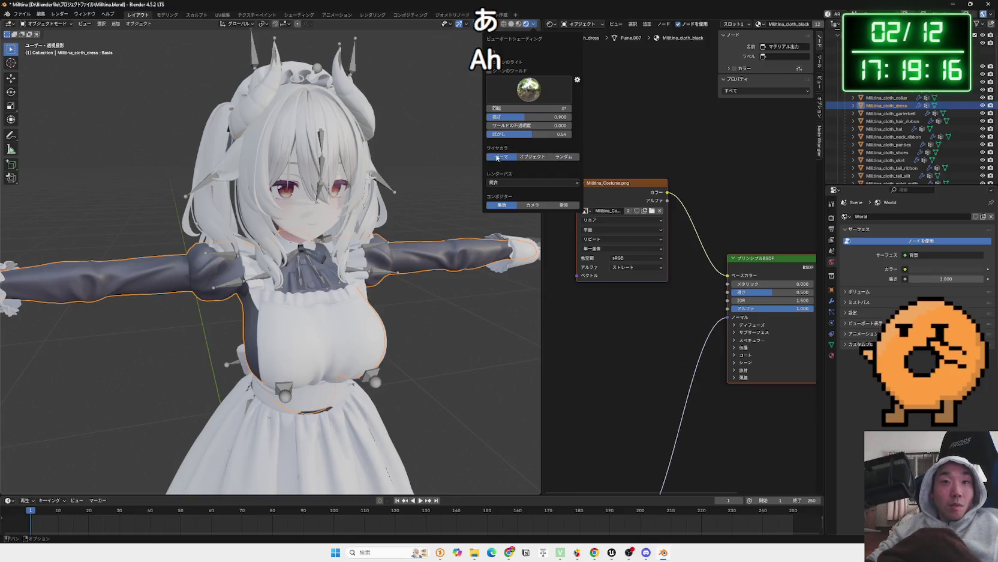
Deselect the dress and shift the selected material nodes together in the Shader Editor.
click(460, 48)
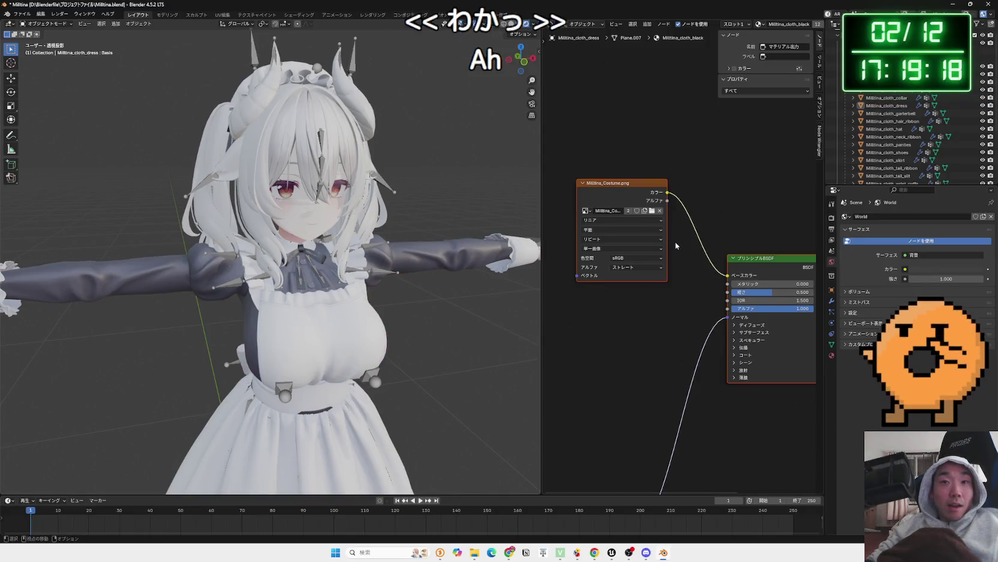
scroll(676, 245, right, 5)
scroll(660, 228, down, 1)
mouse_move(721, 204)
mouse_down()
mouse_move(766, 223)
mouse_move(726, 186)
mouse_move(746, 208)
mouse_move(730, 183)
mouse_move(726, 195)
mouse_move(750, 195)
mouse_move(651, 126)
mouse_move(513, 194)
mouse_up()
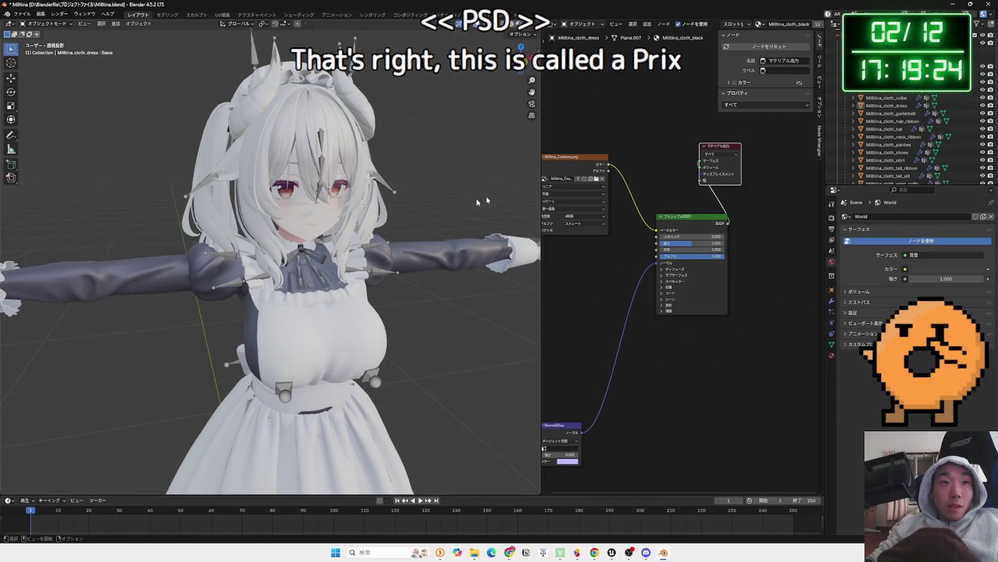
Select the face mesh, link its texture colour to the Material Output, and dim viewport lighting.
click(306, 204)
mouse_move(594, 215)
mouse_down()
mouse_move(637, 209)
mouse_move(693, 223)
mouse_move(791, 271)
mouse_up()
scroll(334, 221, up, 5)
scroll(335, 225, down, 4)
click(531, 25)
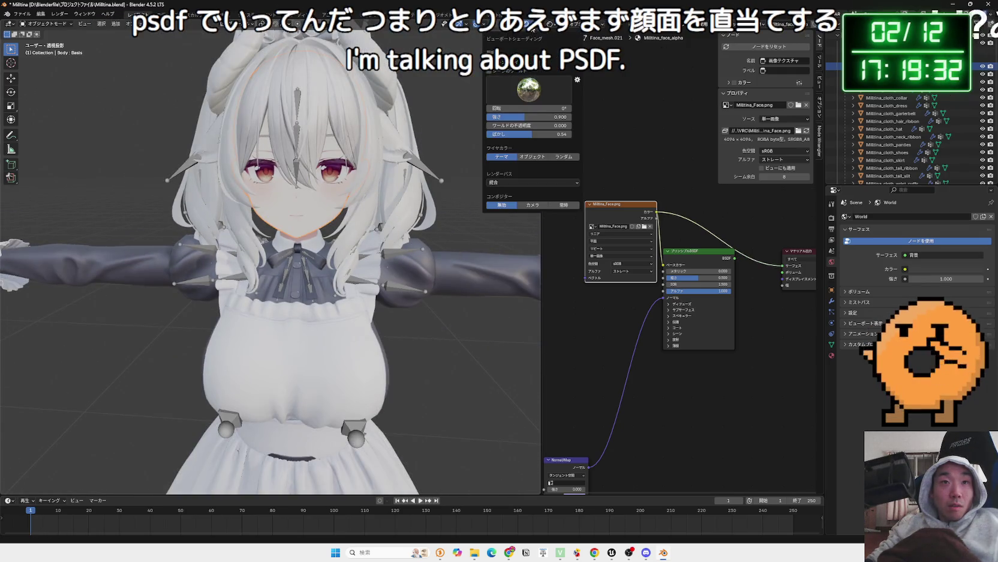
drag(528, 116, 491, 117)
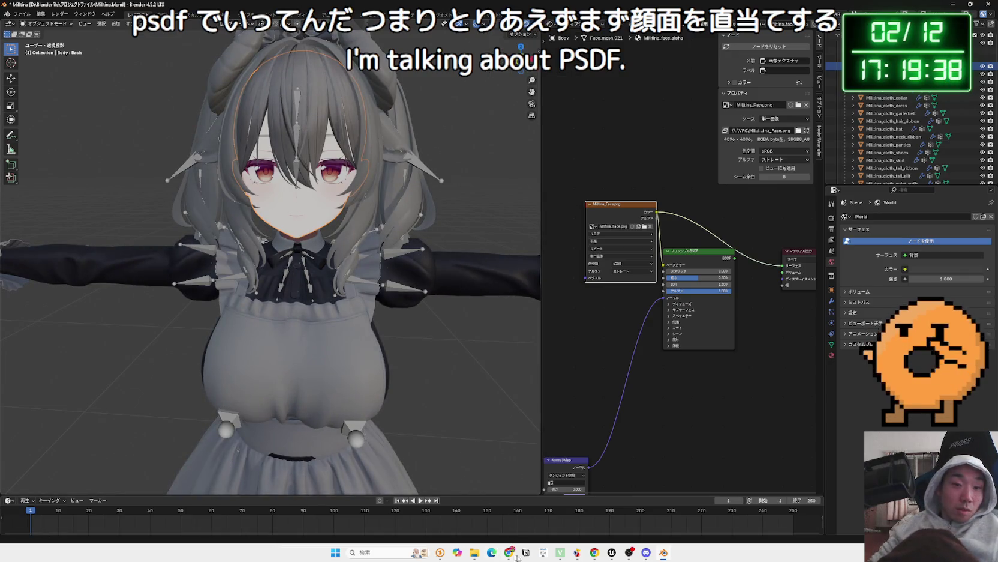
Bring up OBS and the comment window, then web-search 'vroid' from a viewer comment.
click(630, 553)
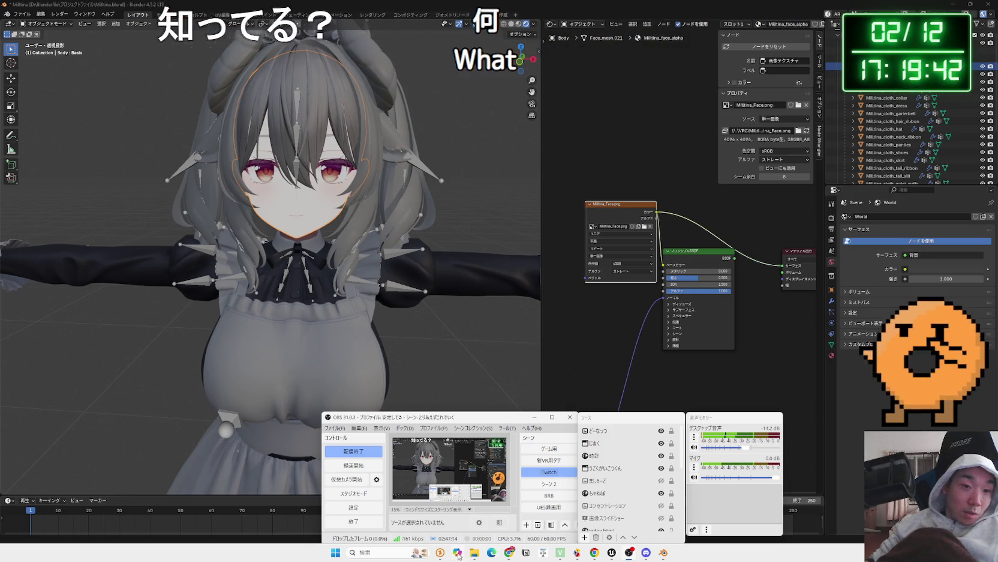
click(440, 552)
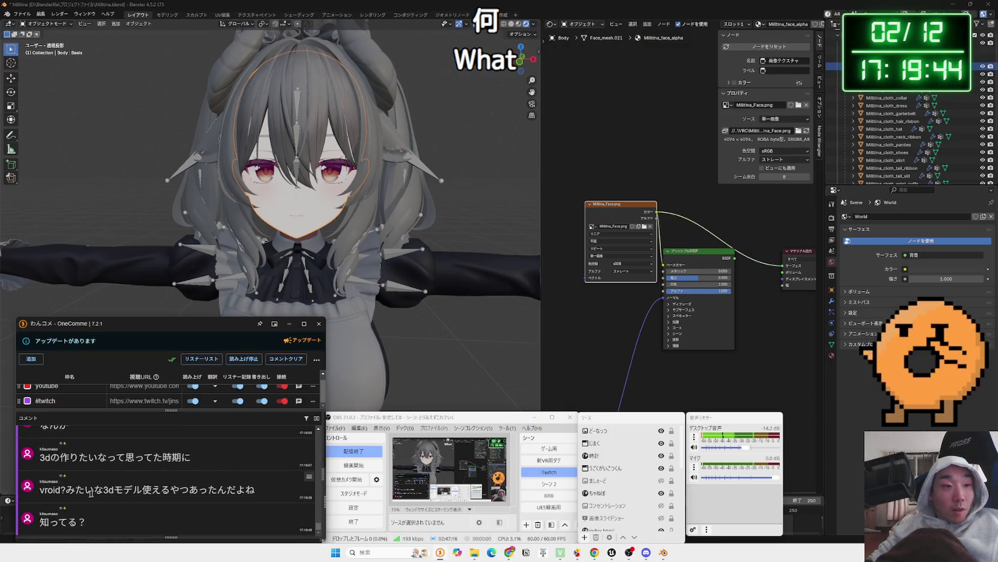
drag(46, 490, 56, 492)
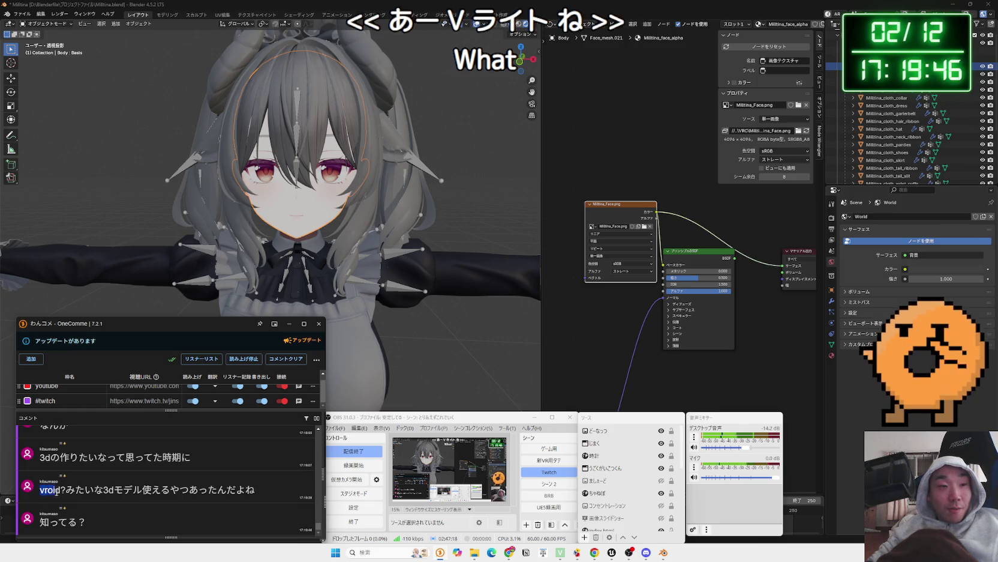
click(67, 512)
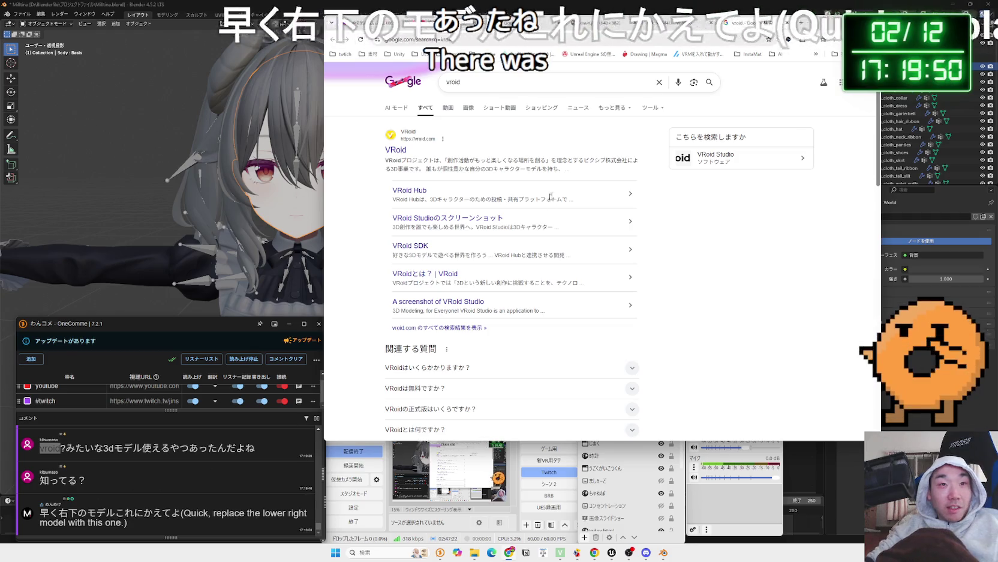
Visit the official vroid.com site, then return and switch to image results.
click(395, 150)
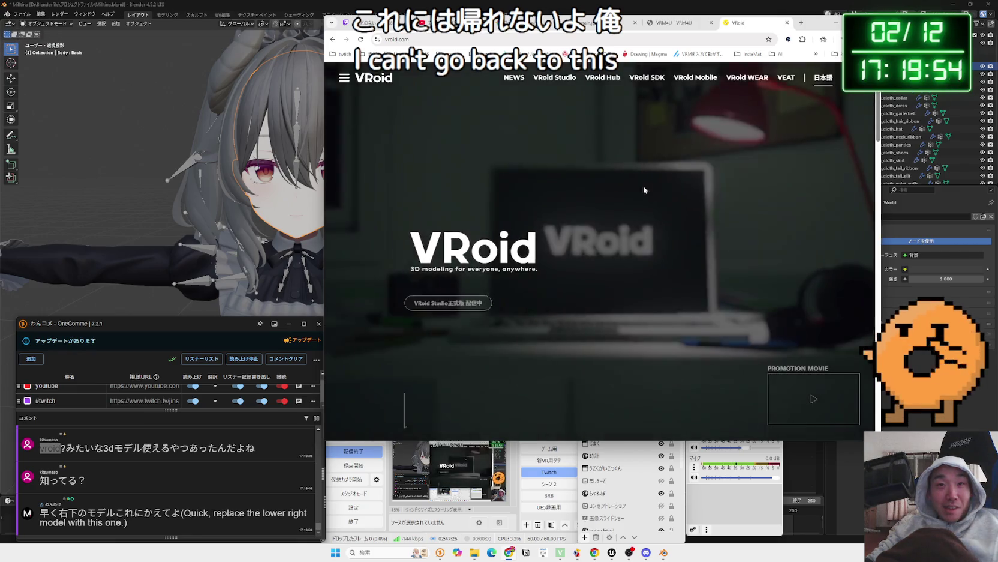
key(alt+Left)
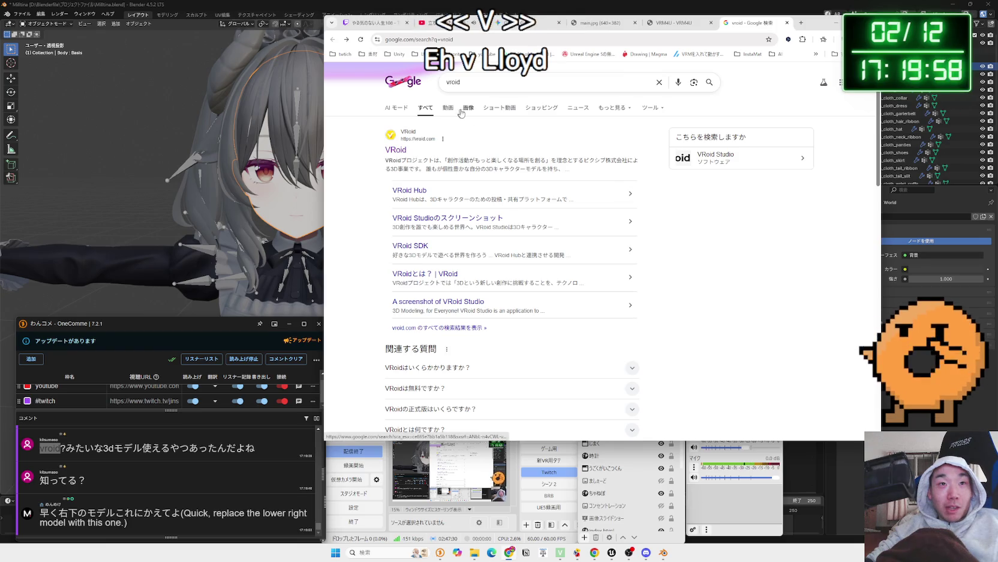
click(467, 108)
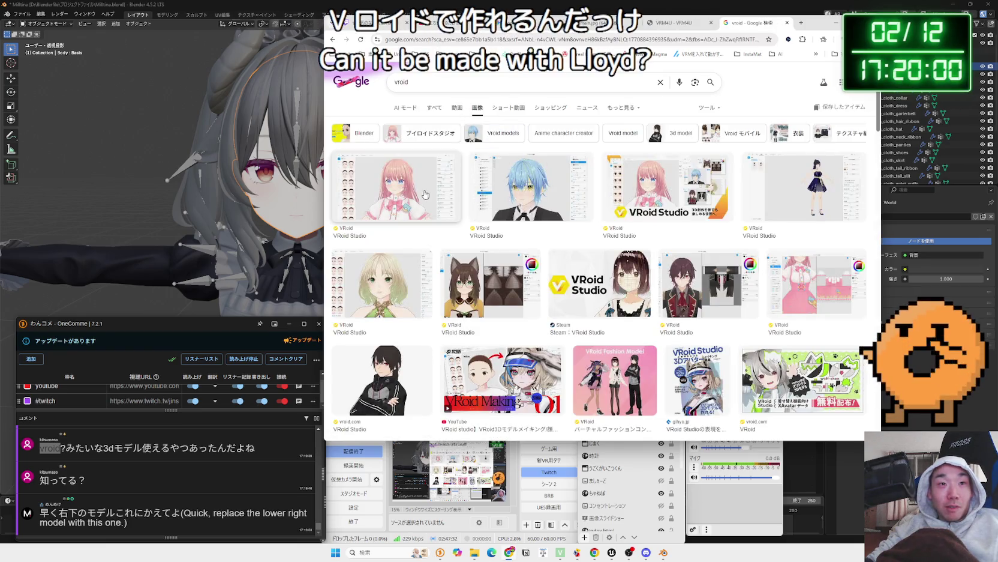
Preview the first VRoid Studio image and scroll through the image results grid.
click(424, 193)
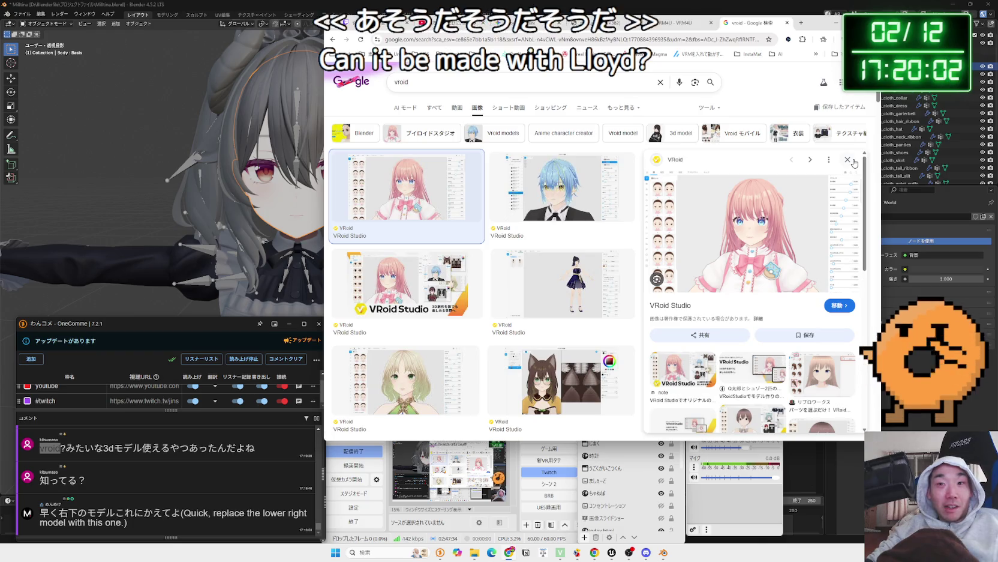
scroll(621, 221, down, 5)
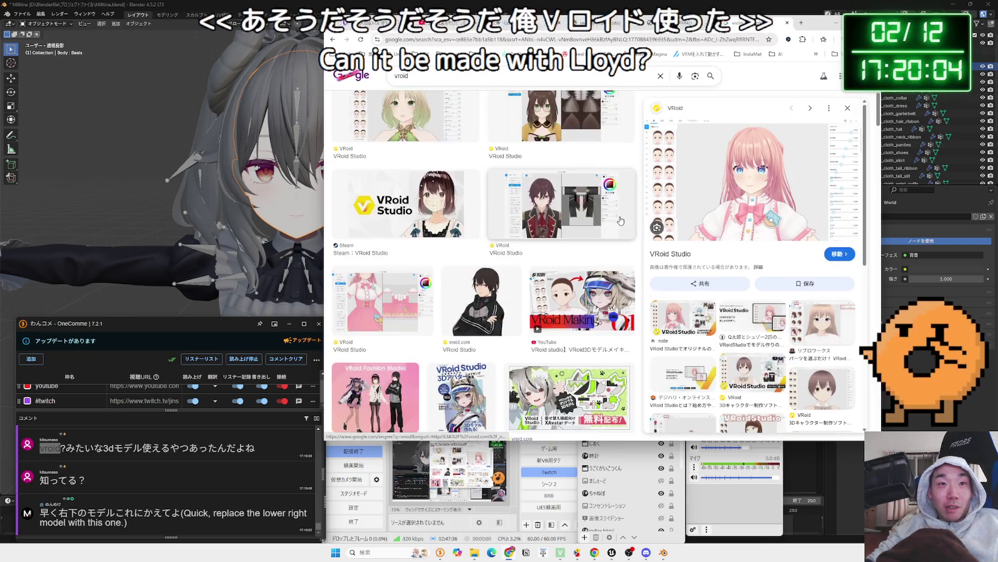
scroll(621, 221, down, 3)
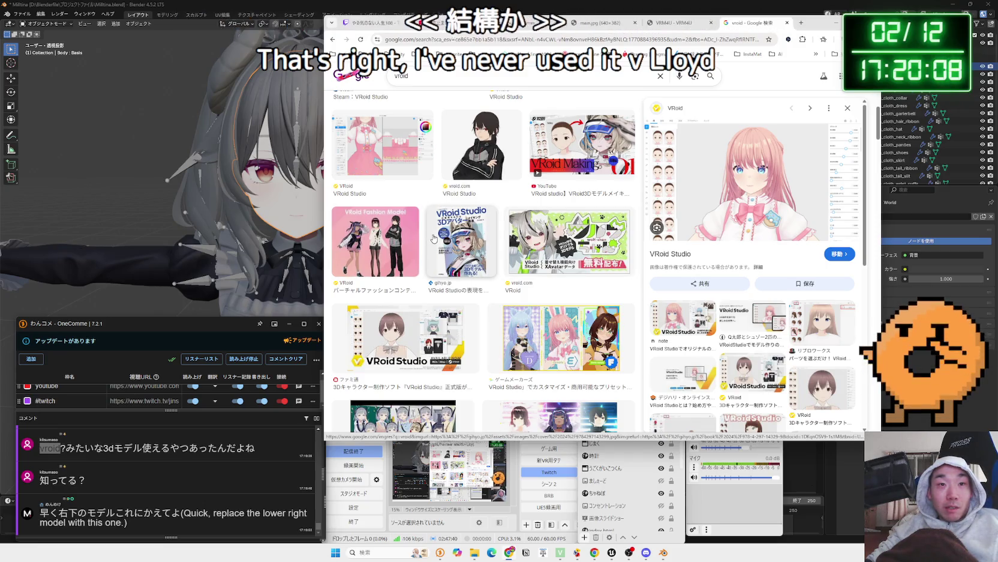
scroll(370, 242, down, 5)
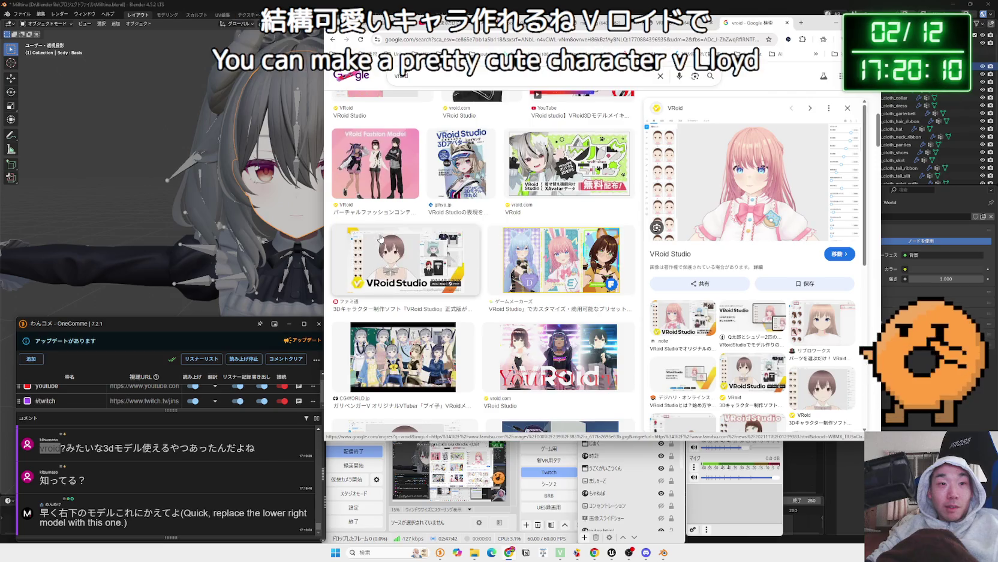
scroll(380, 237, down, 5)
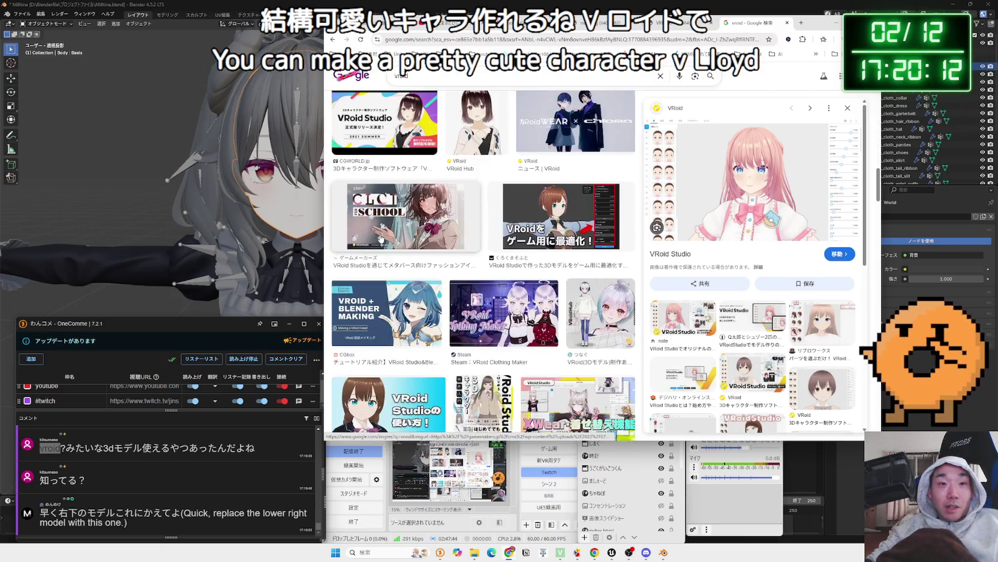
scroll(381, 237, down, 5)
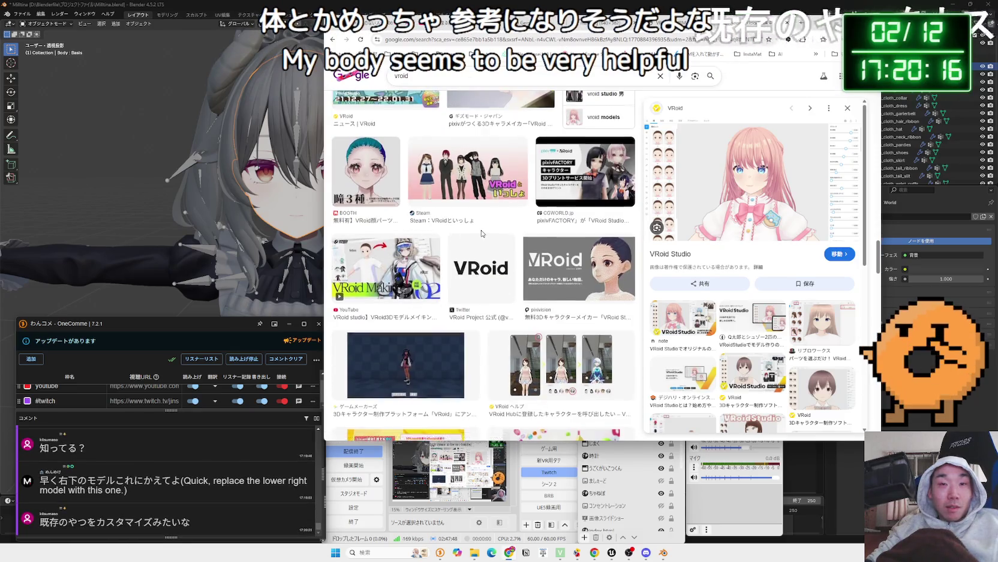
scroll(406, 236, up, 5)
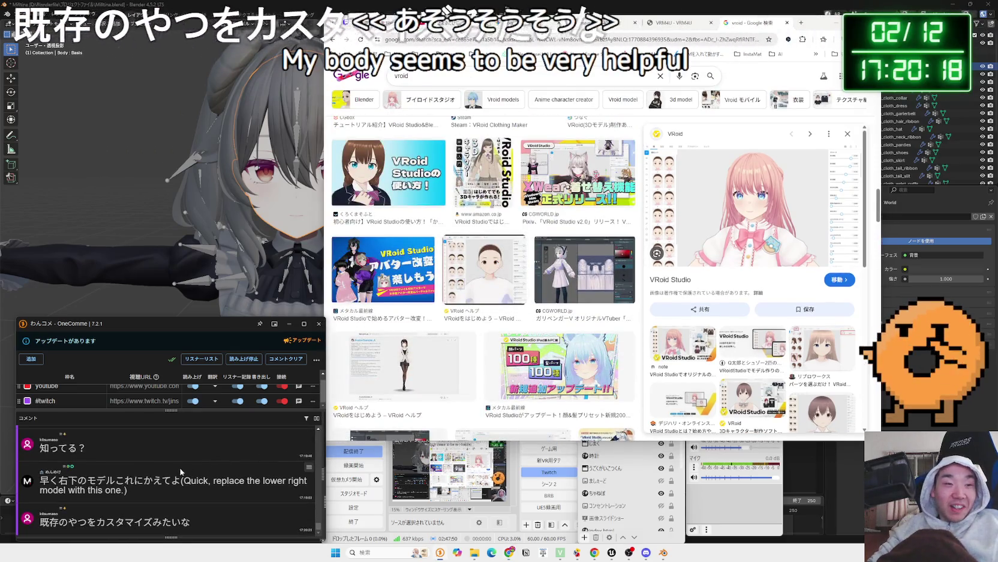
Bring Blender forward and reconnect the face texture through the Principled BSDF.
click(324, 13)
mouse_move(357, 260)
mouse_down()
mouse_move(288, 258)
mouse_move(360, 252)
mouse_move(341, 243)
mouse_move(355, 318)
mouse_move(361, 295)
mouse_move(542, 300)
mouse_up()
scroll(660, 230, down, 1)
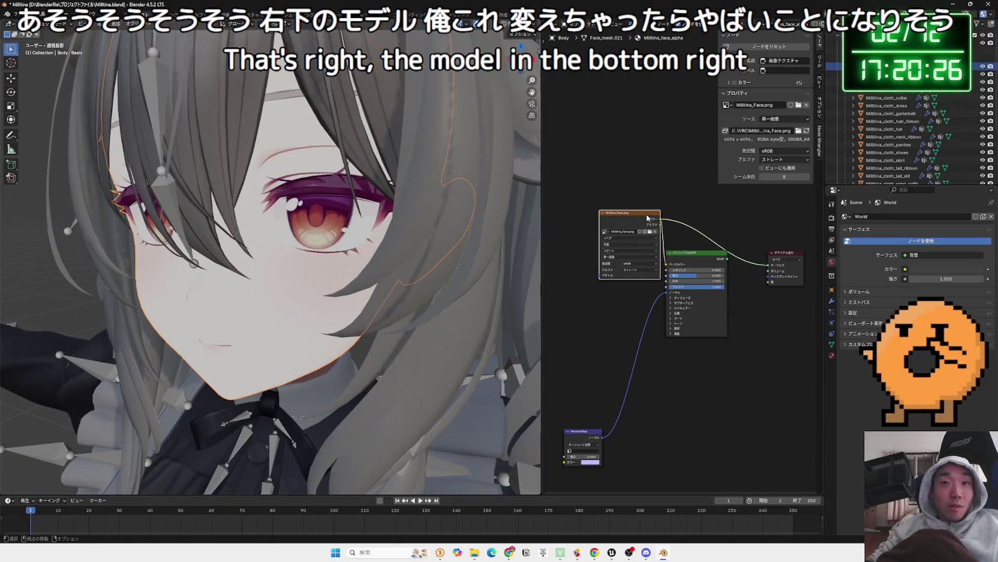
drag(648, 218, 625, 224)
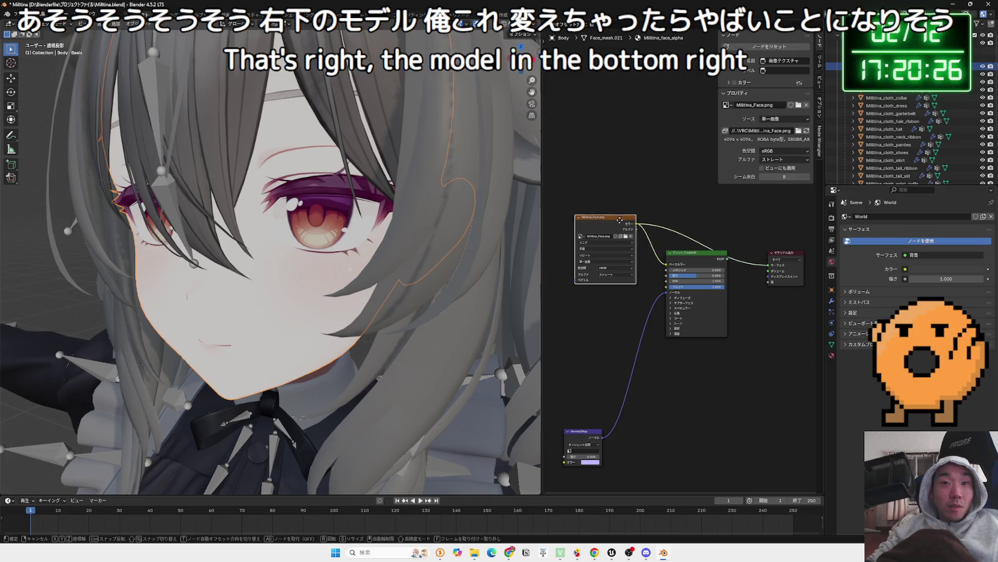
drag(722, 264, 714, 259)
click(705, 254)
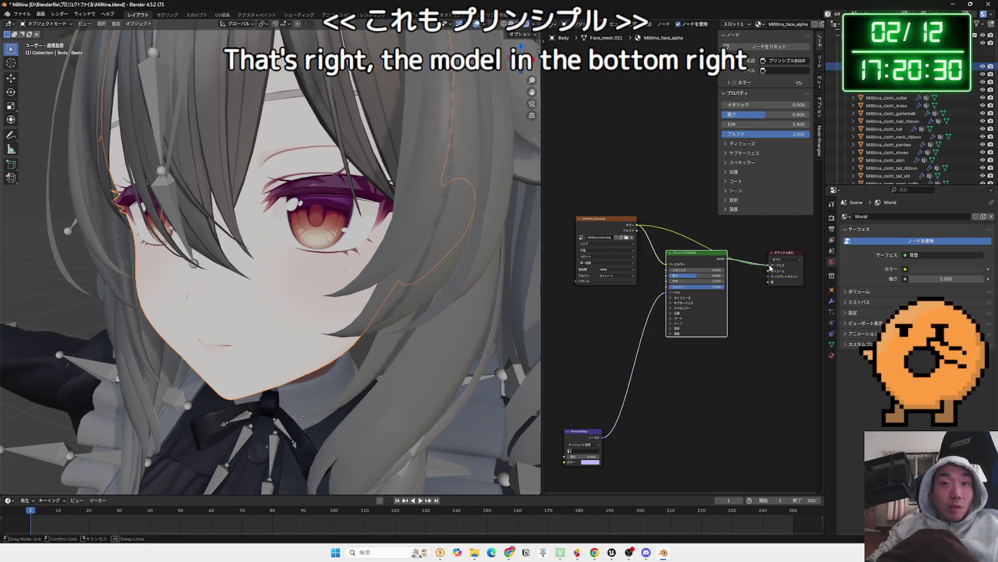
Orbit back to a front view of the model and close Blender.
mouse_move(312, 289)
mouse_down()
mouse_move(349, 277)
mouse_move(339, 260)
mouse_move(304, 299)
mouse_move(252, 265)
mouse_move(151, 306)
mouse_move(334, 290)
mouse_move(144, 300)
mouse_up()
scroll(334, 290, up, 5)
scroll(334, 294, down, 2)
scroll(164, 293, down, 3)
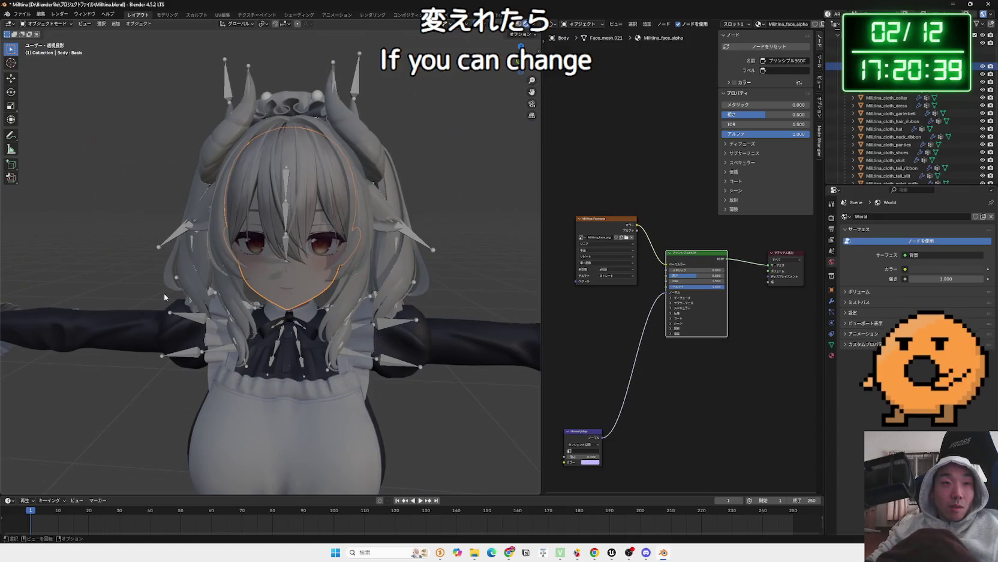
click(987, 4)
Discard Blender's changes, close the vroid search tab, and show the main.jpg tab.
click(509, 288)
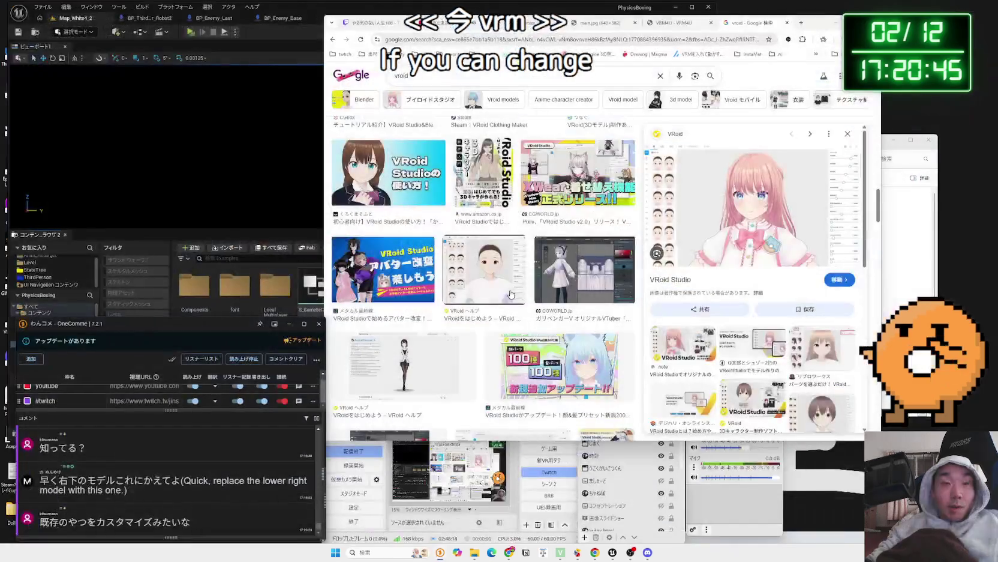
click(787, 23)
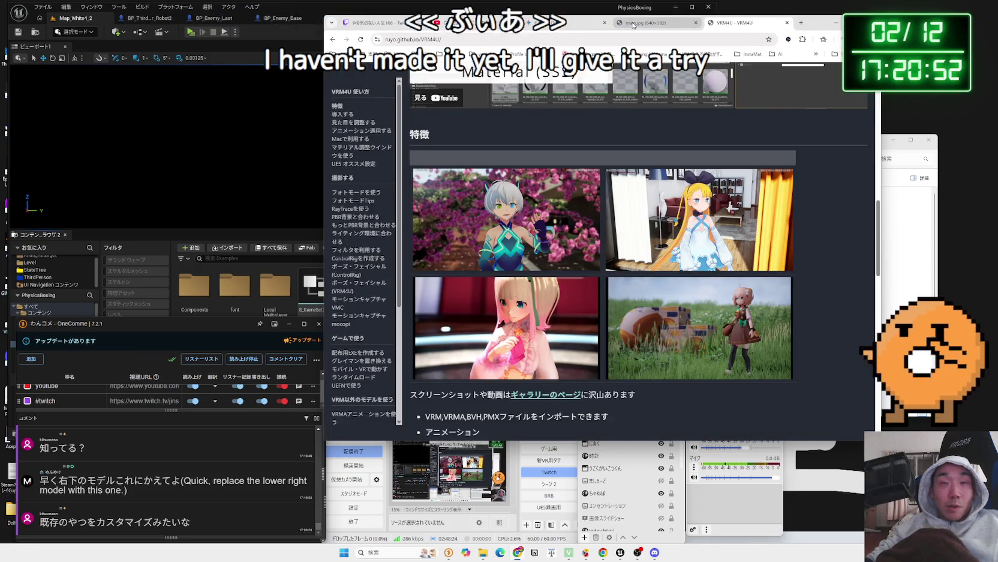
click(634, 24)
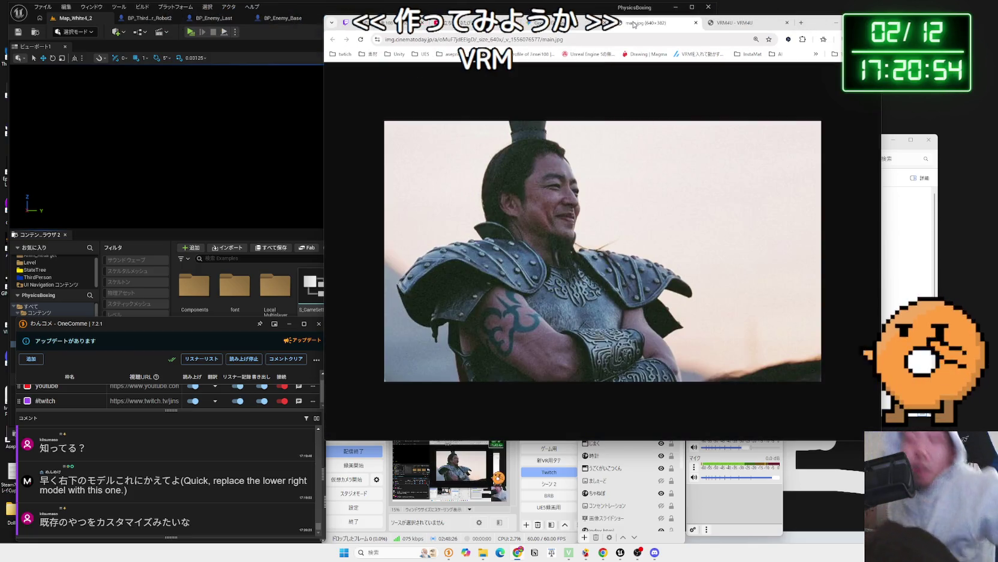
click(377, 552)
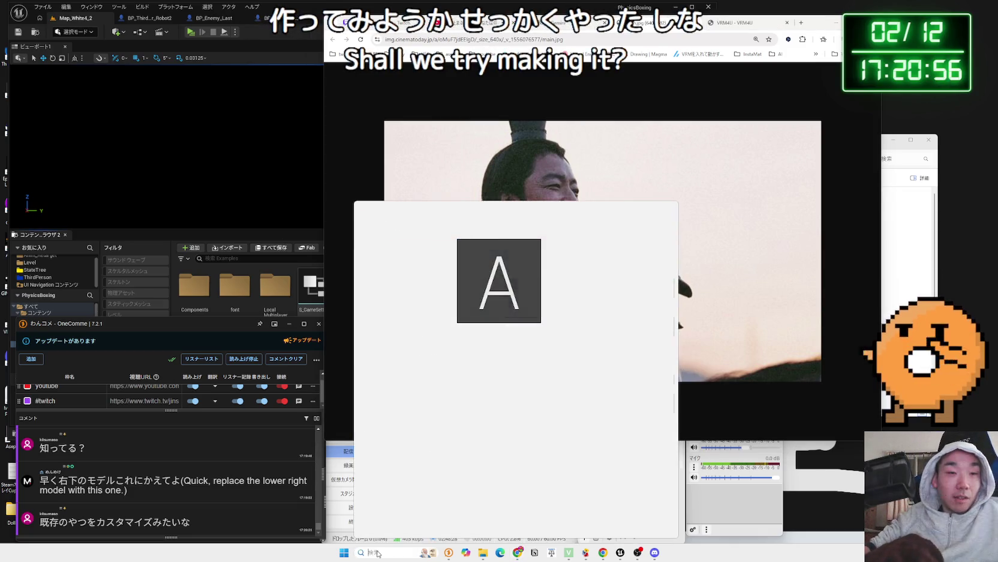
Search for 'vcc' in Windows search and launch VRChat Creator Companion.
text(vcc 日本語化)
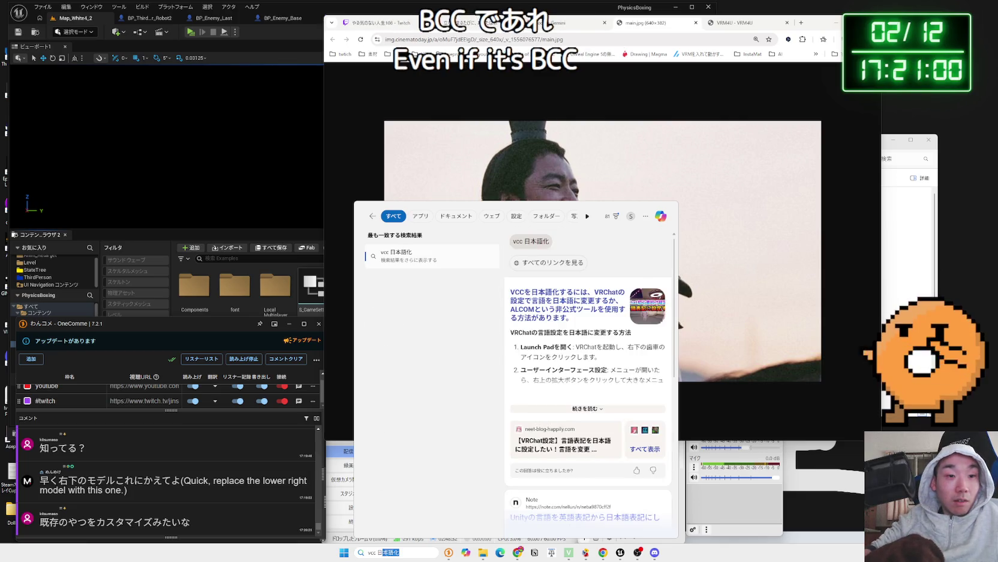
key(BackSpace)
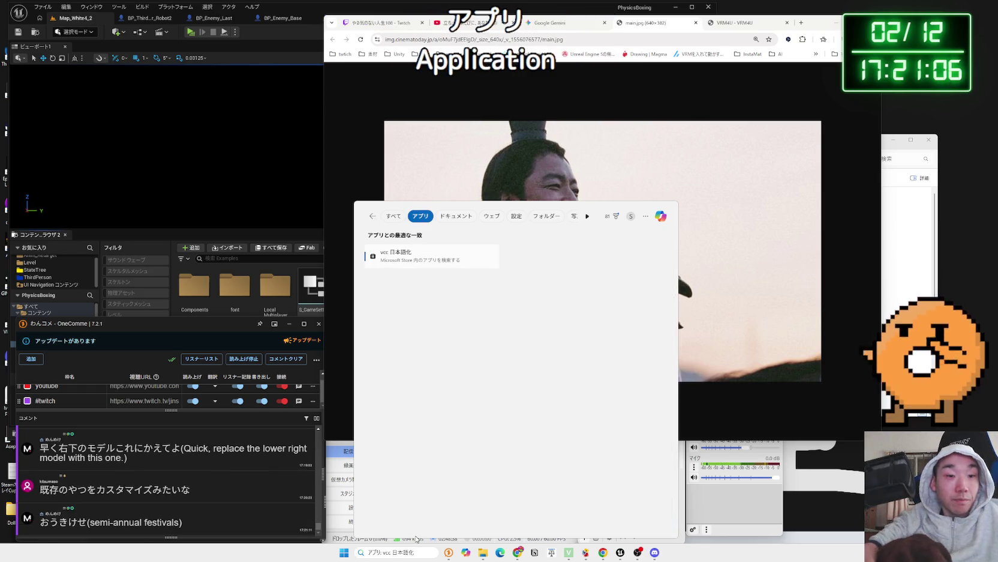
key(BackSpace)
key(BackSpace)
key(BackSpace)
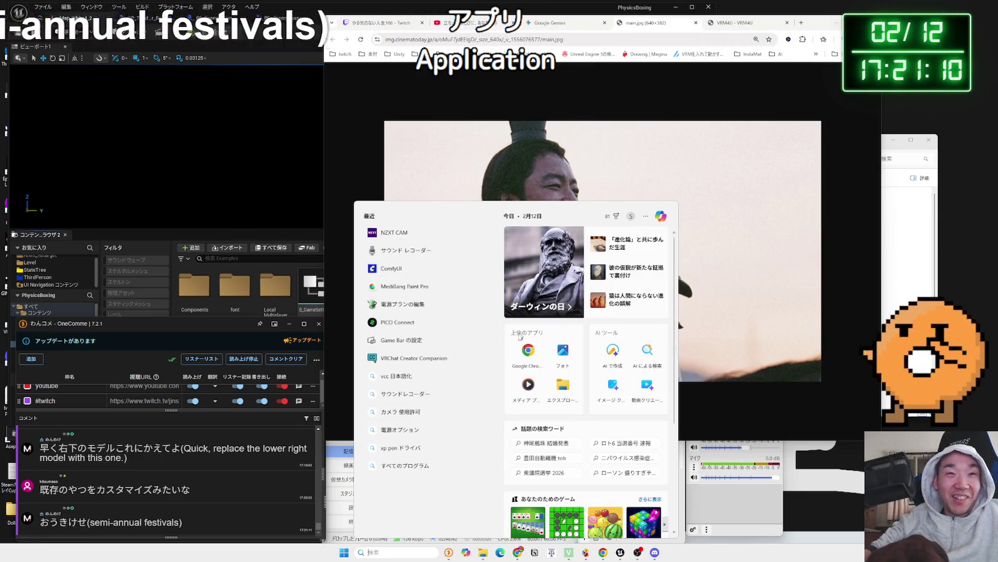
click(421, 357)
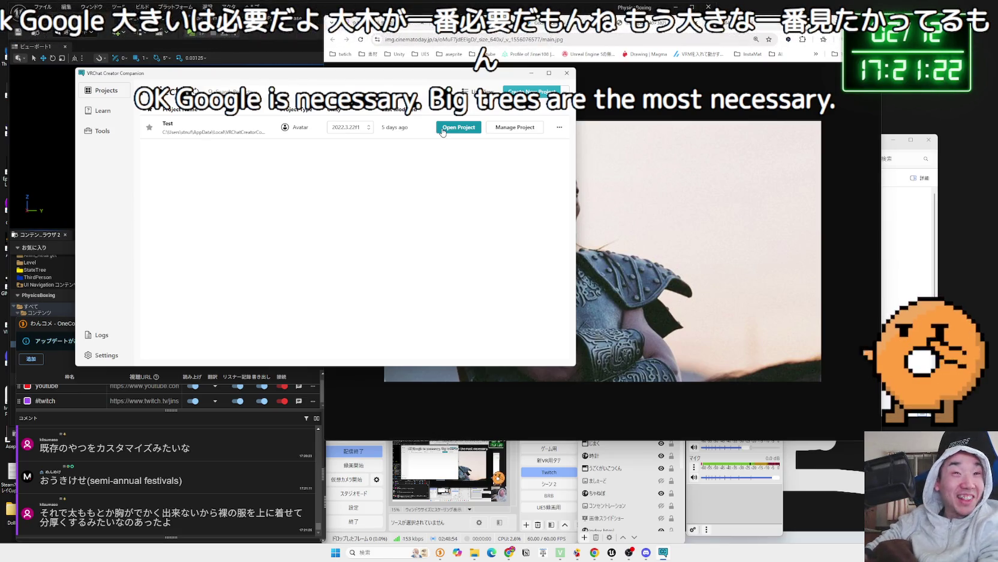
Open the Test project in Unity 2022.3.22f1, then bring Chrome forward.
click(443, 129)
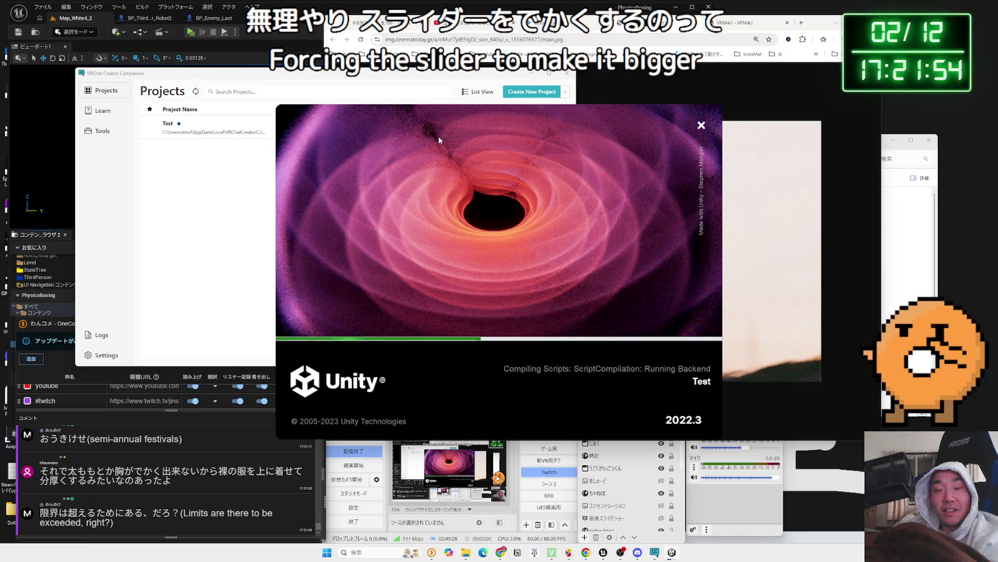
click(526, 31)
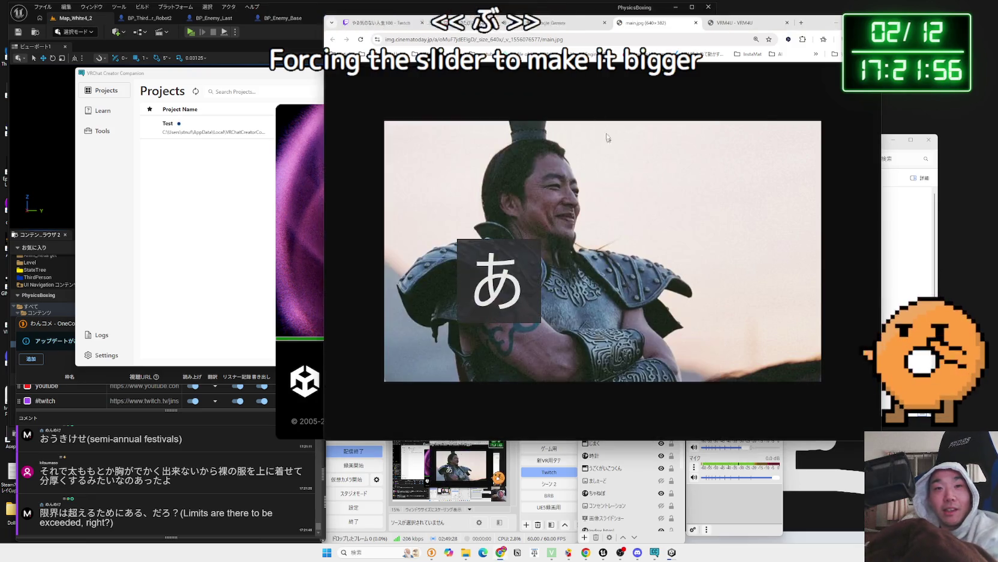
In Gemini, type the opening of a question about making Blender blend-shape motion larger.
click(528, 24)
click(613, 379)
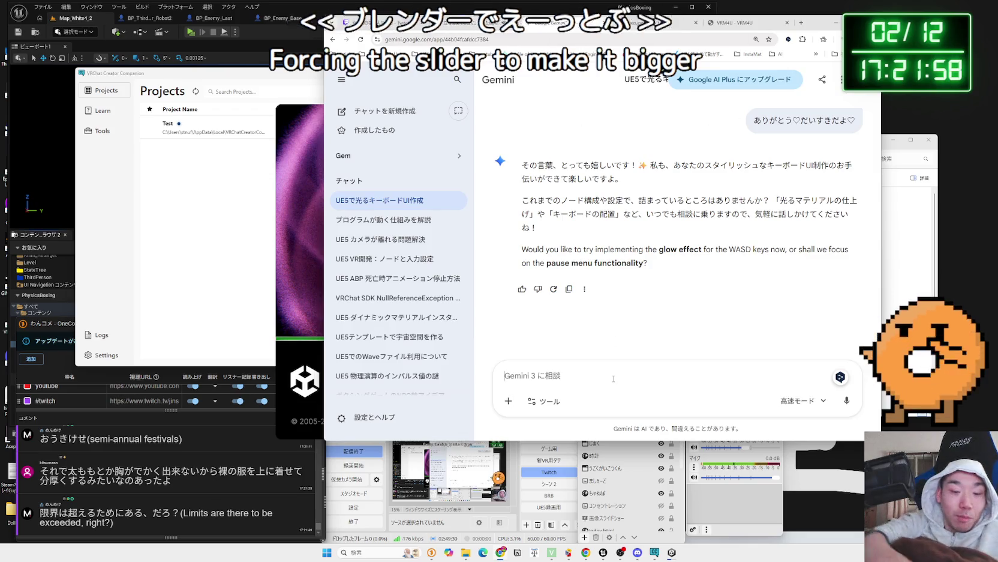
text(Blen)
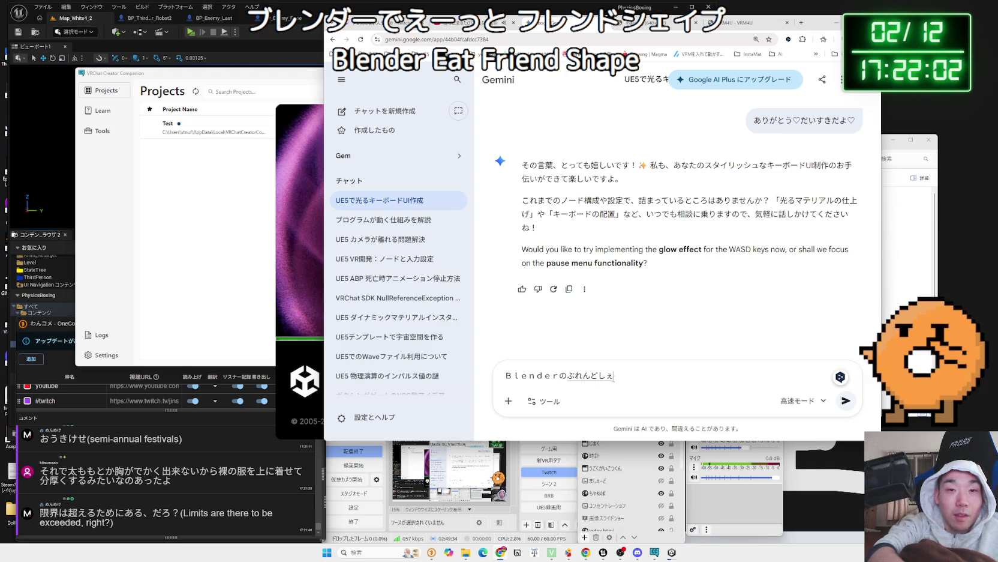
key(space)
key(Return)
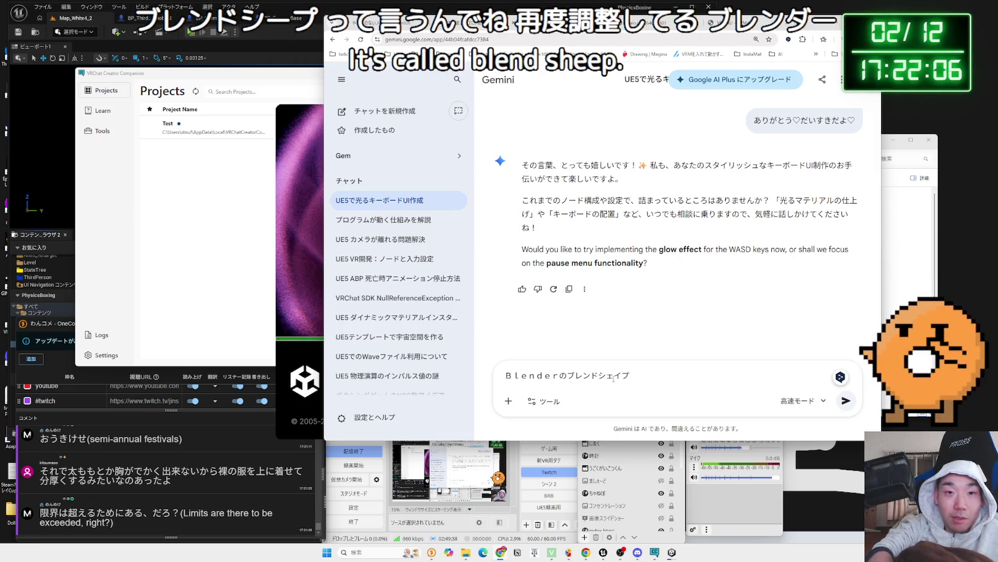
text(nojou)
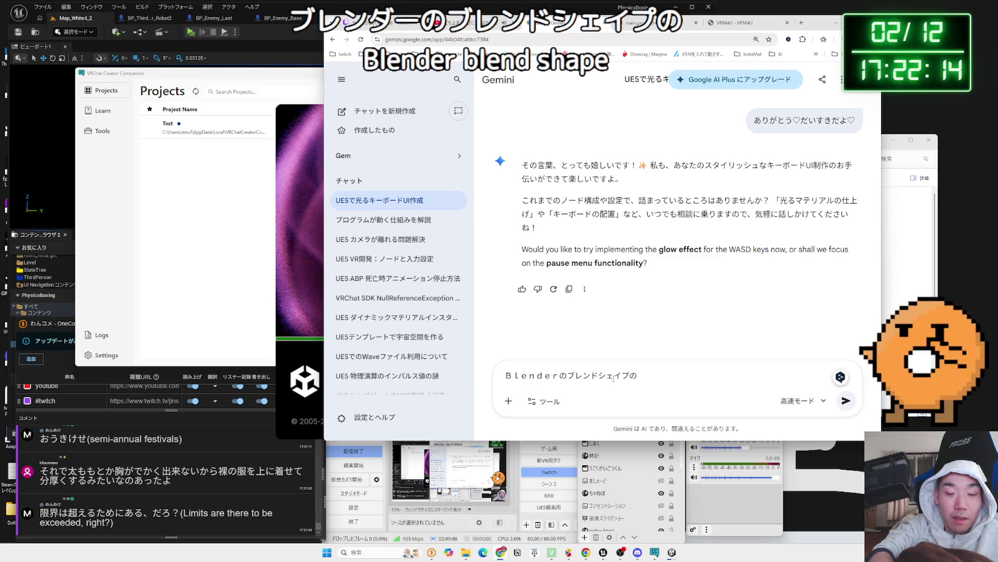
key(Return)
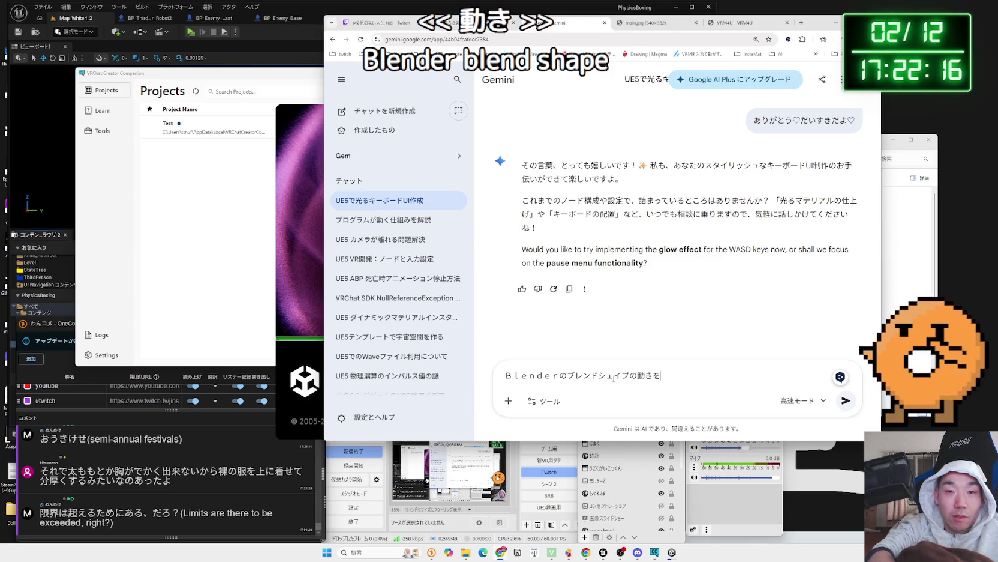
text(u)
key(BackSpace)
key(BackSpace)
key(BackSpace)
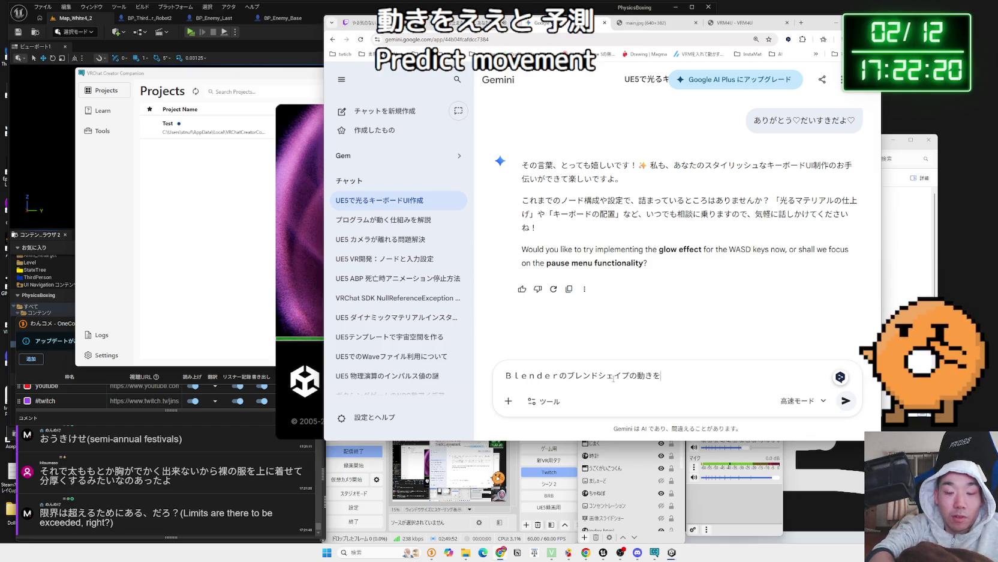
text(さらにおおきく)
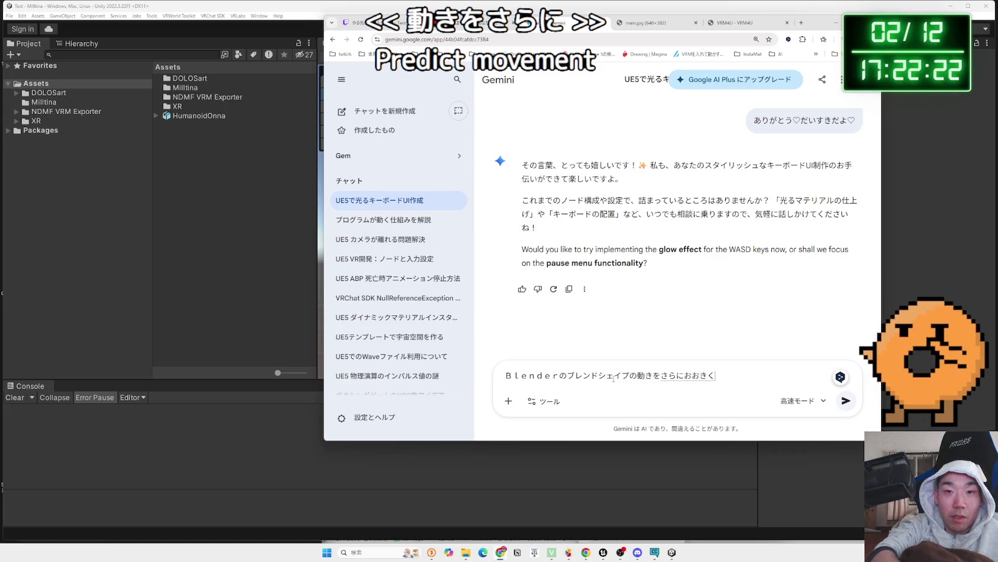
text(する)
text(ouha)
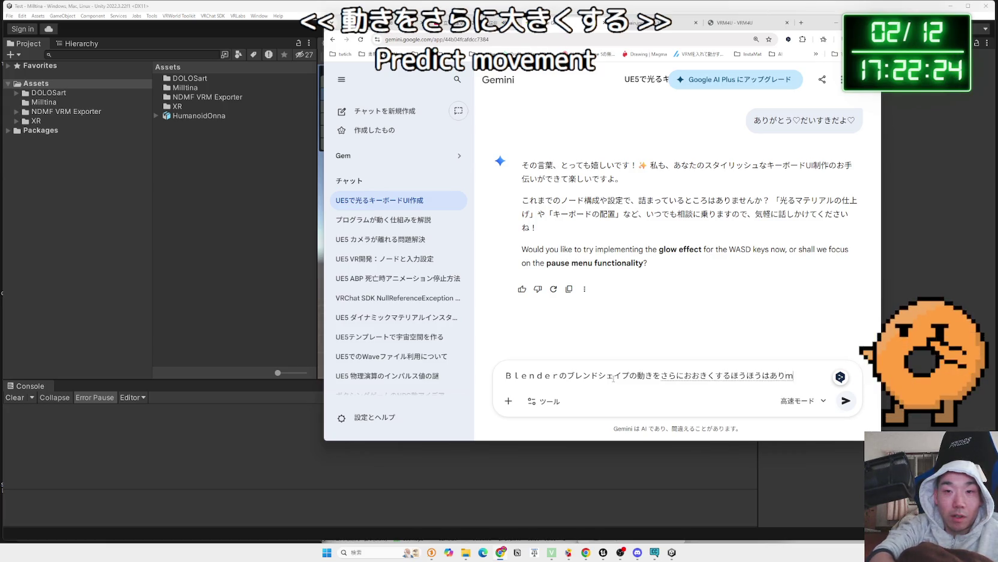
text(asuka)
key(Return)
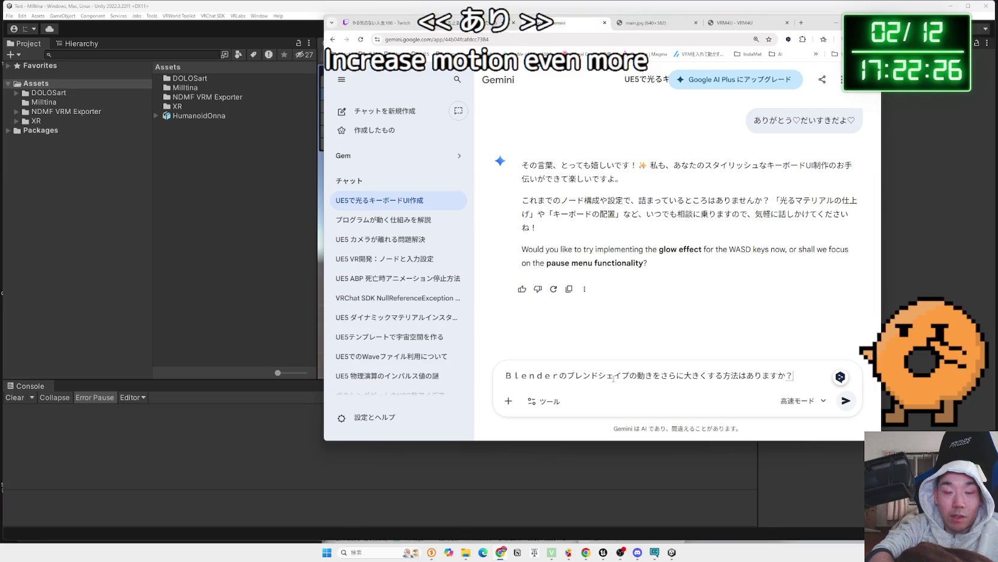
Finish the question about raising the slider's upper limit and send it to Gemini.
text(gen)
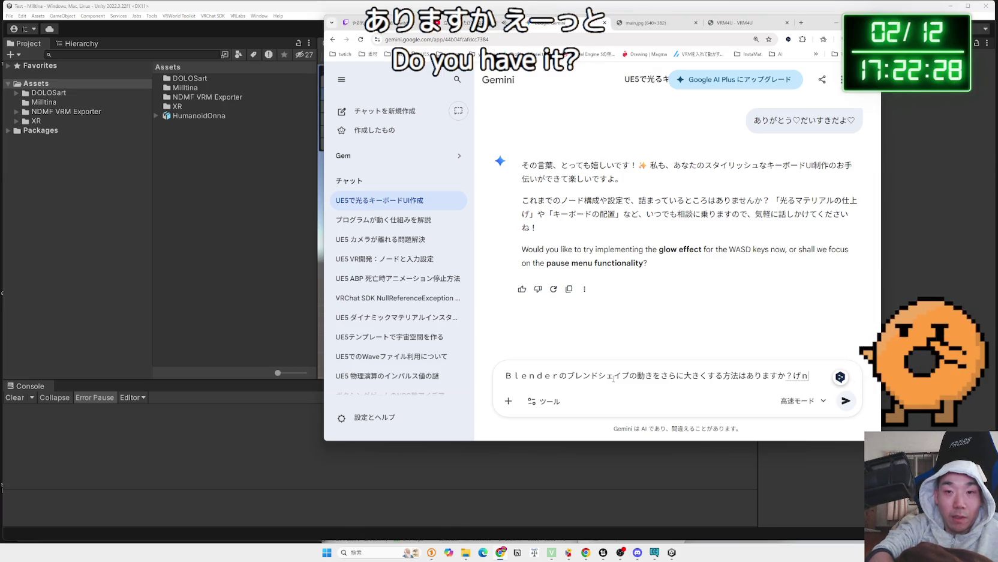
text(ugokikara)
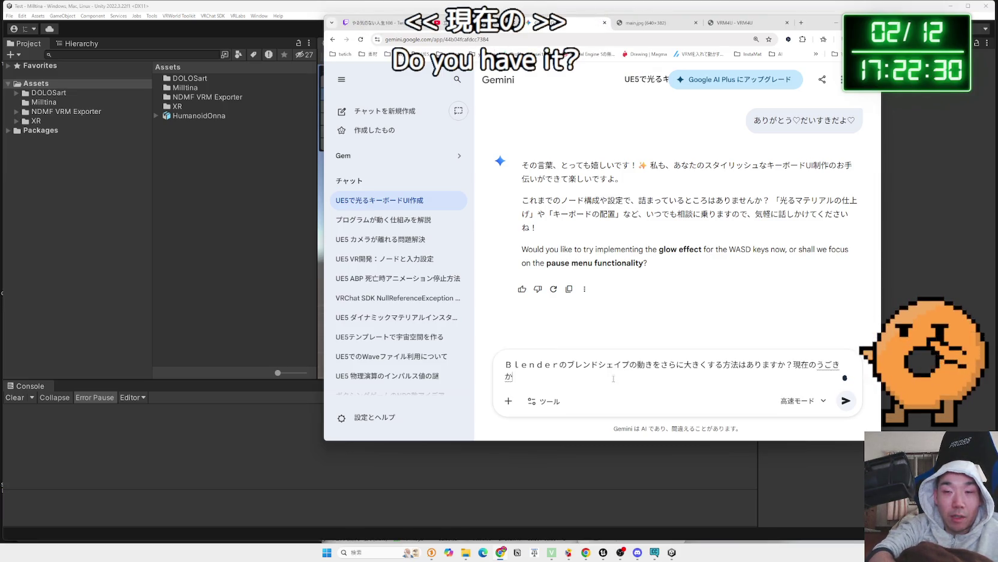
key(BackSpace)
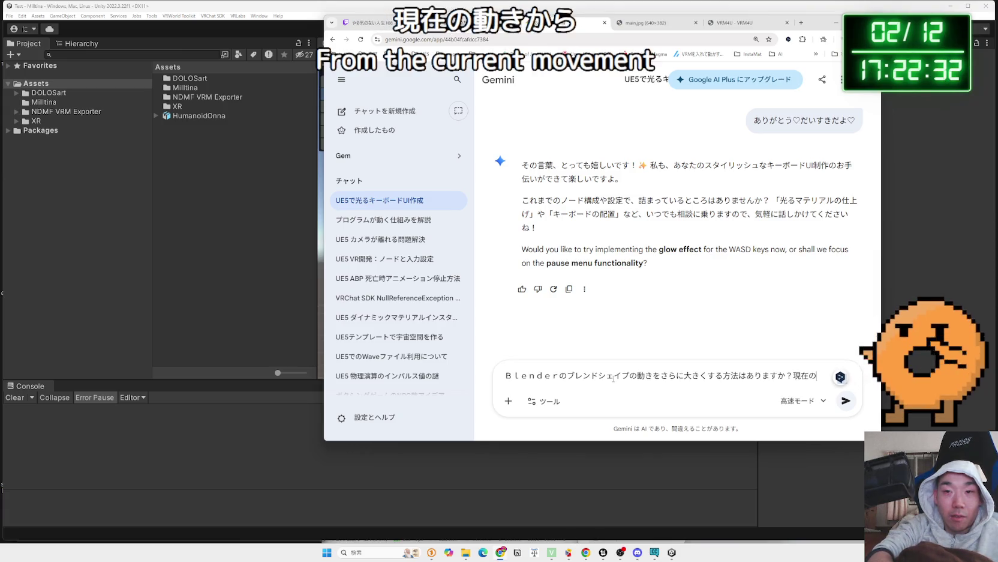
text(keika)
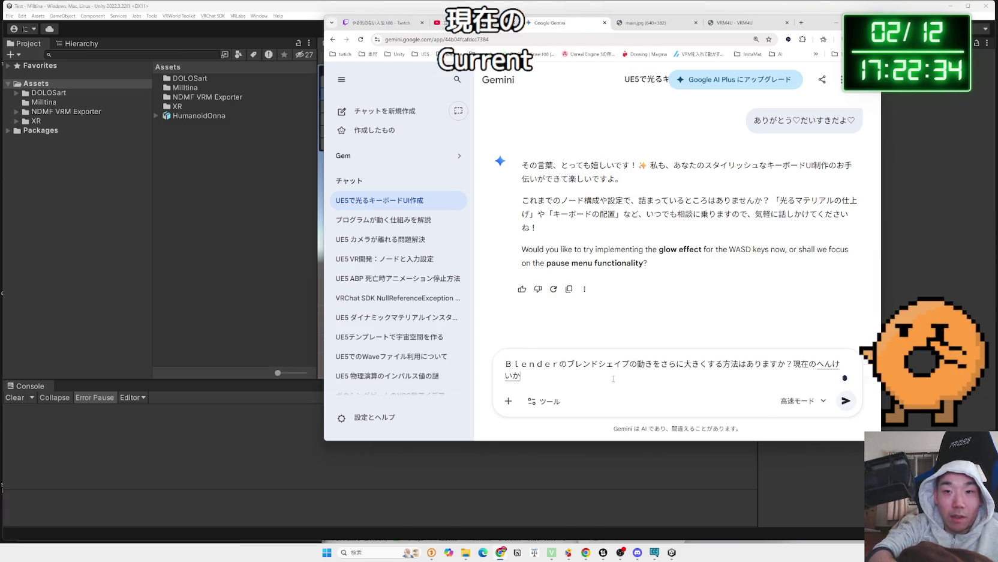
key(space)
text(ライダーの)
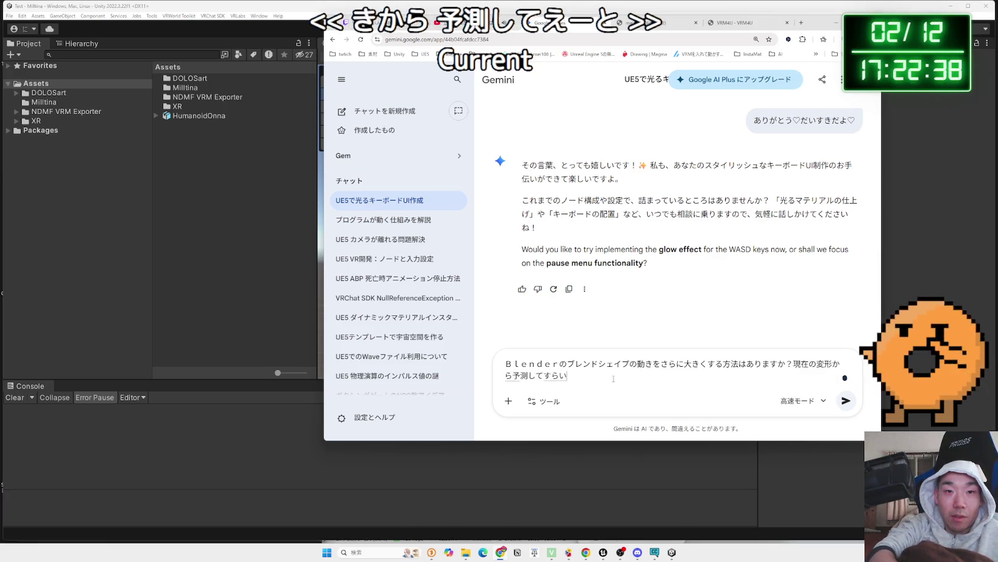
text(げんを)
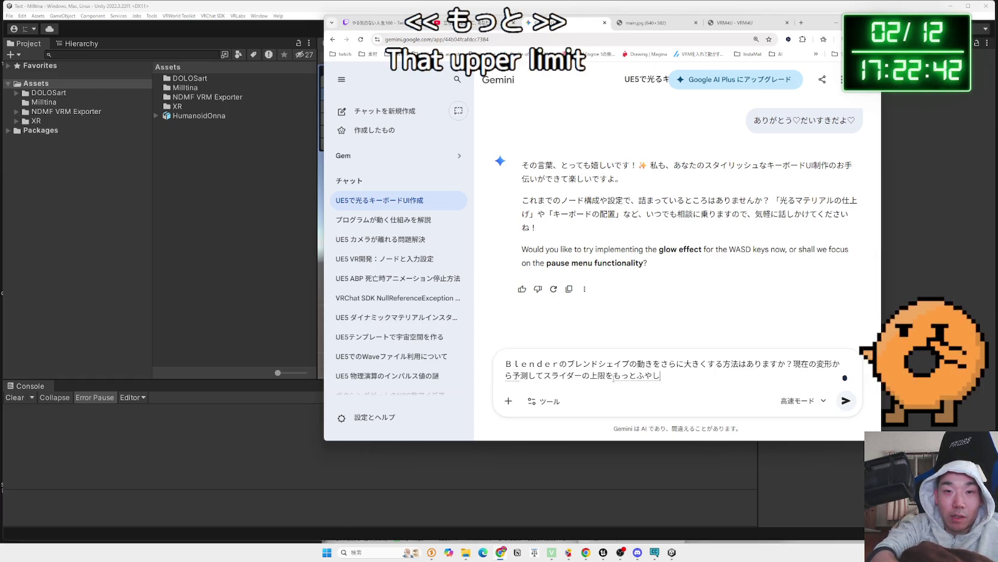
text(esu)
key(space)
key(Return)
key(Return)
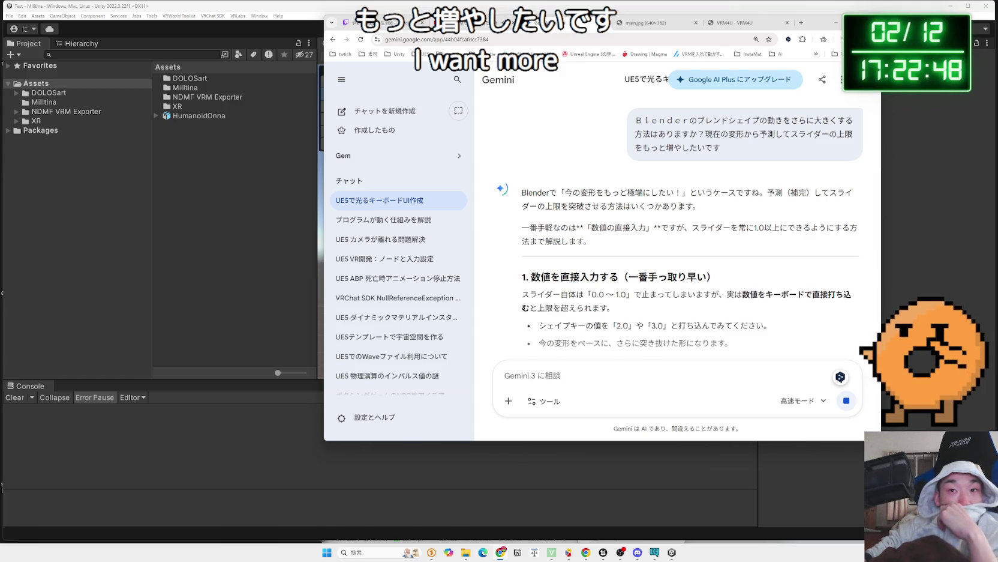
drag(598, 227, 522, 228)
Read Gemini's reply on exceeding the shape-key slider limit, then return to Unity.
scroll(593, 230, down, 2)
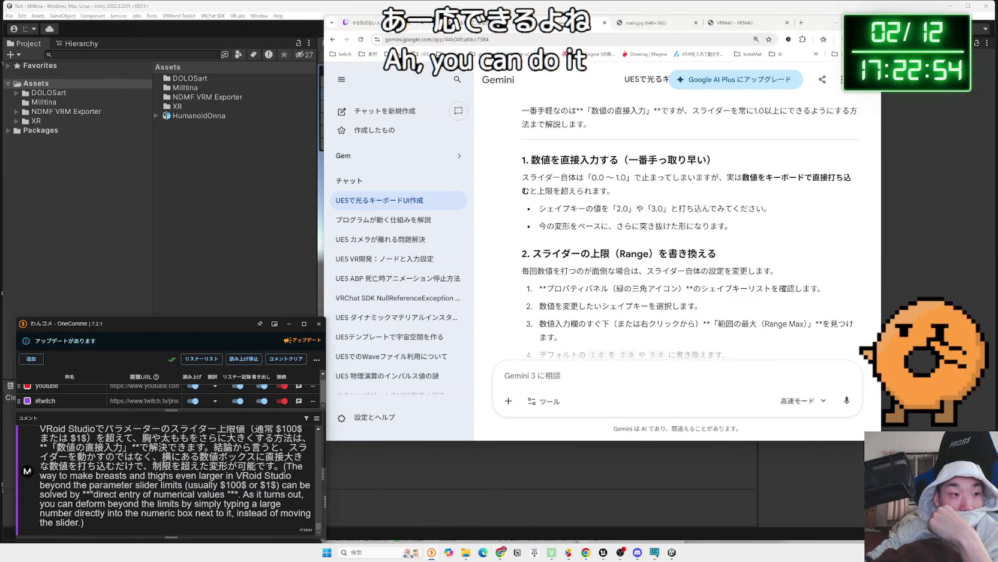
scroll(159, 463, up, 1)
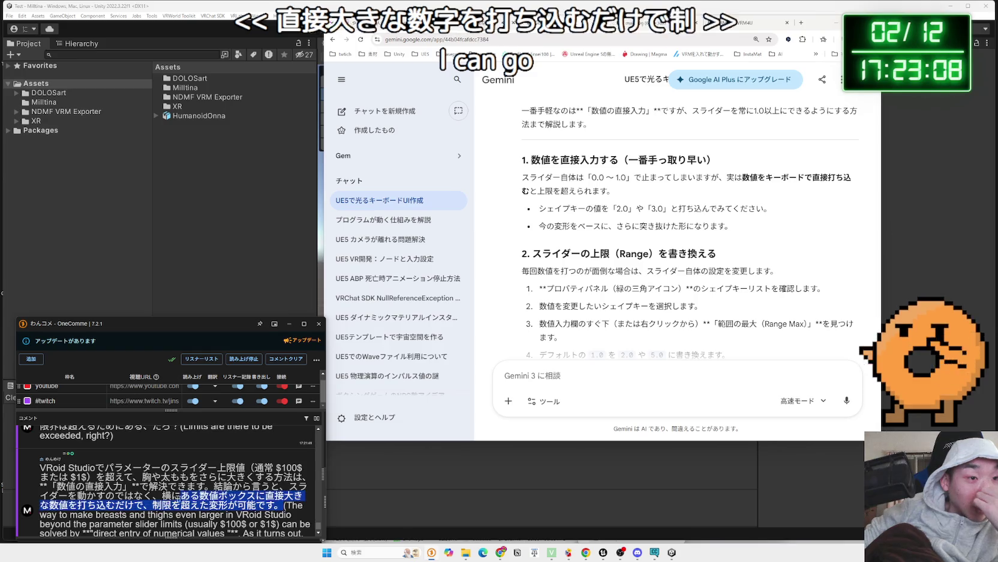
click(647, 216)
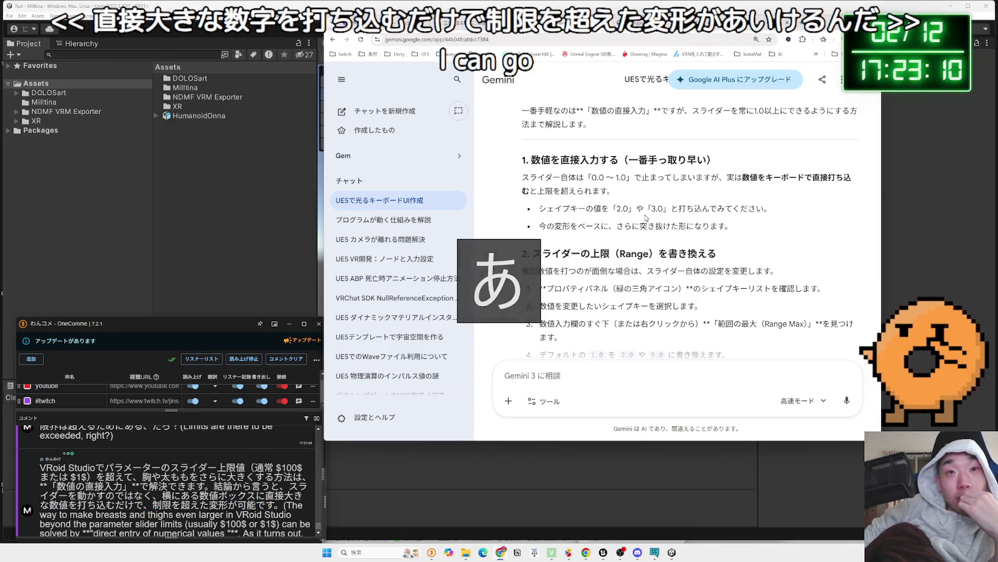
key(alt+Tab)
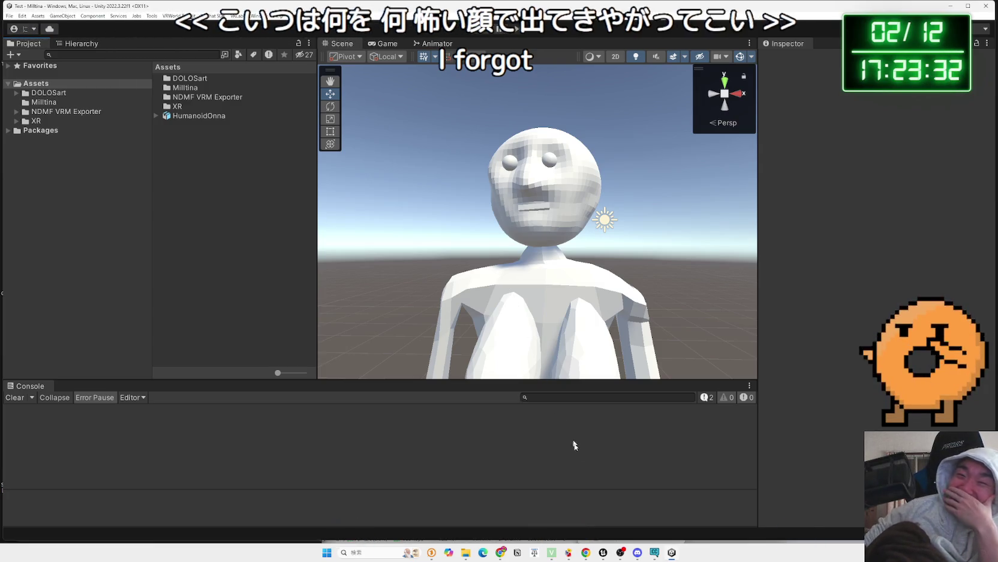
Reframe the scene on the white figure and shrink the comment viewer to a compact overlay.
click(431, 553)
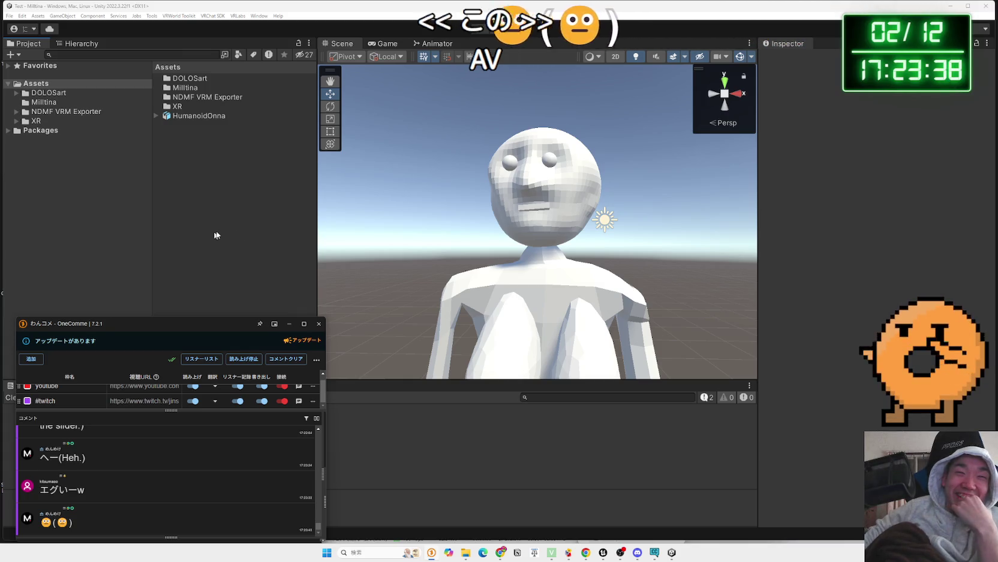
mouse_move(527, 267)
mouse_down()
mouse_move(535, 241)
mouse_move(505, 330)
mouse_move(520, 454)
mouse_move(510, 260)
mouse_move(510, 276)
mouse_up()
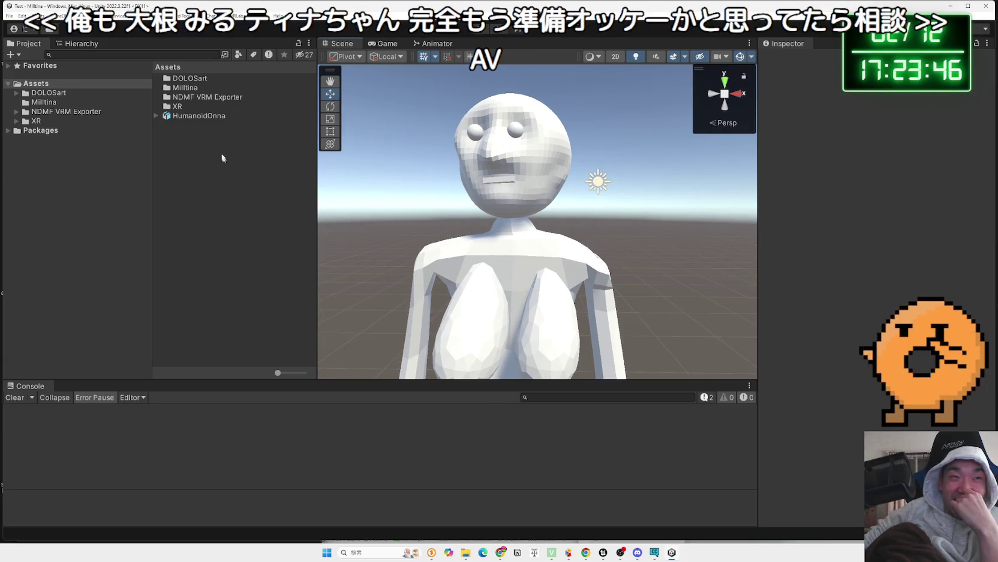
click(188, 116)
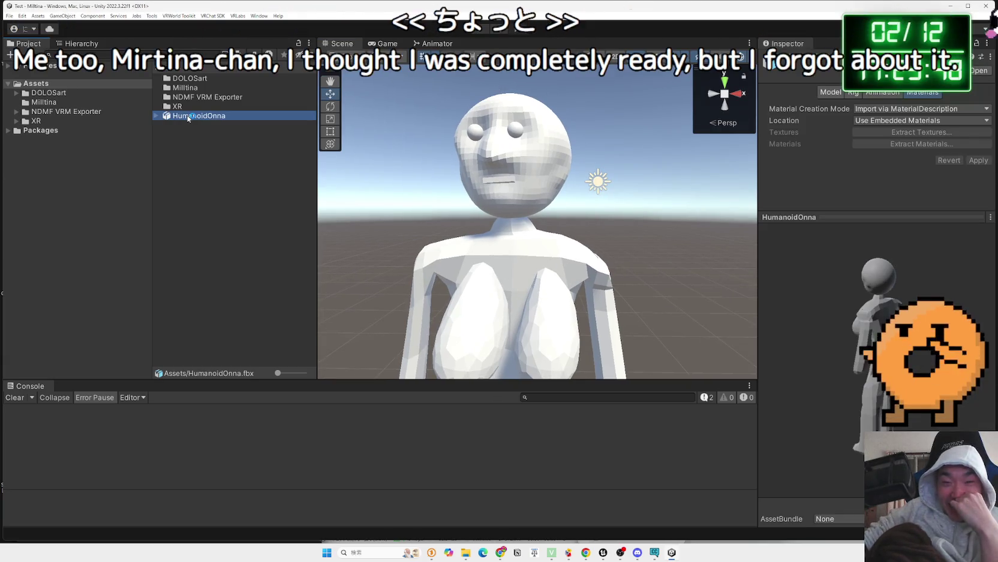
key(alt+Tab)
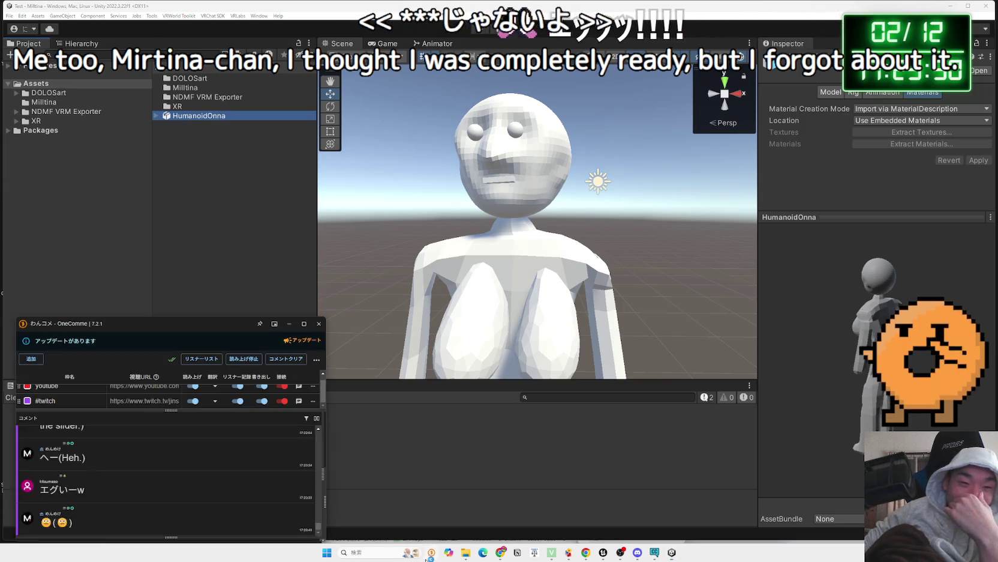
click(274, 324)
click(181, 115)
Delete the HumanoidOnna figure from the scene and its asset from Assets.
click(528, 256)
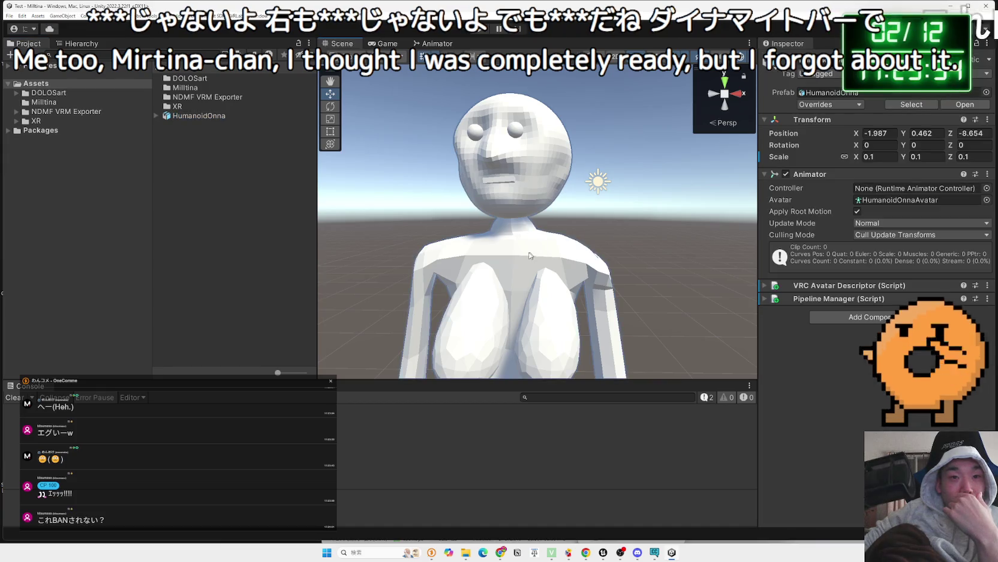
key(Delete)
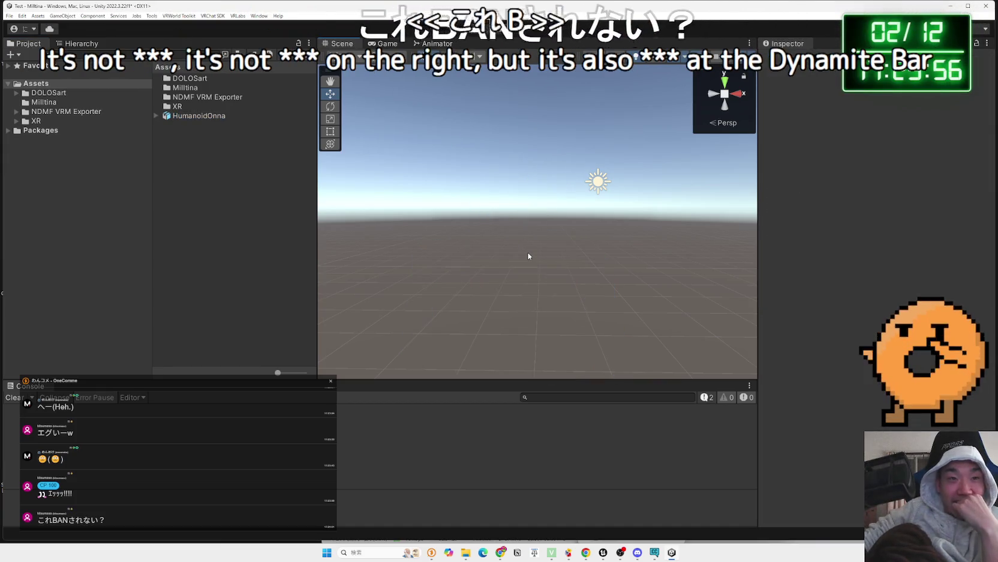
click(197, 118)
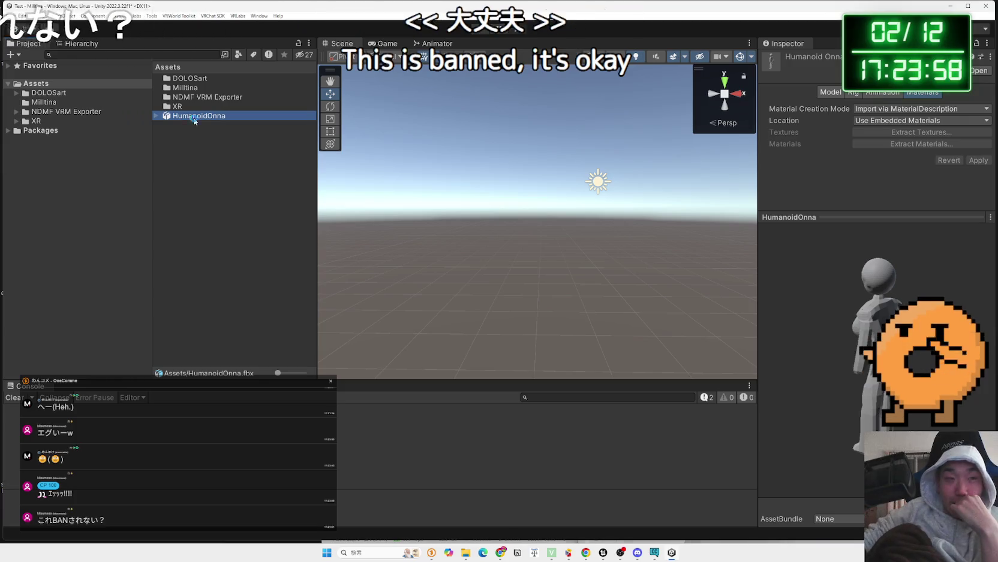
key(Delete)
click(516, 291)
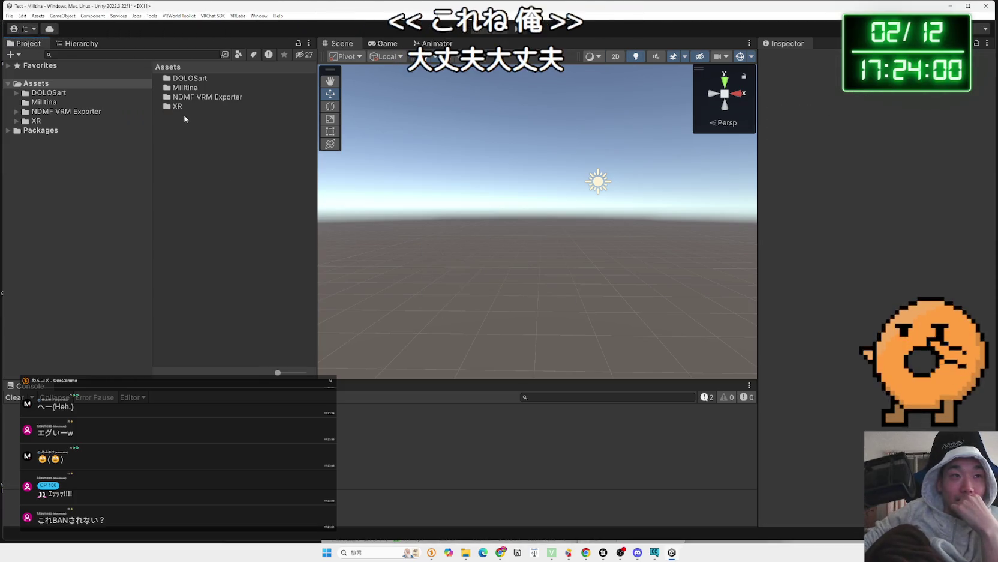
Open Assets › DOLOSart › 1.Milltina and list its prefab folder.
click(183, 79)
double_click(183, 79)
click(177, 80)
double_click(178, 80)
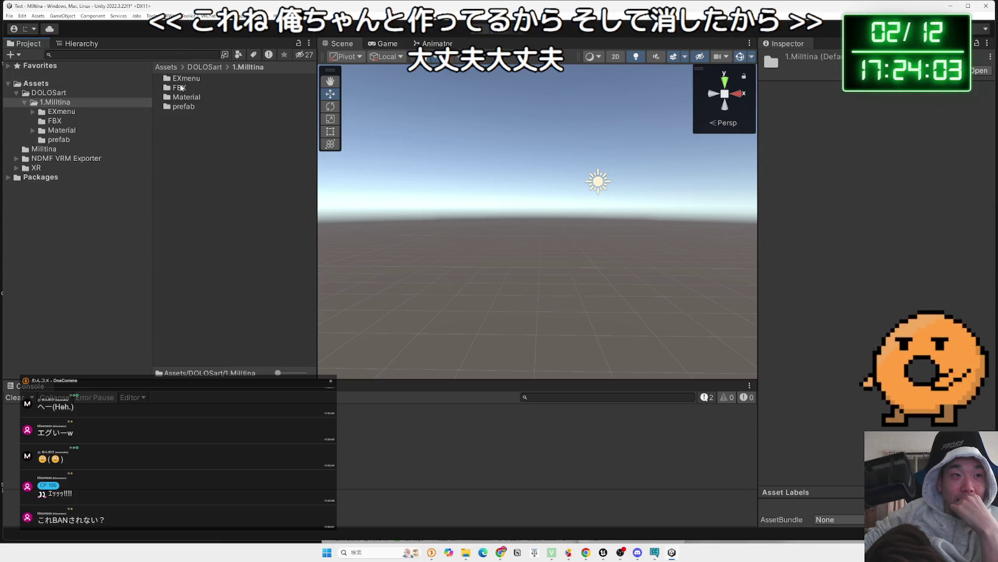
click(52, 139)
Inspect the Milltina_mukuchi and Milltina_kisekae prefabs, showing their Scale and Animator settings.
click(190, 96)
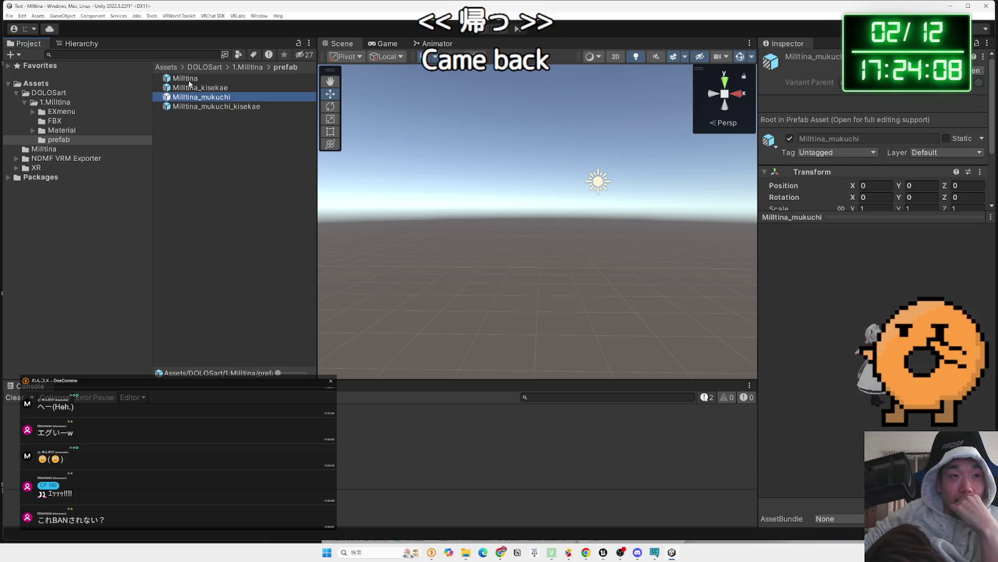
click(189, 84)
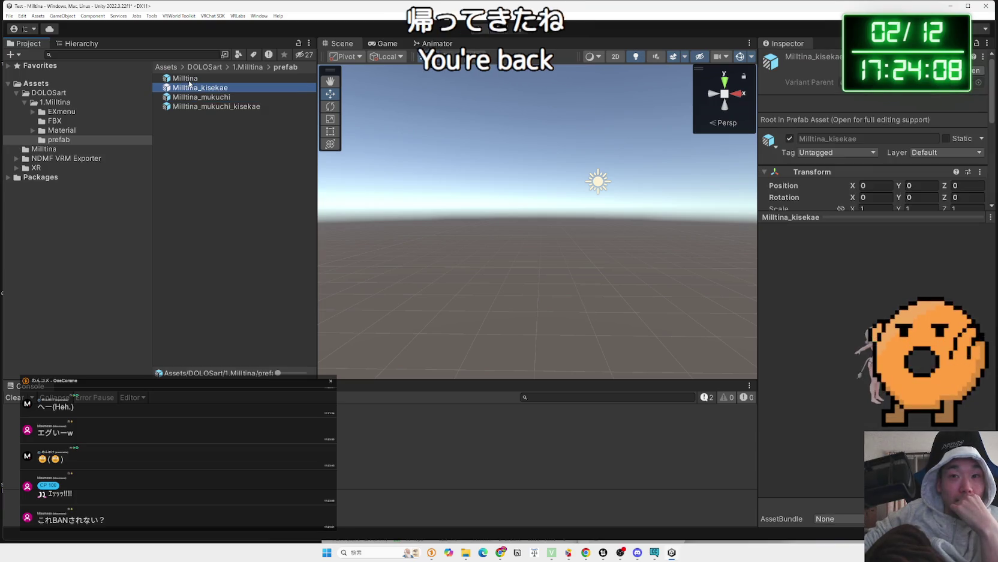
click(854, 353)
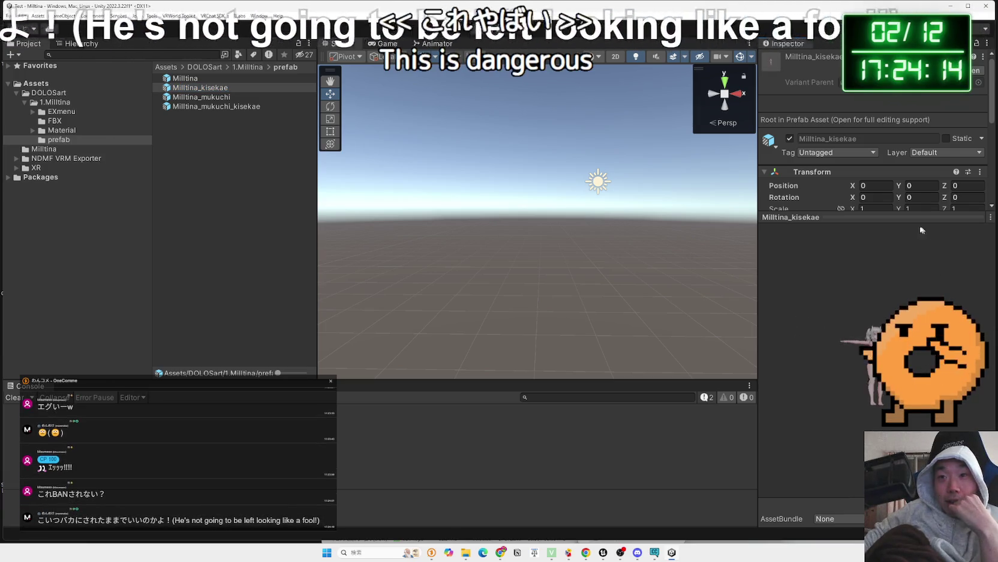
drag(924, 217, 924, 234)
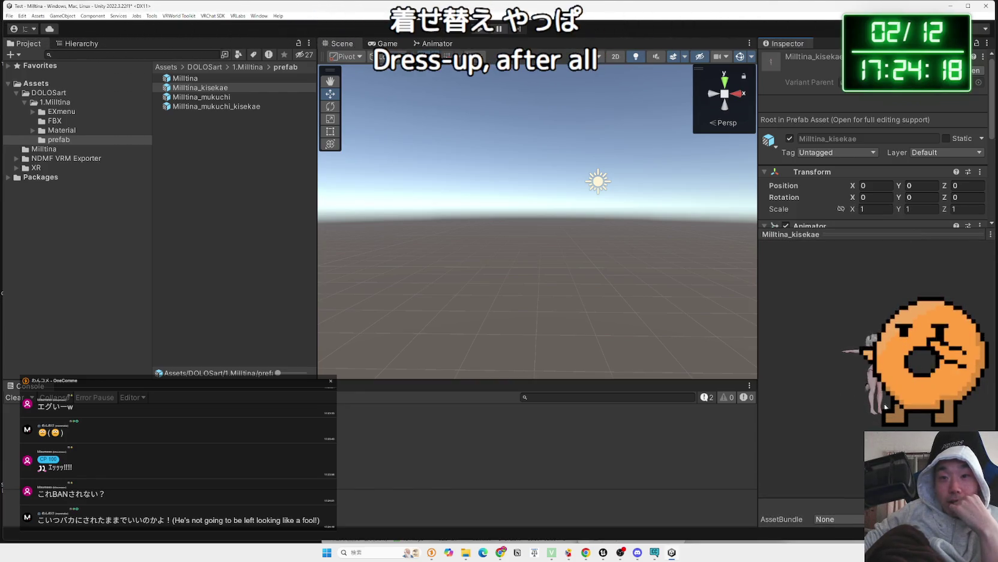
Compare the four Milltina prefabs, then place Milltina_mukuchi into the scene.
key(Up)
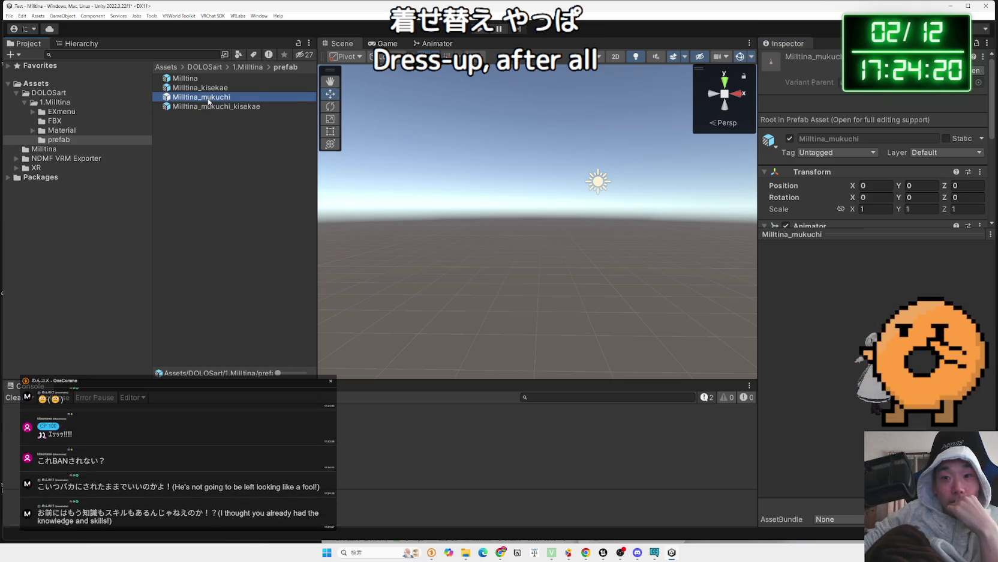
key(Down)
key(Up)
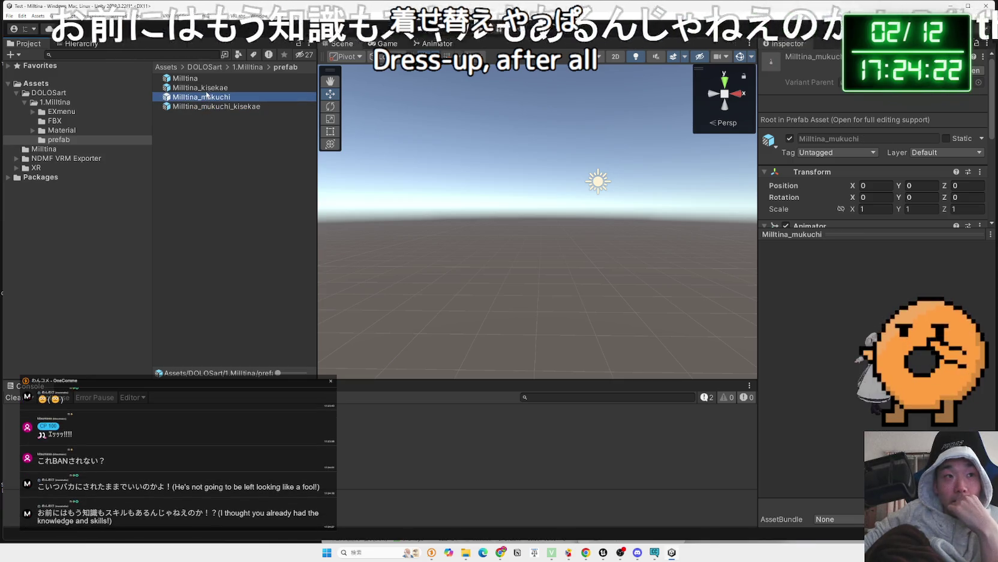
key(Up)
key(Up)
key(Down)
key(Down)
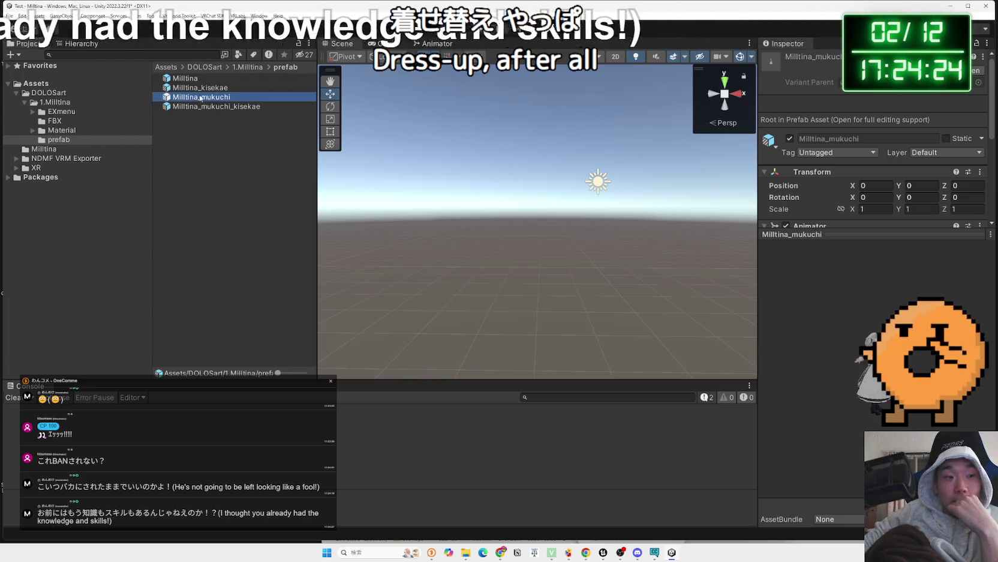
click(199, 96)
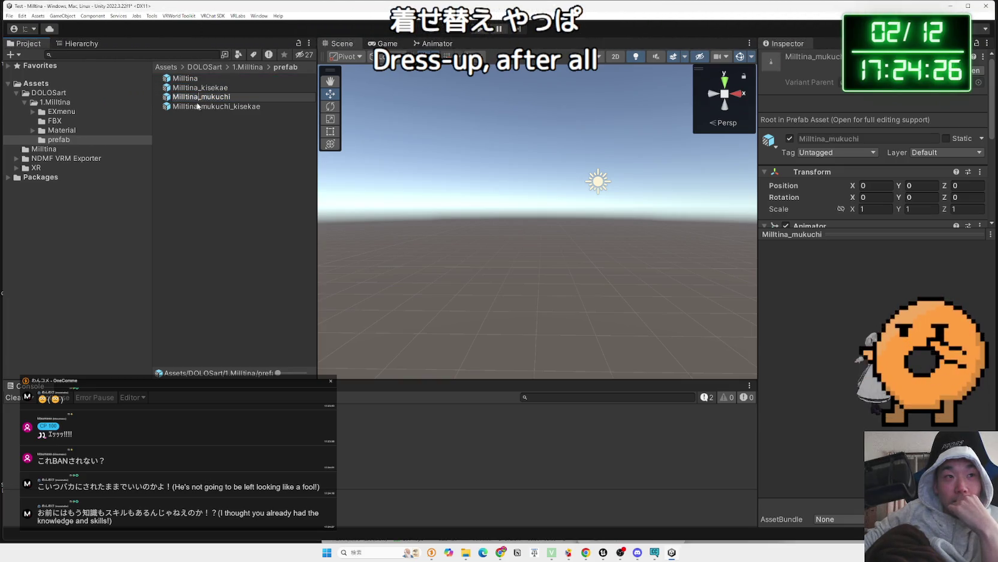
mouse_move(548, 259)
mouse_down()
mouse_move(555, 363)
mouse_move(582, 363)
mouse_up()
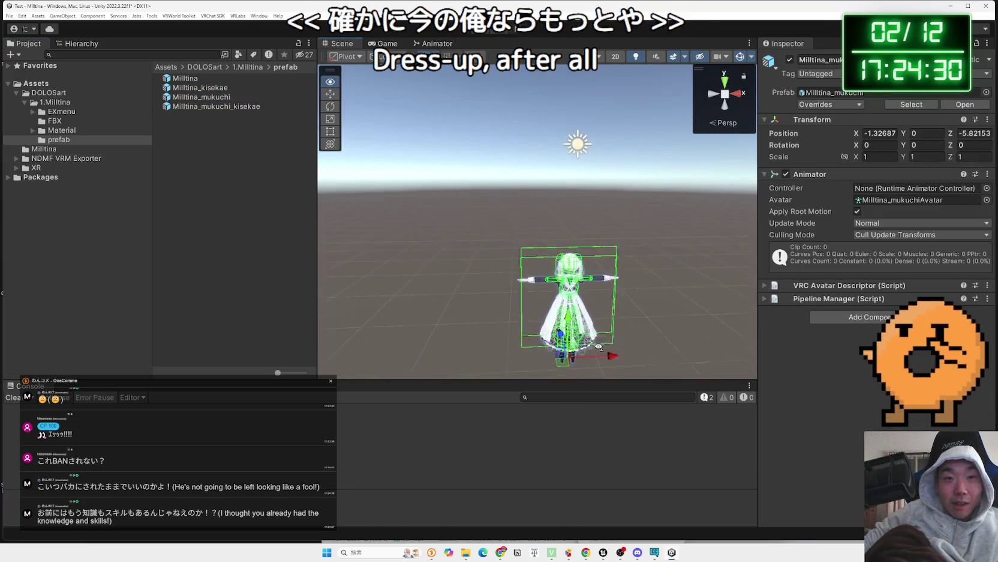
Frame the Milltina_mukuchi avatar in the Scene view and inspect its VRC Avatar Descriptor settings.
key(f)
mouse_move(540, 240)
mouse_down()
mouse_move(171, 297)
mouse_move(540, 253)
mouse_move(511, 204)
mouse_move(513, 228)
mouse_move(518, 218)
mouse_move(583, 314)
mouse_up()
scroll(541, 254, down, 2)
scroll(540, 252, down, 3)
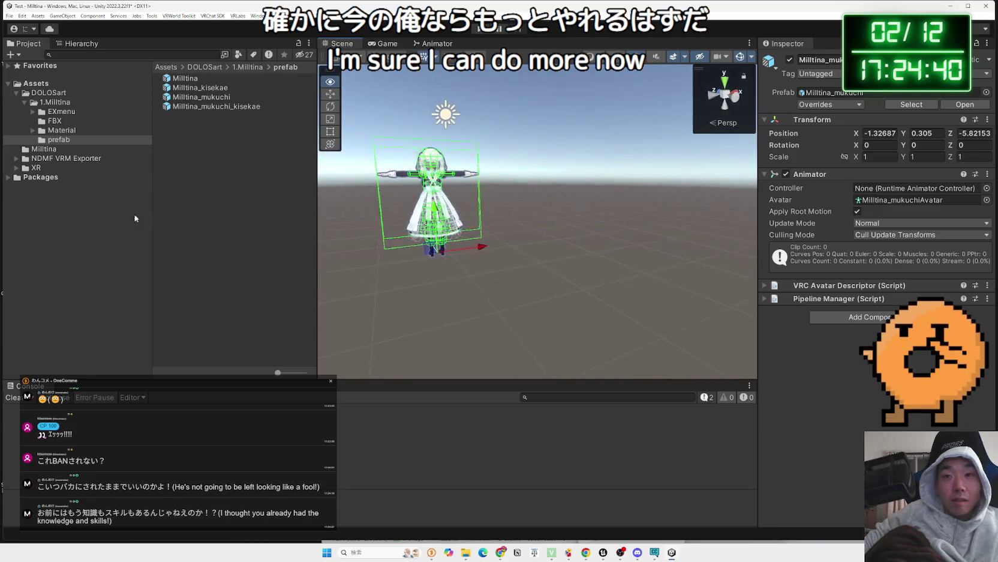
click(766, 285)
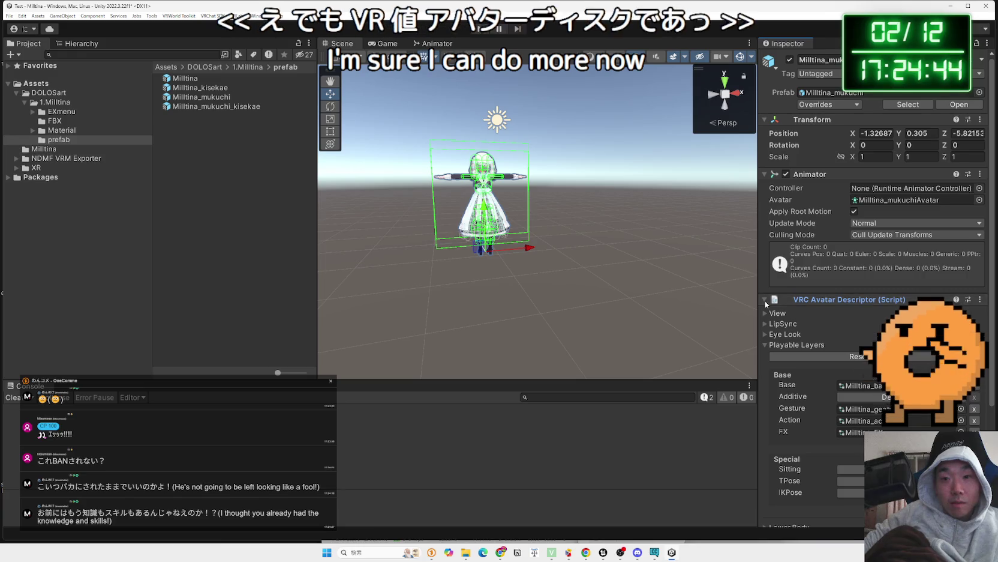
click(765, 300)
mouse_move(516, 240)
mouse_down()
mouse_move(525, 259)
mouse_move(534, 252)
mouse_up()
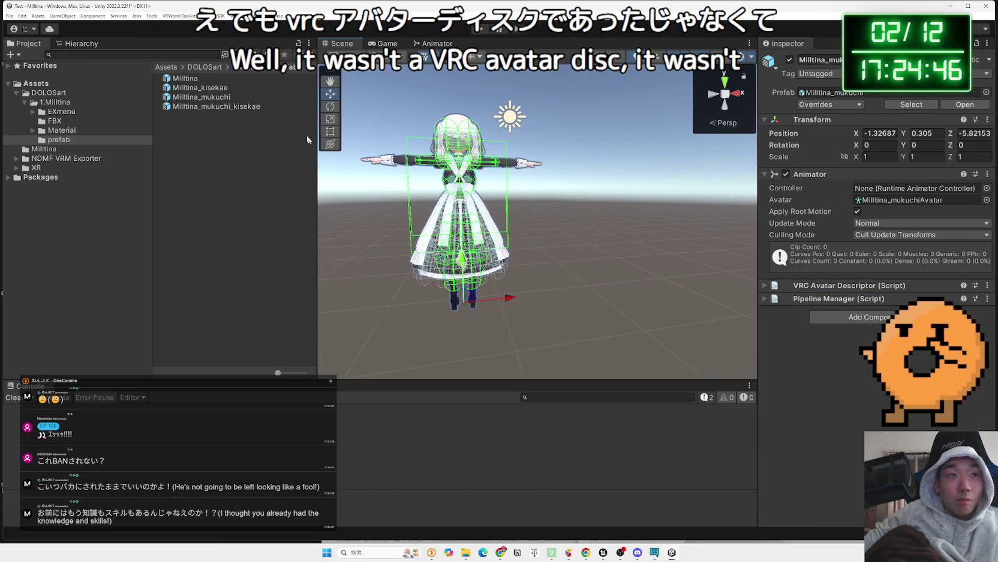
Look at the VRChat SDK menu without choosing anything, then bring Chrome to the front.
click(210, 15)
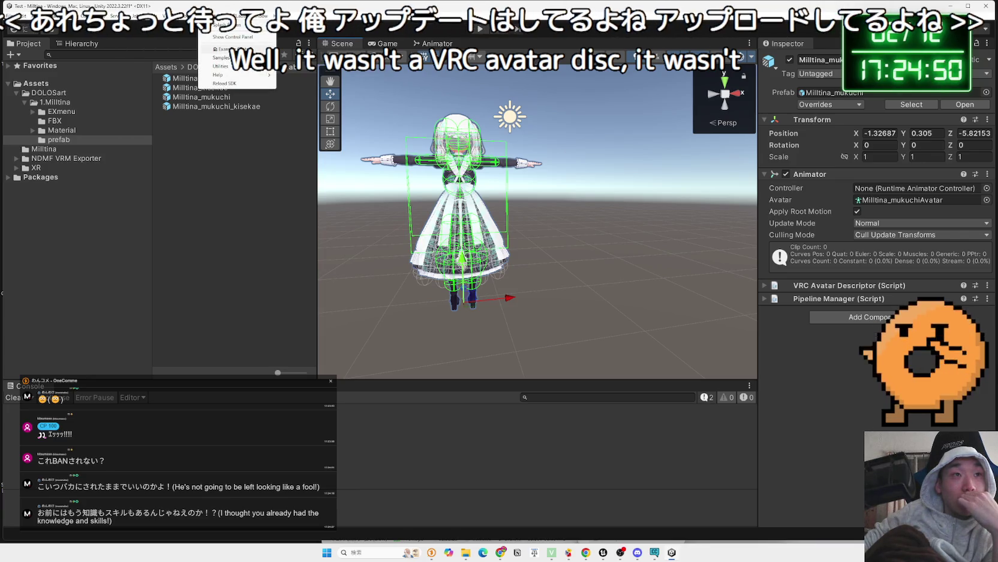
click(219, 149)
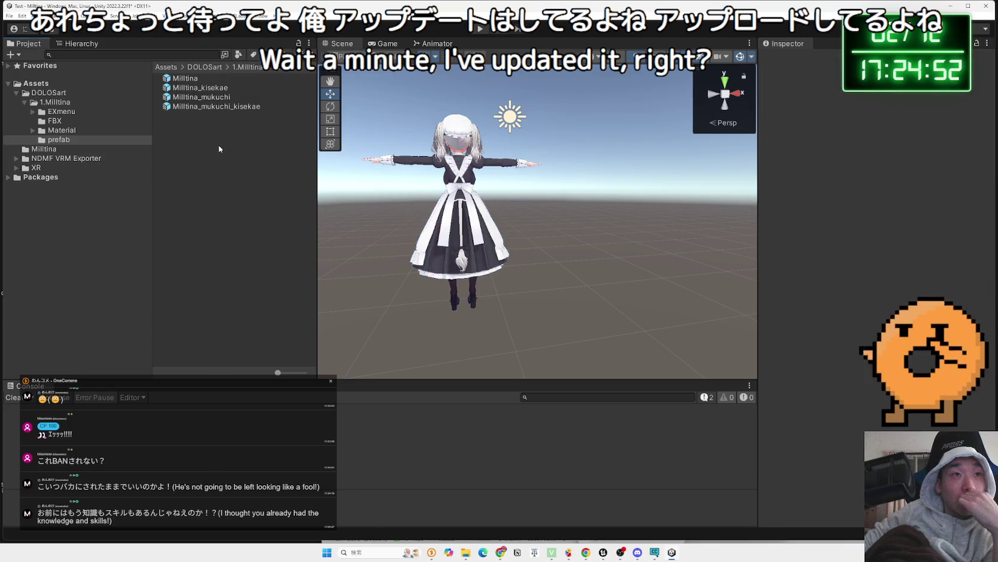
click(501, 552)
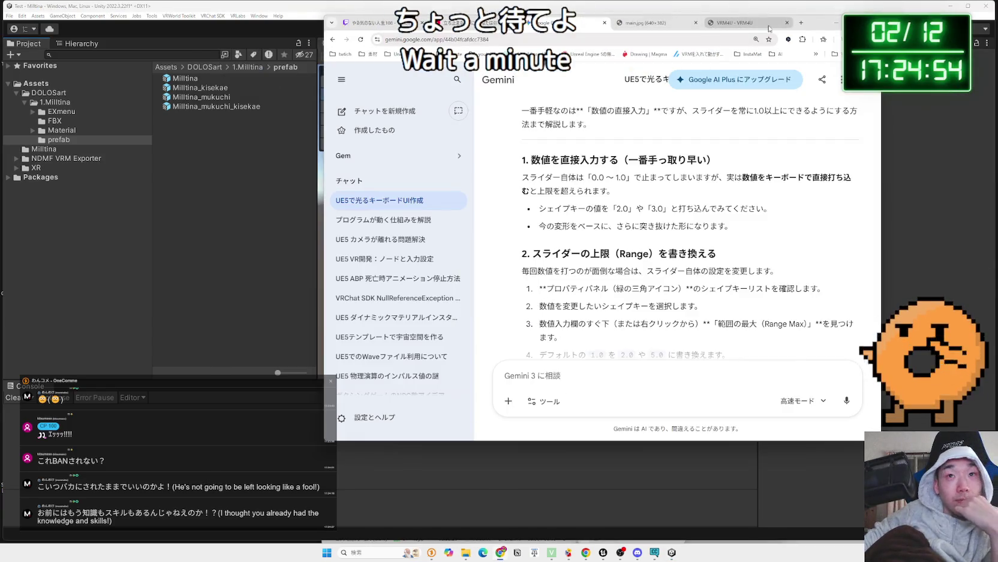
Google 'Unity VRC VRM変換' in a new Chrome tab.
click(802, 23)
text(Ｕｎｉｔｙ ＶＲ)
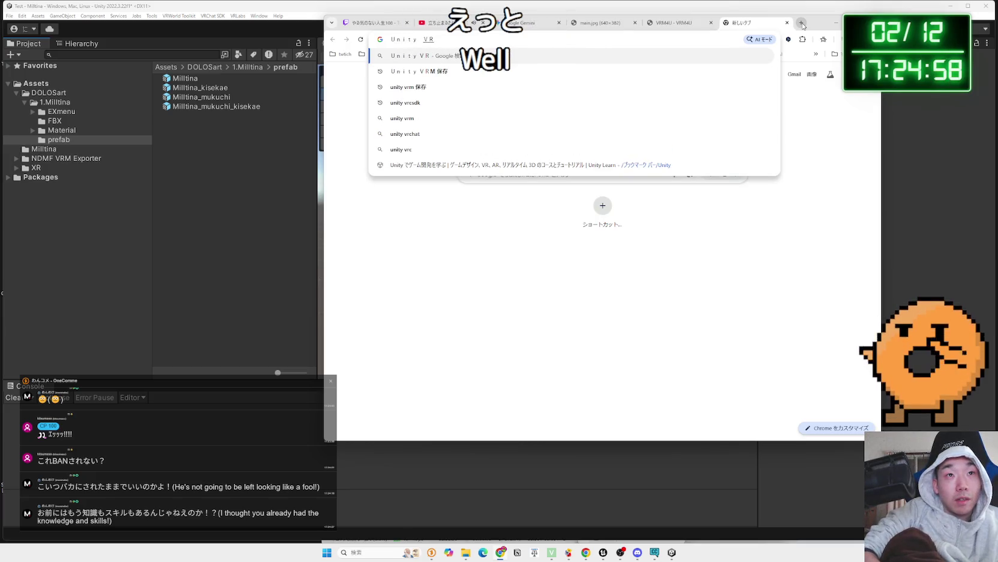
text(Ｃ)
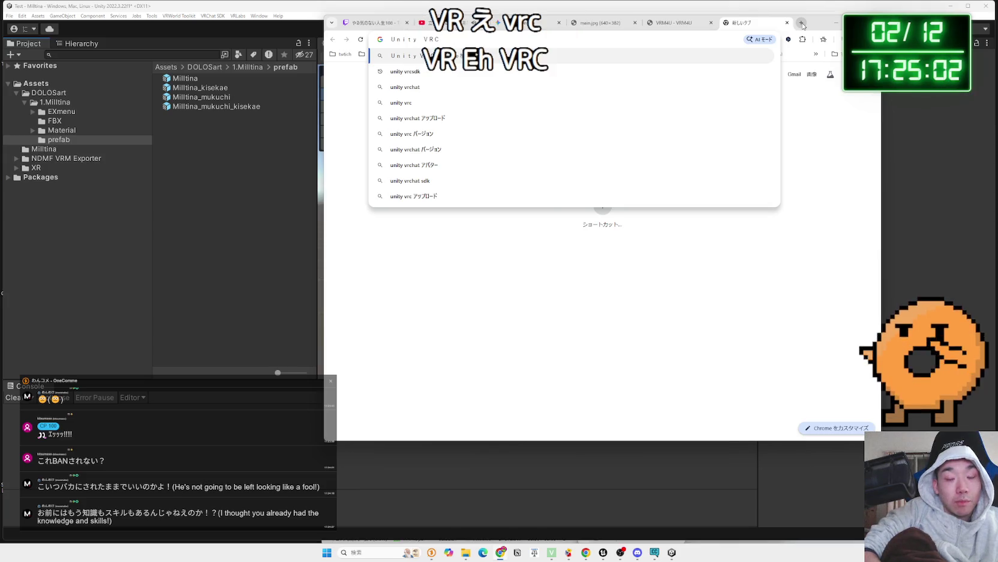
text( ＶＲＭへんか)
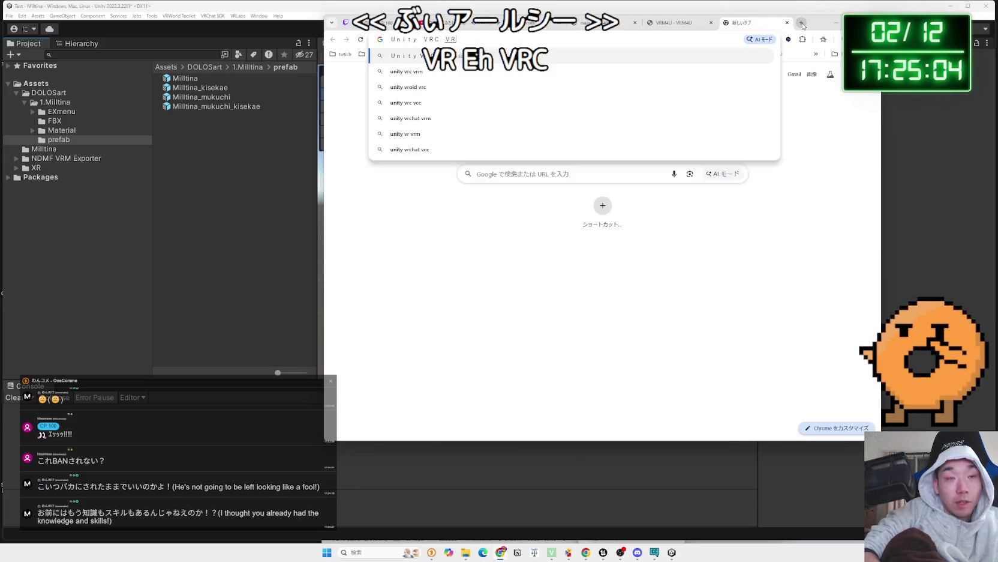
key(space)
key(Return)
key(Return)
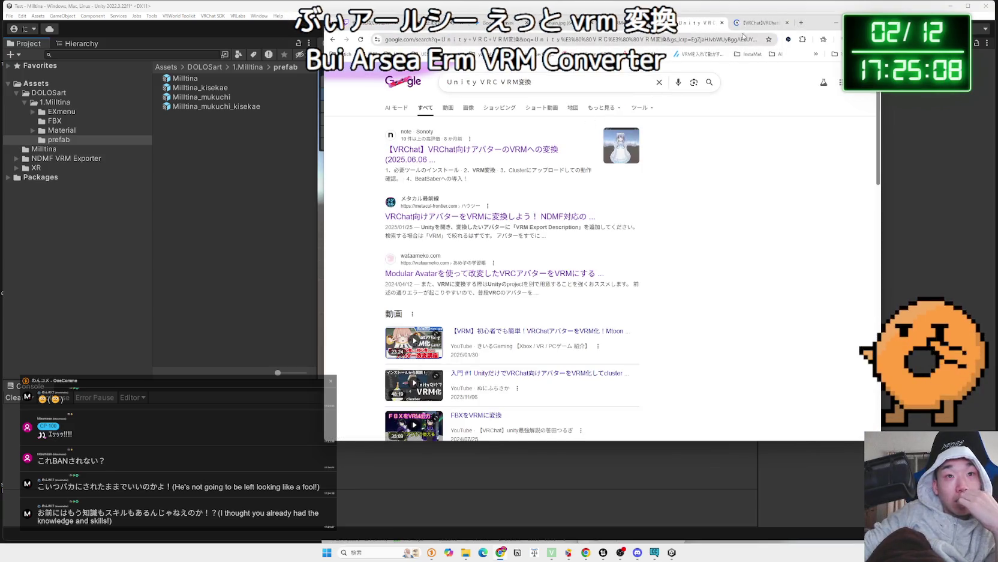
Read through the note article on VRM export, covering its author and expression steps.
scroll(570, 207, down, 5)
scroll(570, 206, down, 15)
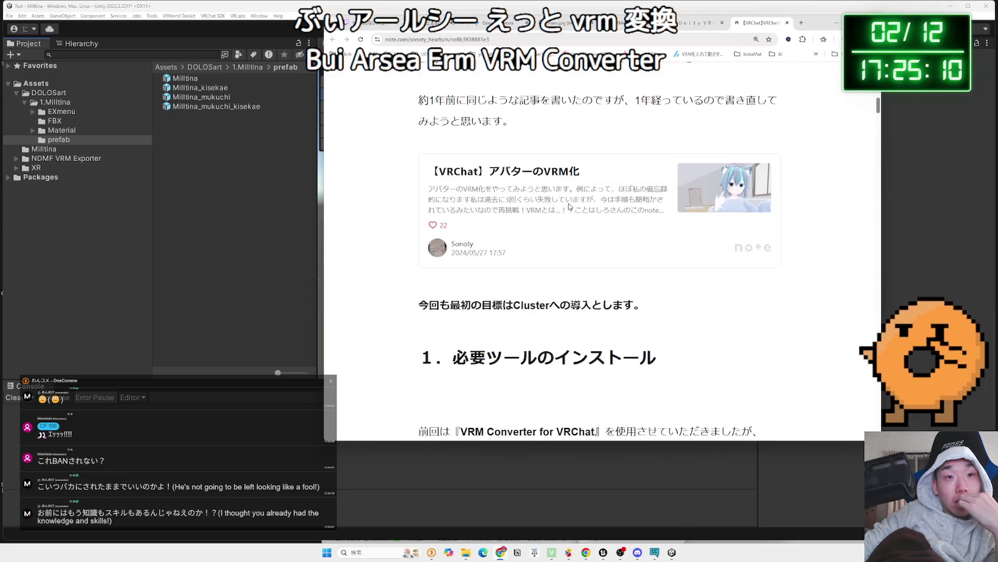
scroll(570, 207, down, 15)
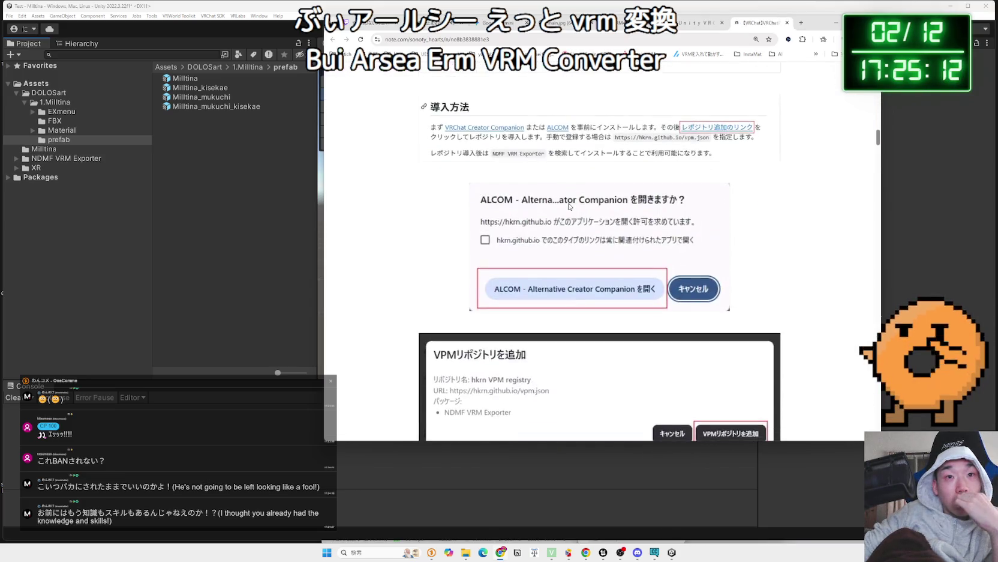
scroll(570, 206, down, 3)
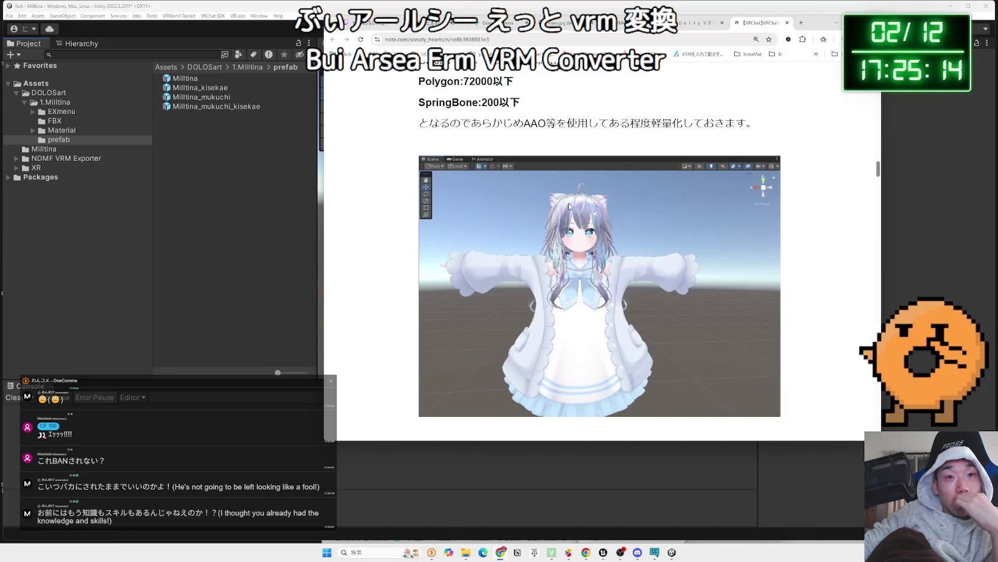
scroll(569, 204, up, 2)
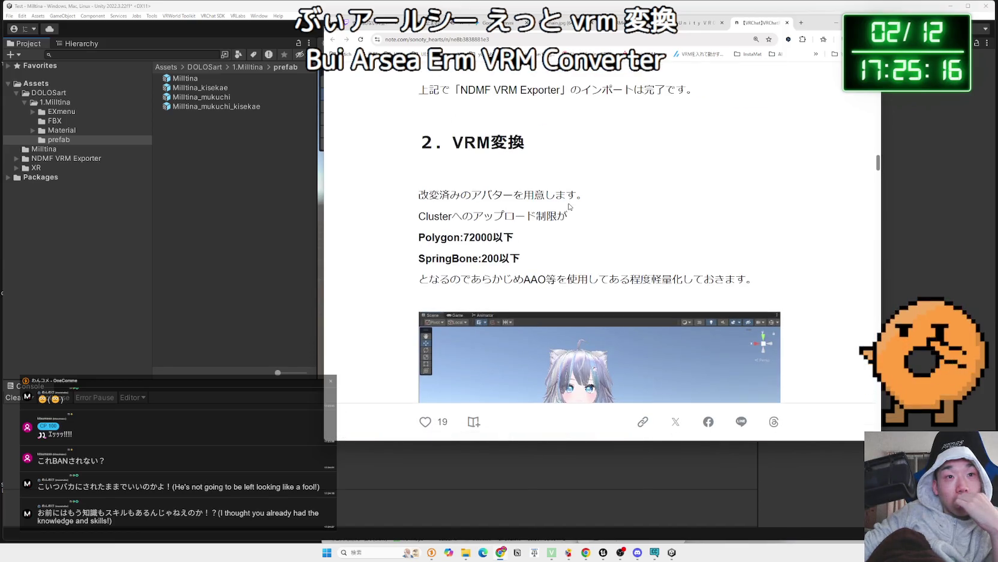
scroll(570, 207, down, 10)
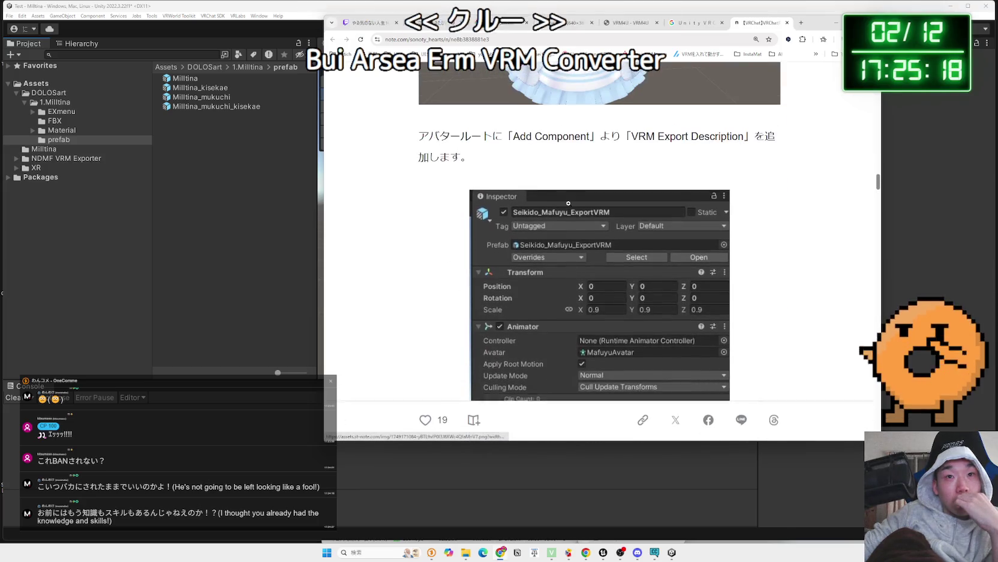
scroll(569, 203, down, 7)
scroll(568, 203, down, 10)
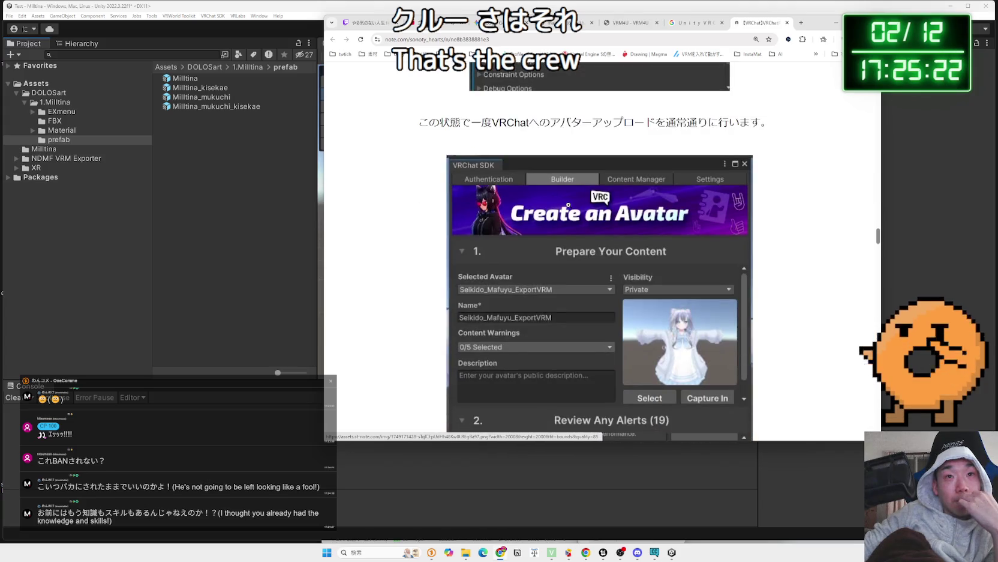
scroll(568, 205, down, 10)
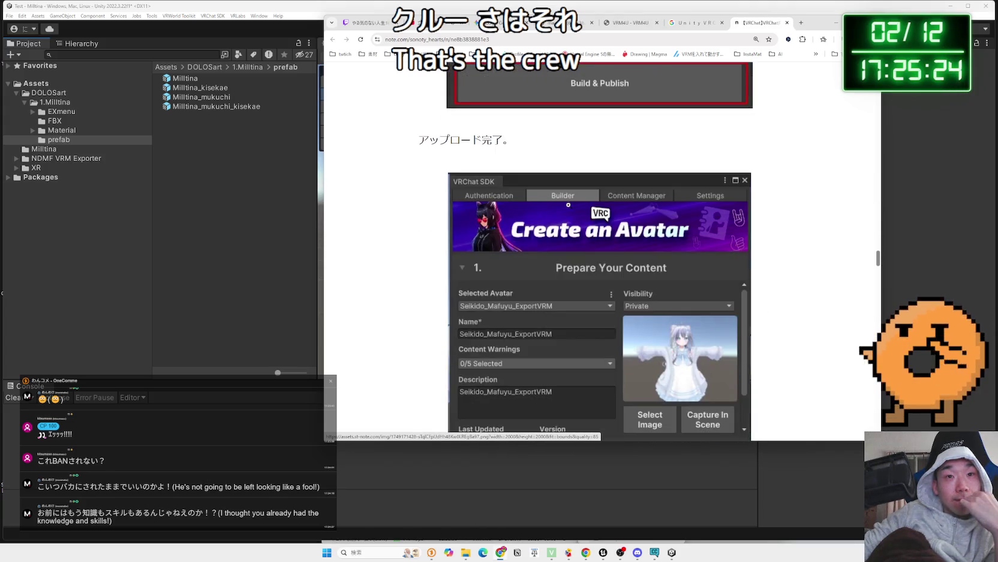
scroll(568, 205, down, 10)
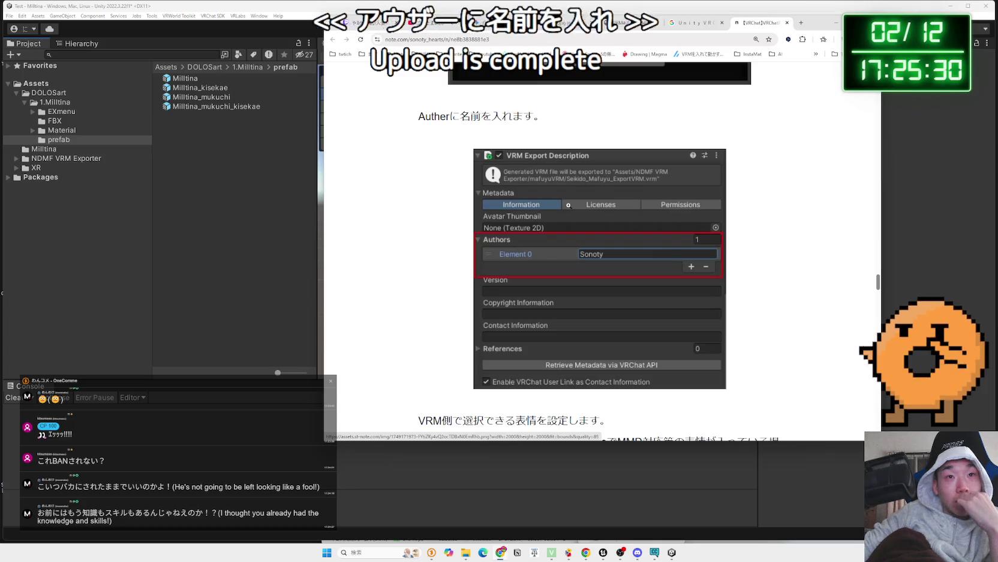
scroll(568, 205, down, 3)
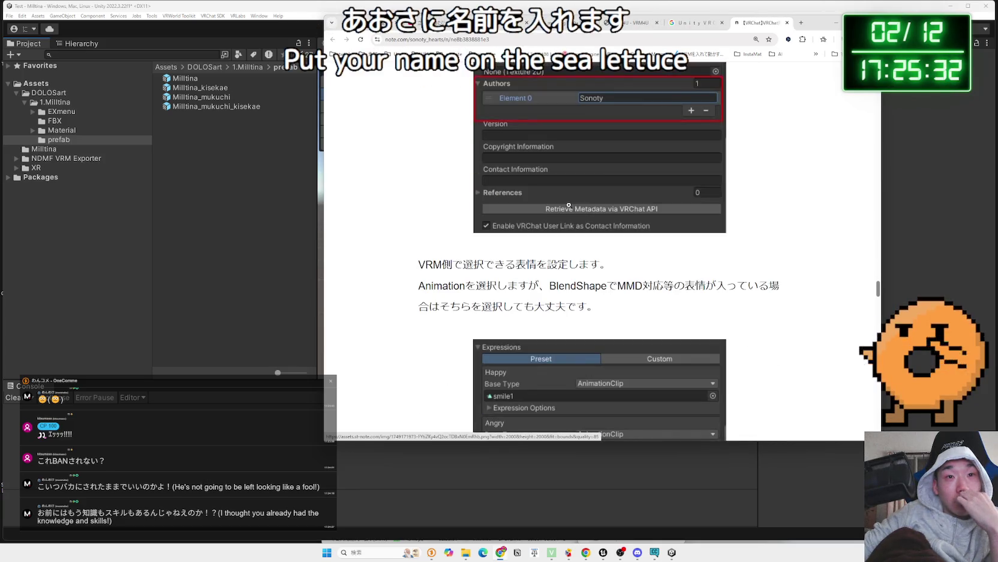
scroll(569, 205, down, 4)
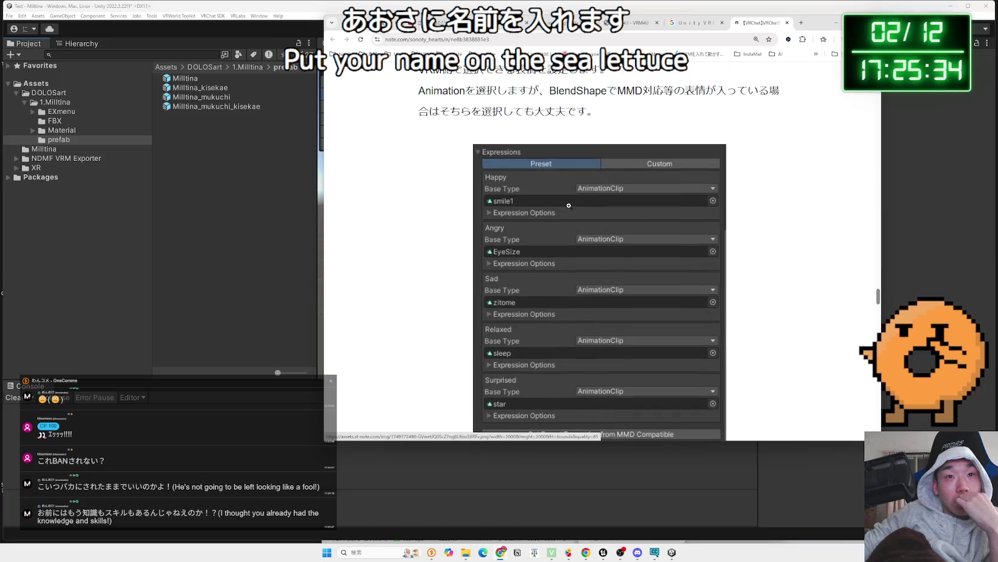
scroll(570, 208, up, 6)
scroll(570, 208, up, 2)
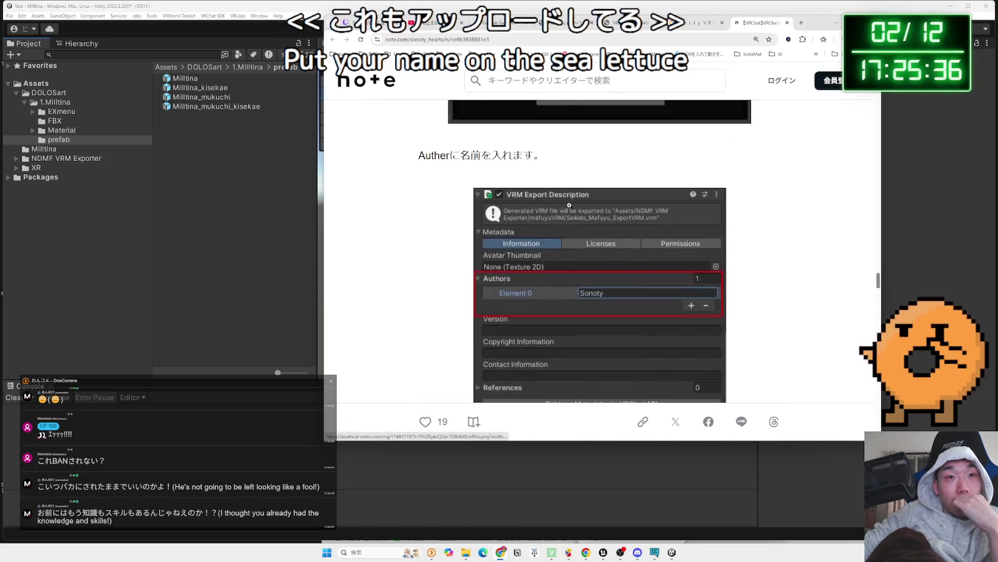
scroll(570, 207, down, 4)
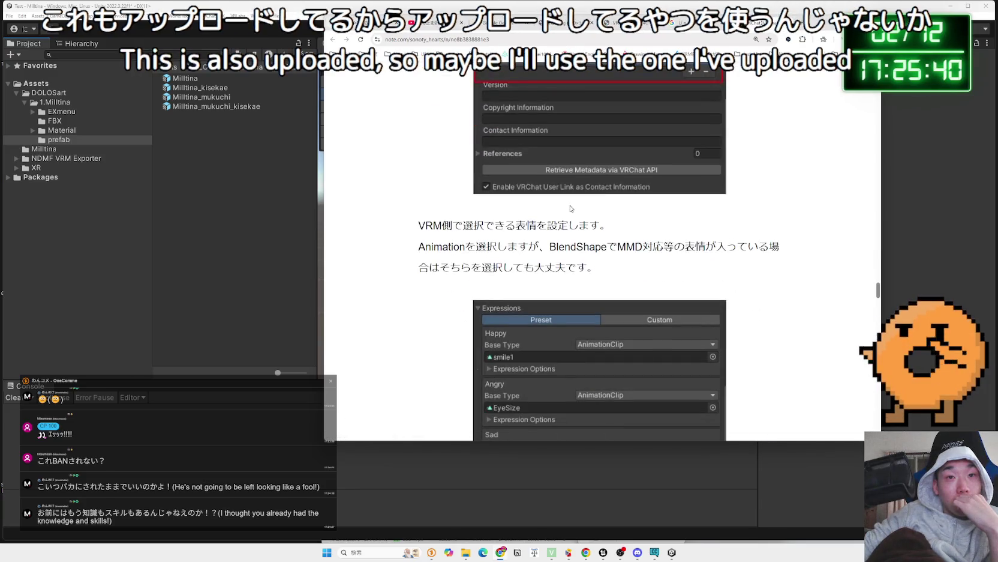
Back in Unity, delete the Milltina_mukuchi avatar from the scene.
click(198, 260)
click(513, 198)
key(Delete)
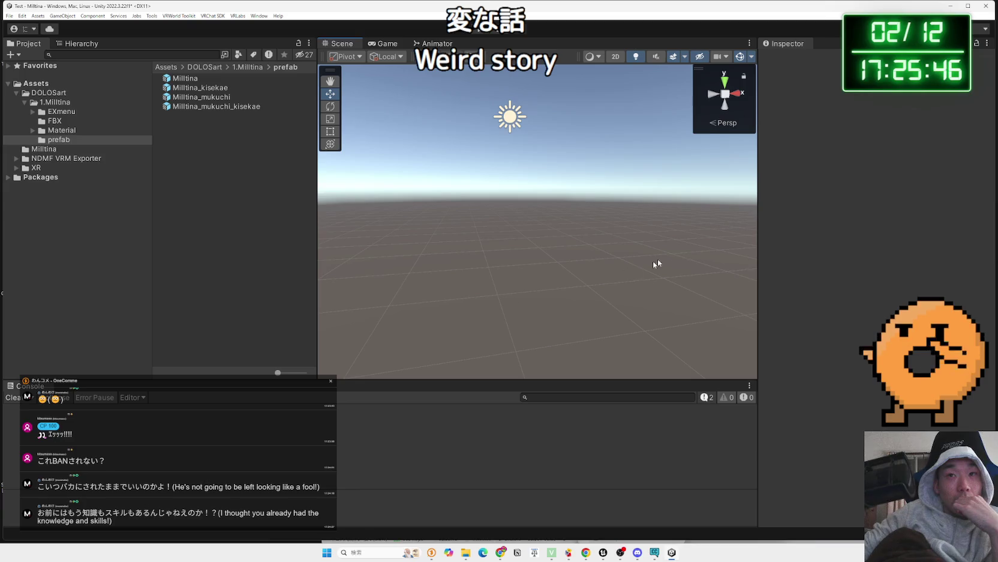
Inspect the Milltina prefab's properties and the scene's Directional Light.
click(186, 80)
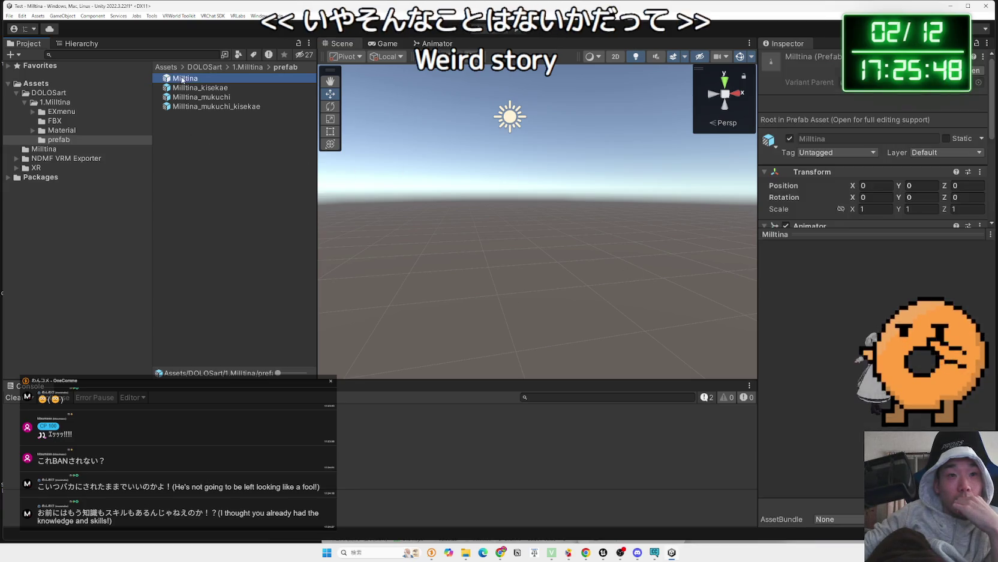
click(244, 153)
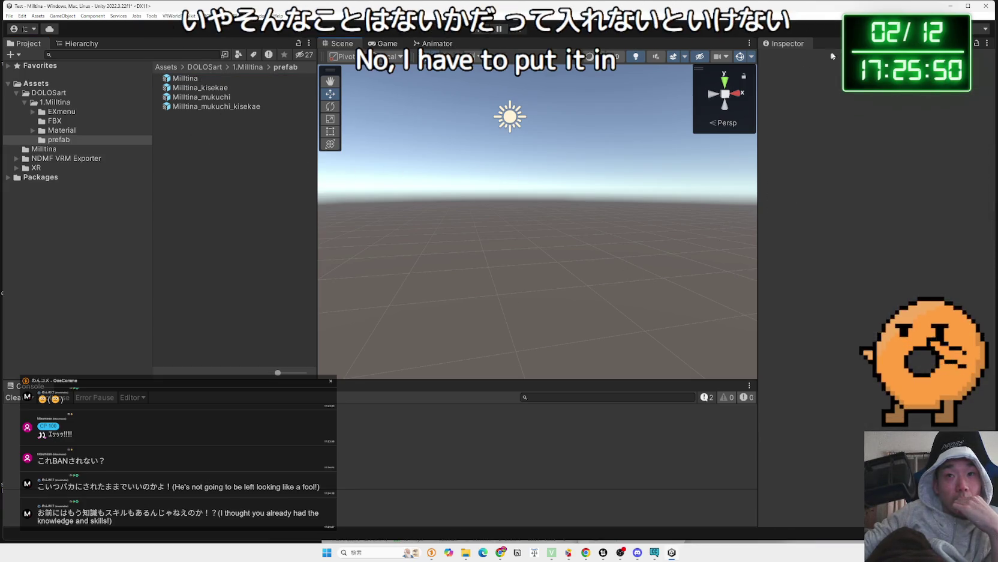
click(510, 116)
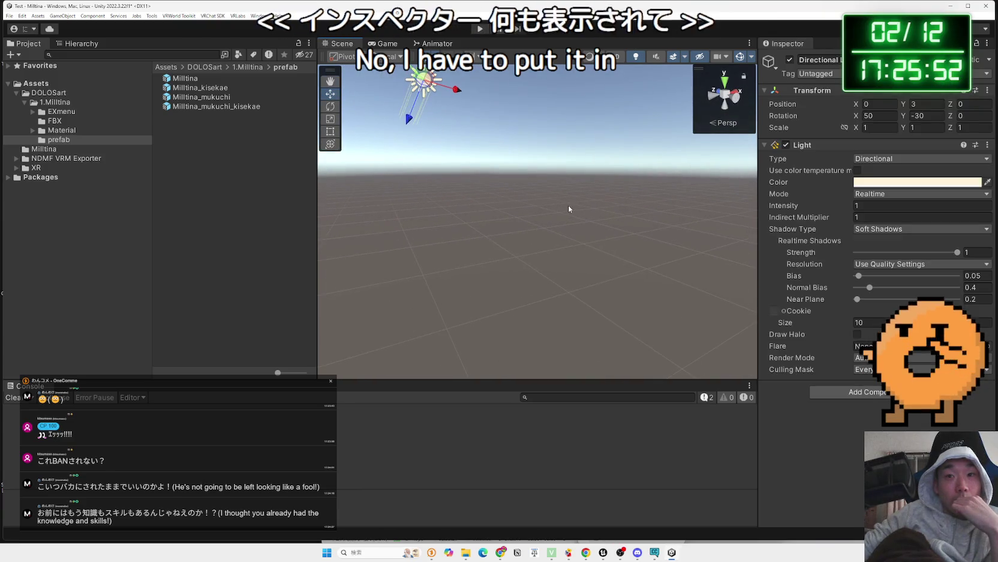
click(178, 80)
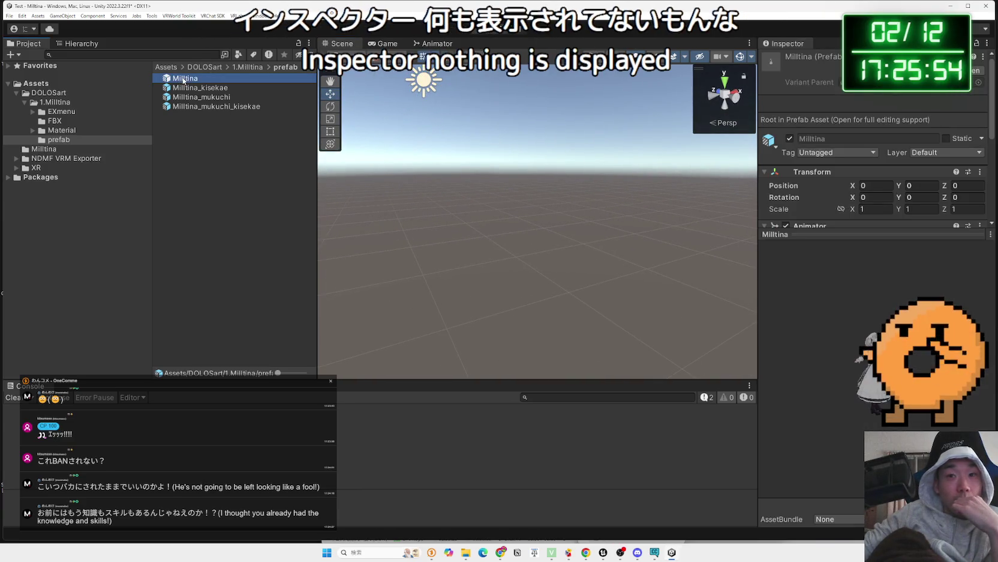
Look over the VRChat SDK menu without choosing anything, then switch to the Gemini chat in Chrome.
click(224, 55)
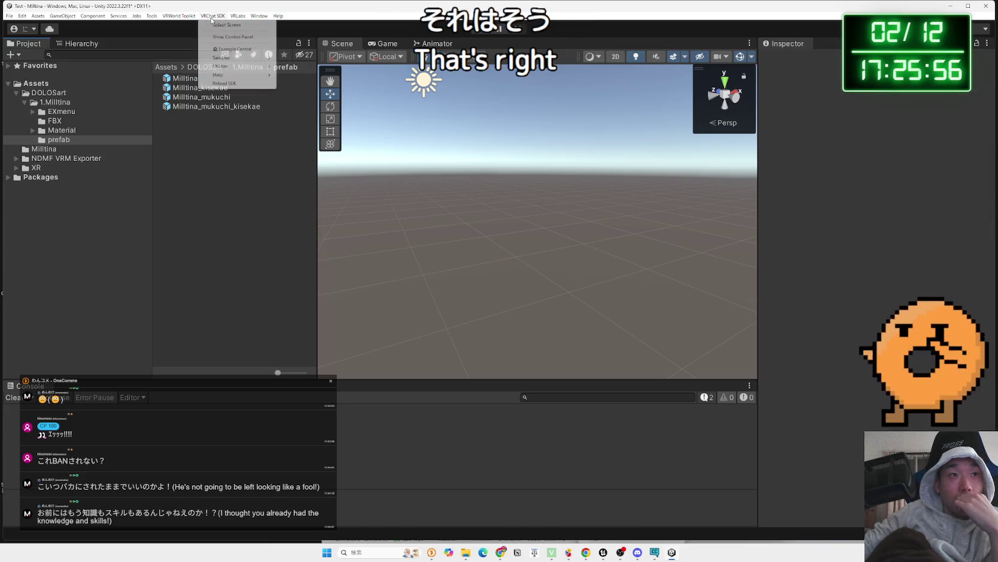
click(228, 148)
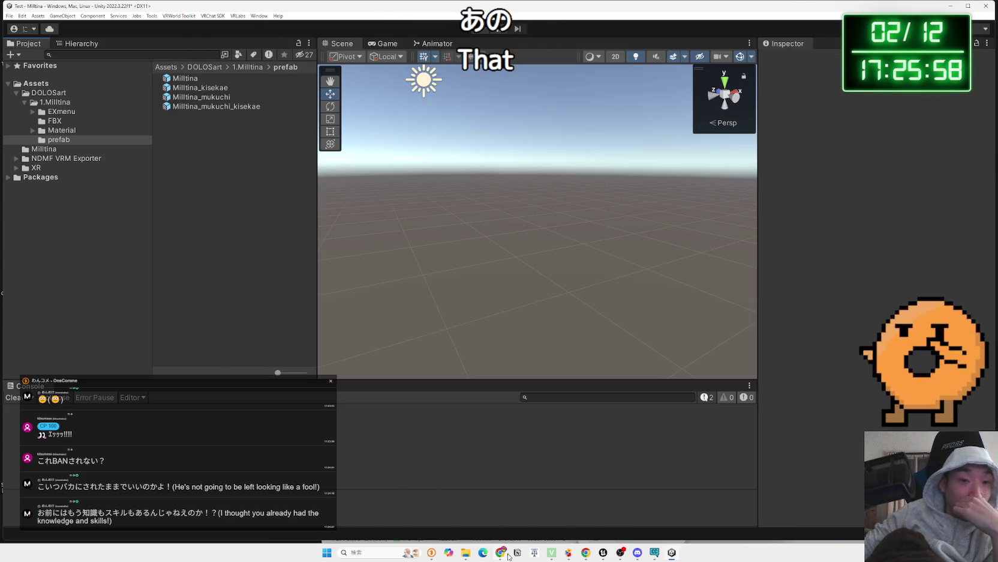
click(501, 552)
click(360, 22)
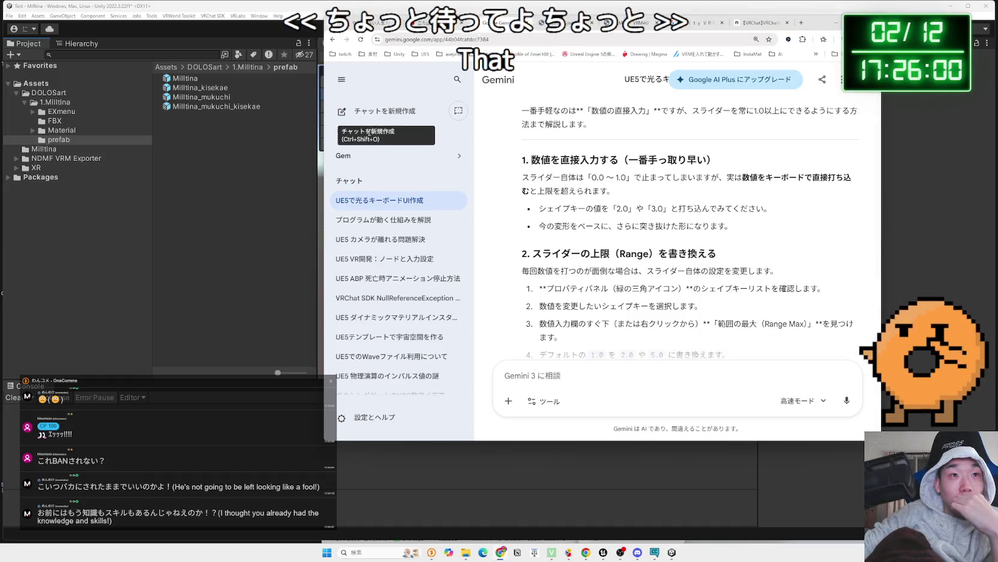
In a new Gemini chat, ask how to bring a character uploaded to VRChat back into Unity.
click(342, 111)
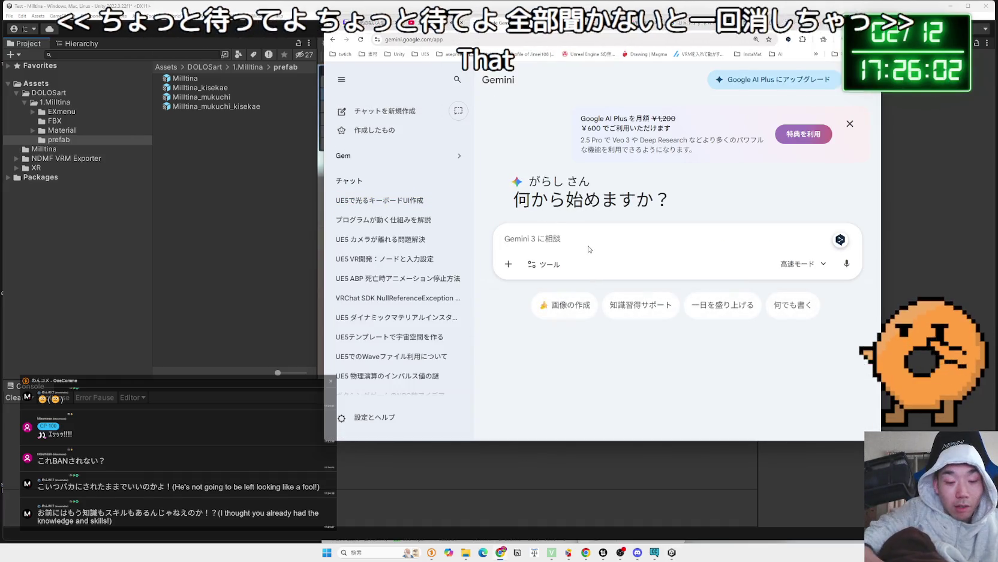
text(Unit)
text(e)
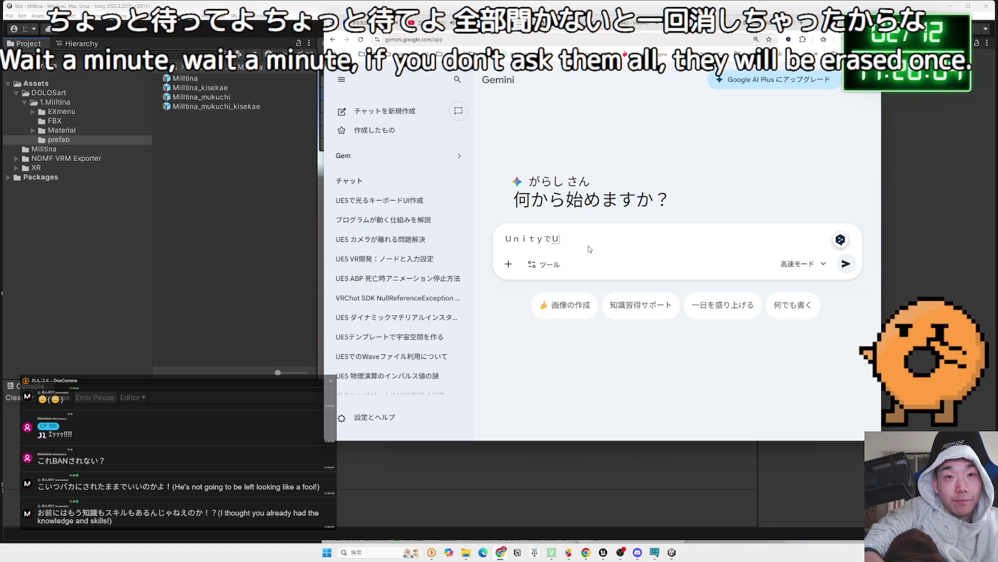
text(cniappuro)
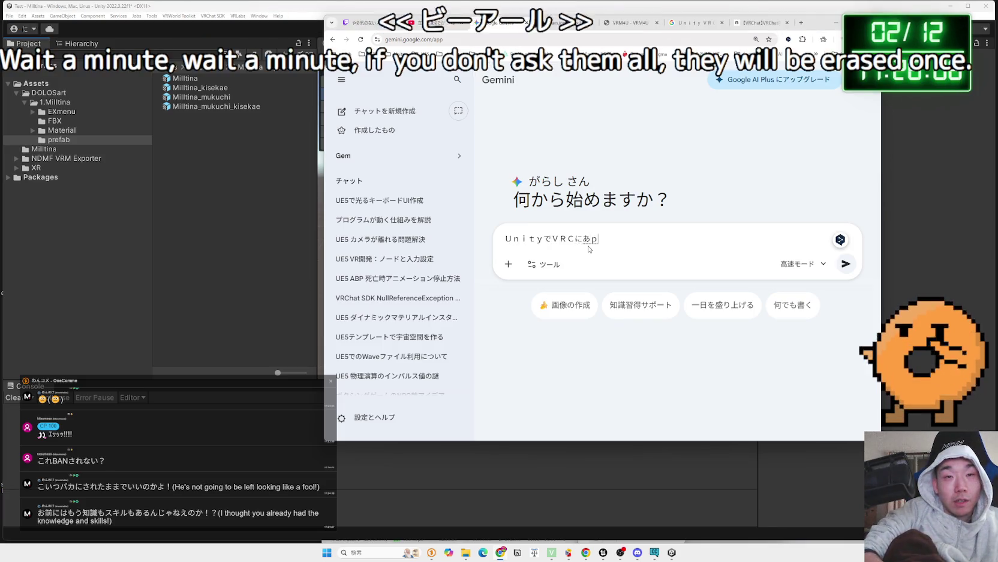
text(shita)
key(space)
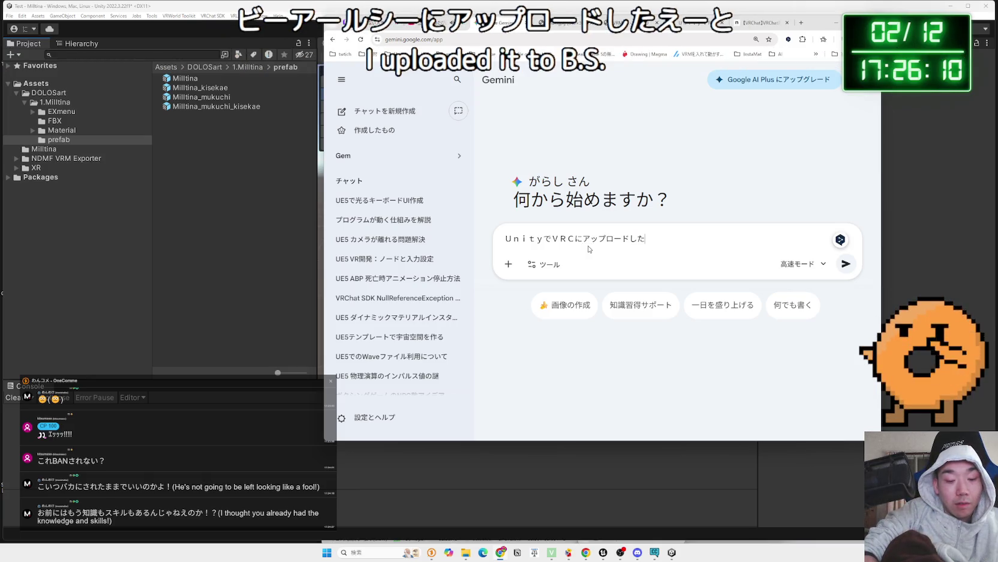
key(space)
text(wo)
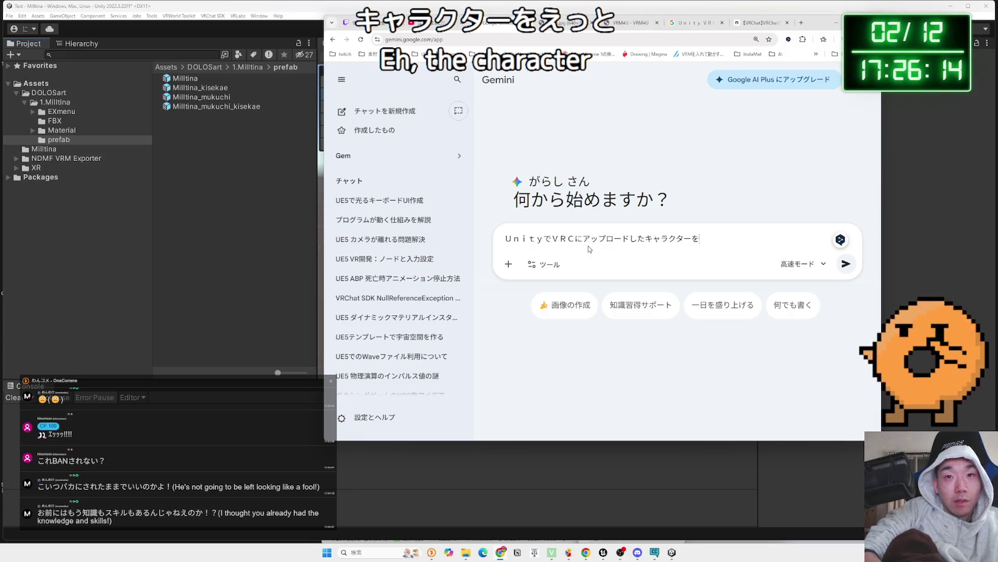
text(u)
key(space)
text(nimodosunihadousure)
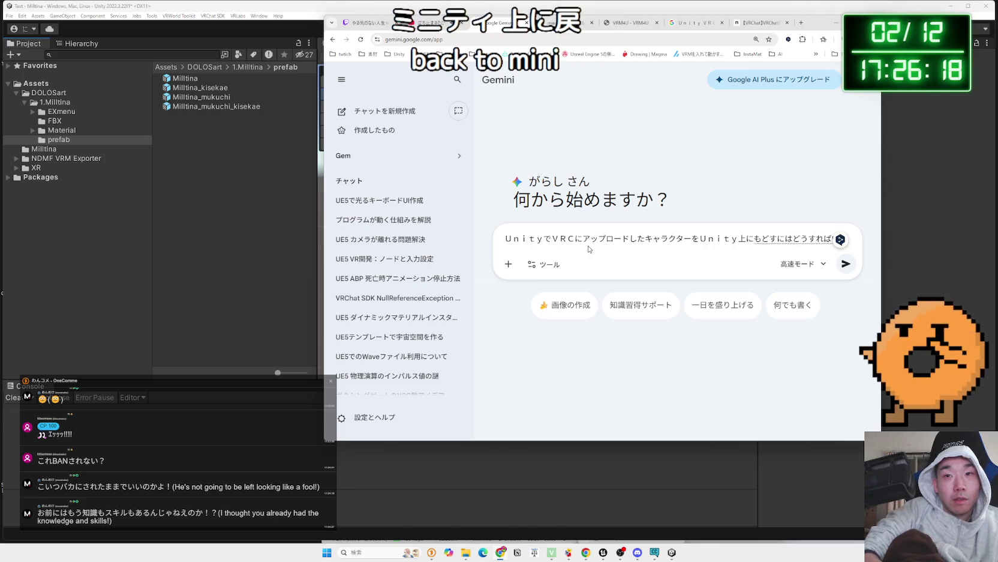
text(iidesy)
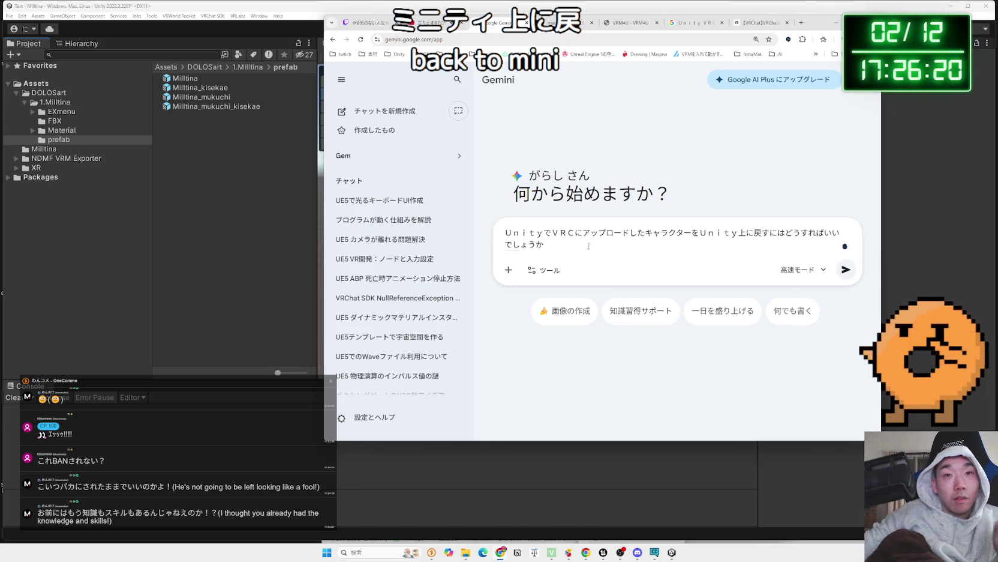
key(Return)
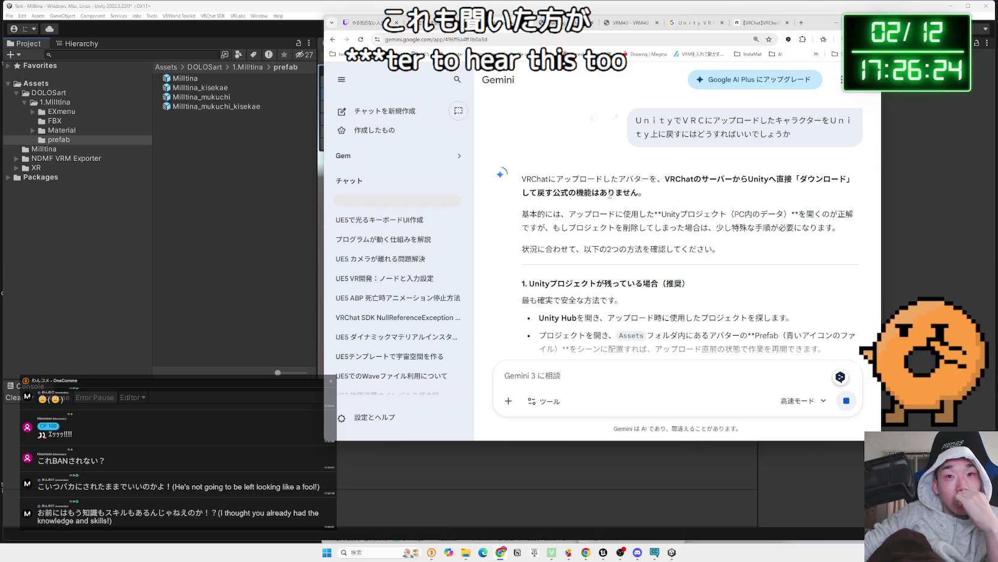
Scroll through Gemini's reply, highlighting the heading about a lost project.
scroll(618, 192, down, 2)
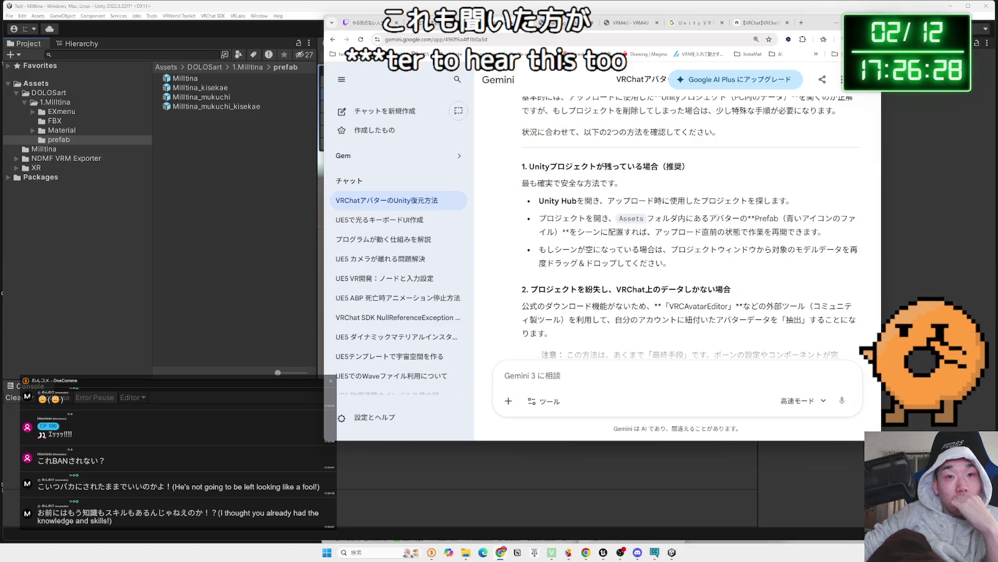
scroll(719, 220, down, 1)
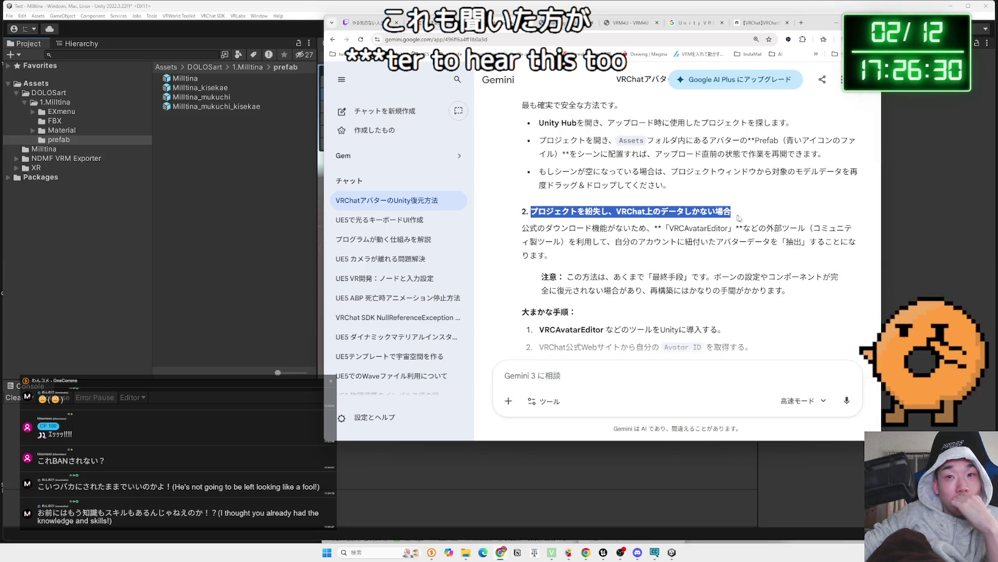
drag(734, 217, 806, 231)
right_click(696, 225)
click(672, 226)
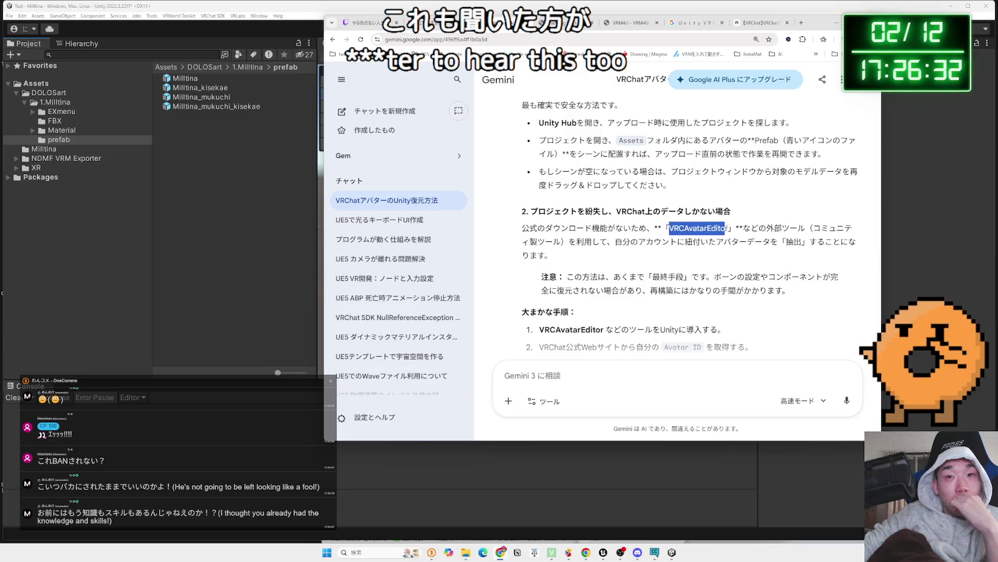
scroll(672, 227, down, 1)
mouse_move(553, 217)
mouse_down()
mouse_move(573, 202)
mouse_move(524, 189)
mouse_move(792, 216)
mouse_move(645, 201)
mouse_up()
click(638, 222)
Read further down the reply, highlighting the suggested tool VRCAvatarEditor.
scroll(638, 222, down, 1)
click(621, 209)
scroll(621, 208, down, 1)
drag(726, 212, 550, 213)
double_click(558, 212)
click(722, 225)
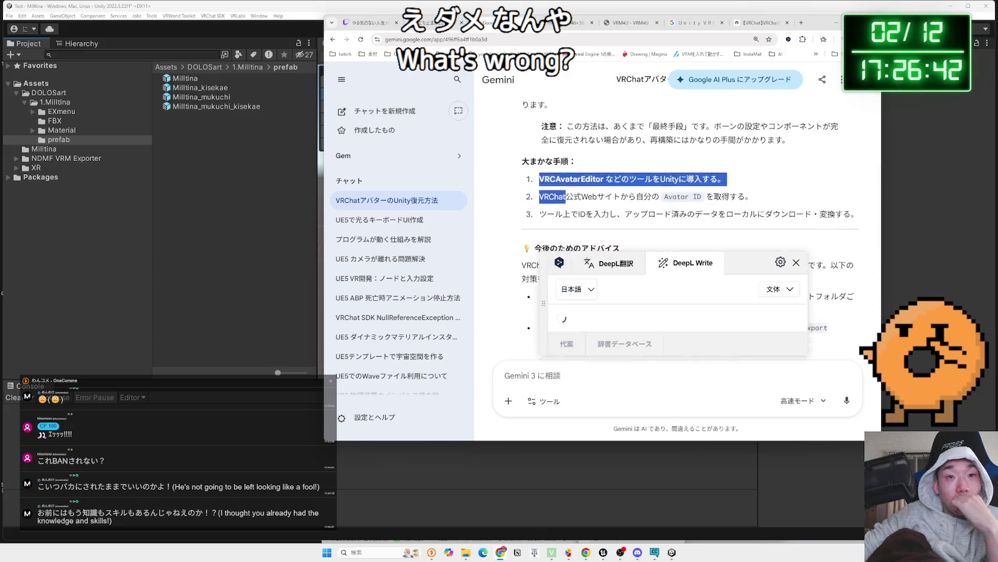
scroll(690, 240, down, 3)
mouse_move(624, 204)
mouse_down()
mouse_move(522, 191)
mouse_move(624, 204)
mouse_up()
Highlight the project backup advice, then return to Unity and select the Milltina prefab.
click(638, 207)
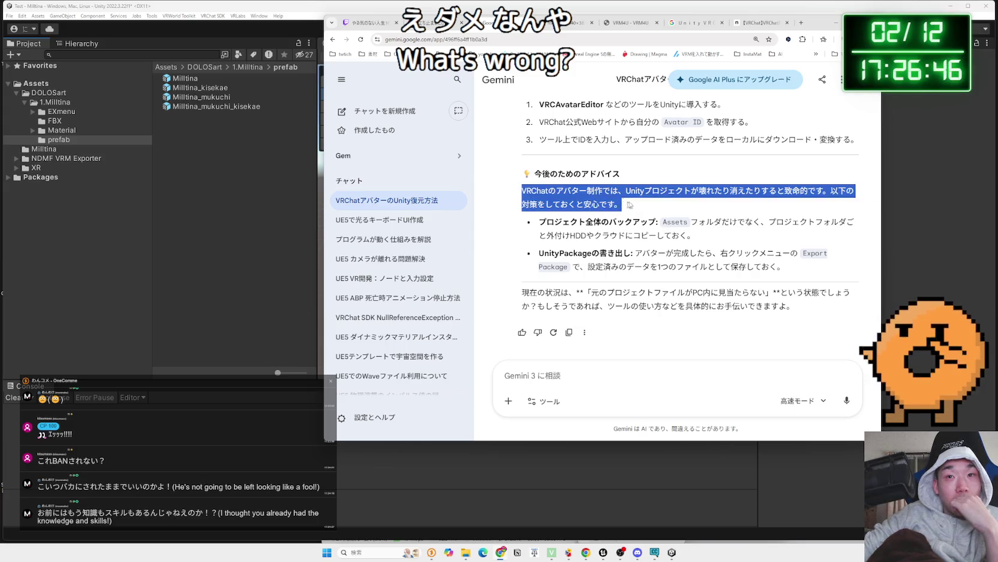
click(525, 192)
drag(698, 231, 666, 224)
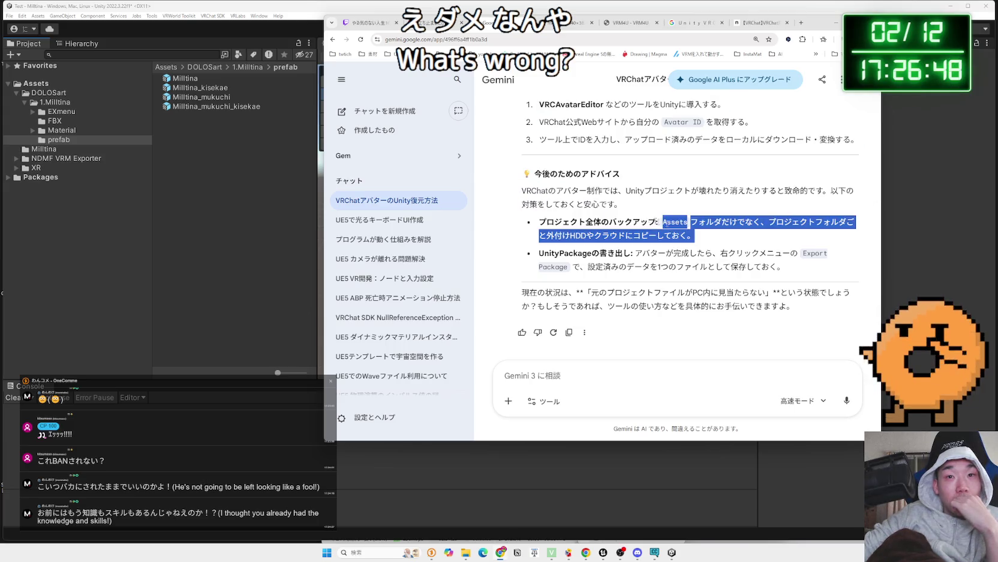
click(542, 201)
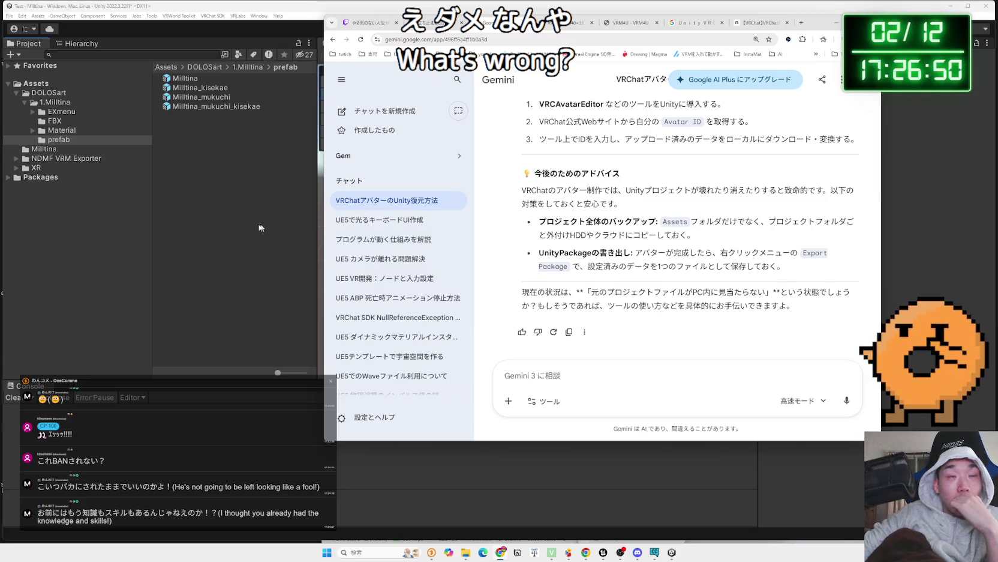
click(267, 227)
click(192, 78)
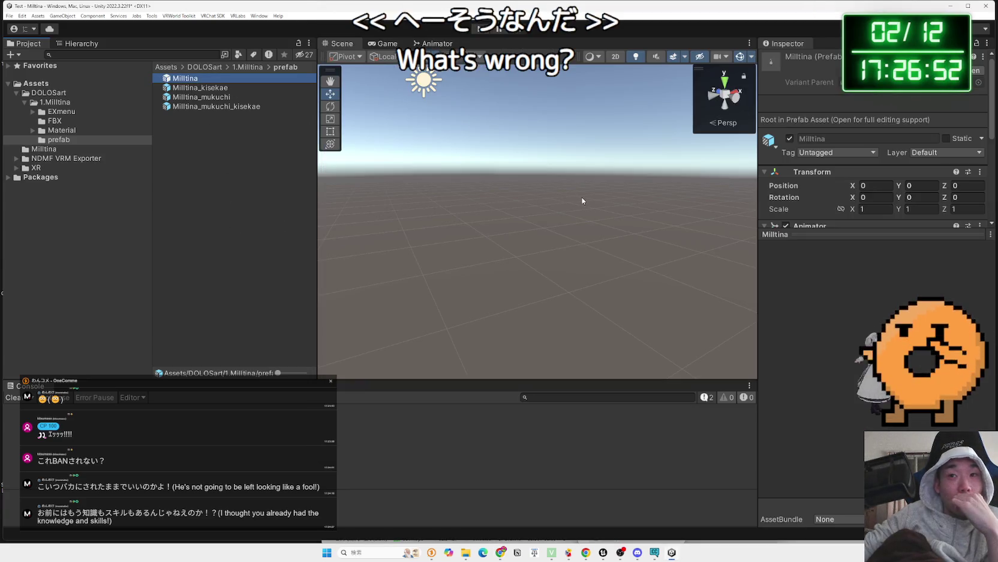
Drag the Milltina prefab into the scene and raise it slightly off the ground.
mouse_move(334, 115)
mouse_down()
mouse_move(537, 361)
mouse_move(639, 271)
mouse_move(791, 223)
mouse_move(992, 251)
mouse_move(90, 258)
mouse_move(210, 267)
mouse_move(177, 271)
mouse_move(12, 264)
mouse_up()
click(562, 203)
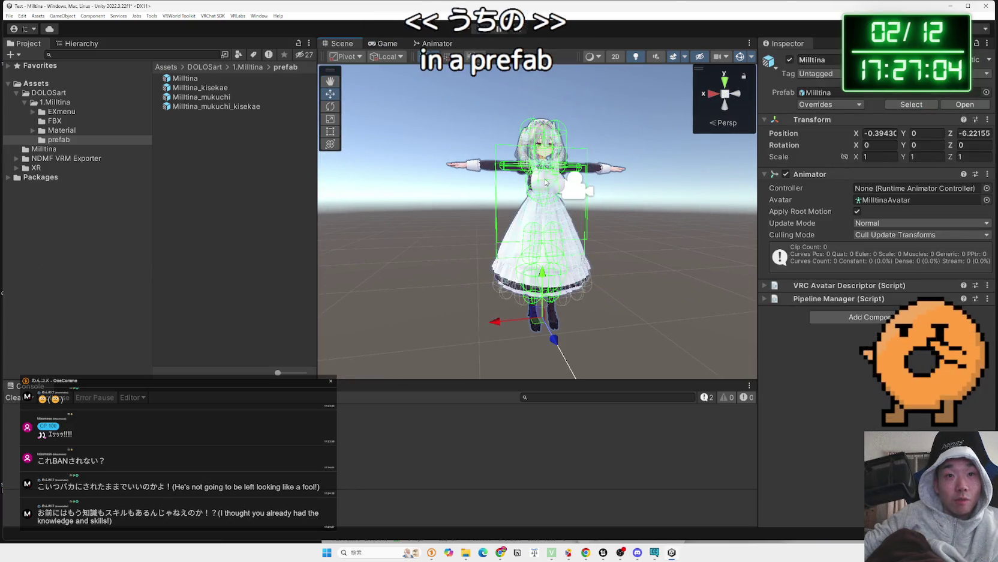
click(558, 210)
click(555, 214)
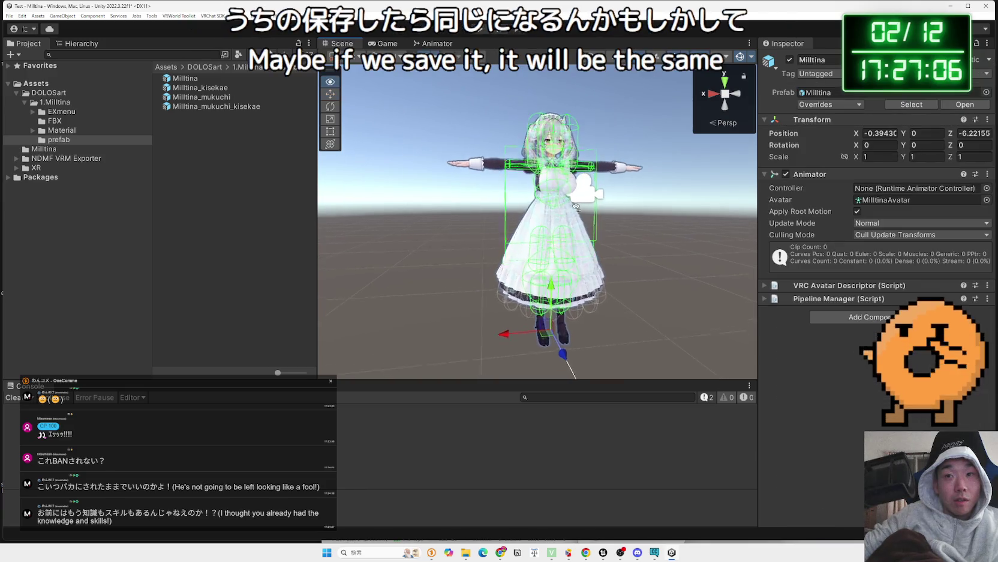
scroll(567, 275, up, 5)
mouse_move(567, 275)
mouse_down()
mouse_move(565, 213)
mouse_move(710, 211)
mouse_move(540, 186)
mouse_move(612, 204)
mouse_up()
Turn the avatar to Y rotation -181.113 and move it left to X -1.652, Z -8.929.
click(390, 160)
click(655, 216)
key(e)
drag(653, 232, 5, 237)
key(w)
mouse_move(640, 220)
mouse_down()
mouse_move(595, 272)
mouse_move(505, 237)
mouse_up()
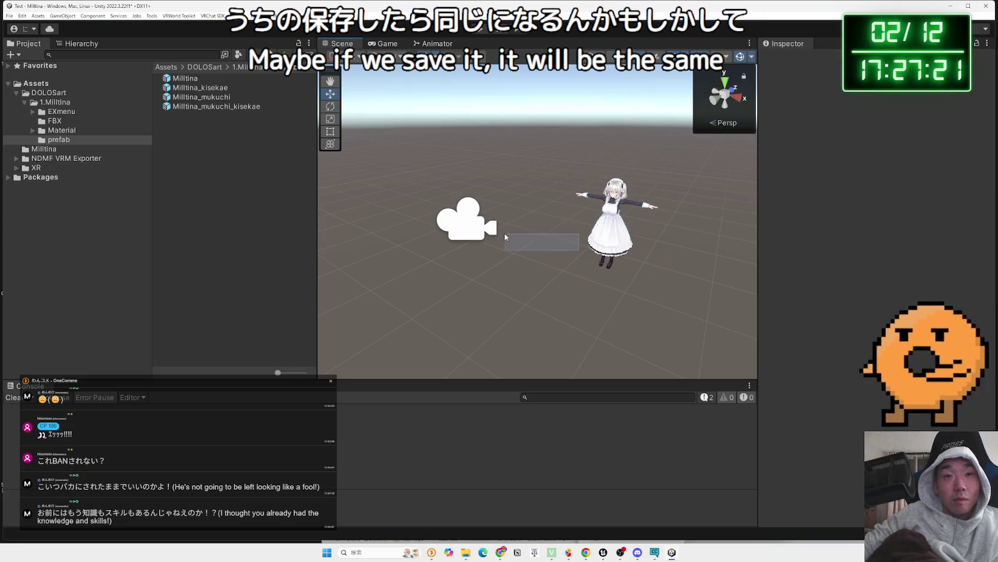
click(598, 246)
mouse_move(581, 261)
mouse_down()
mouse_move(438, 234)
mouse_move(405, 238)
mouse_up()
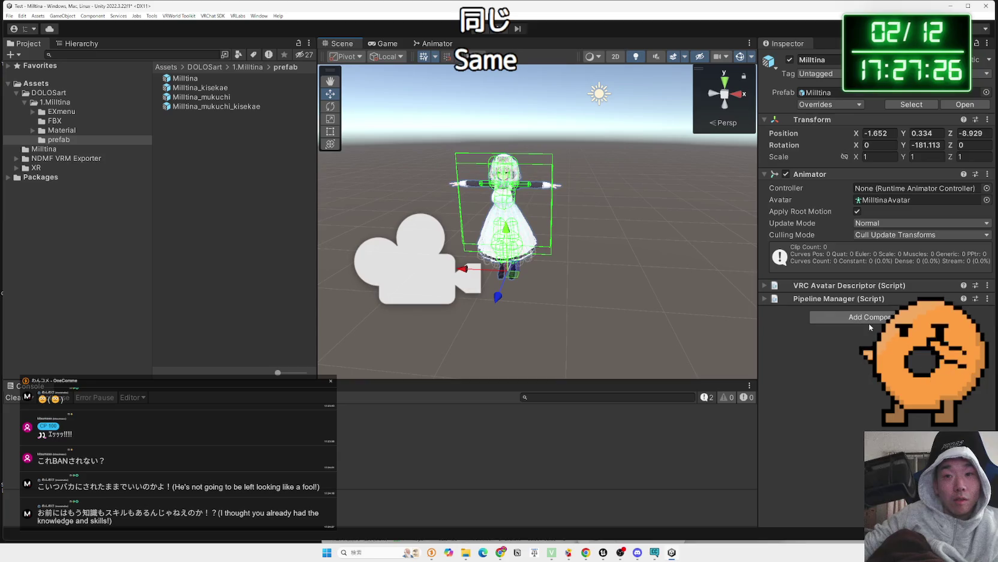
Add a VRM Export Description component to the Milltina avatar.
click(870, 325)
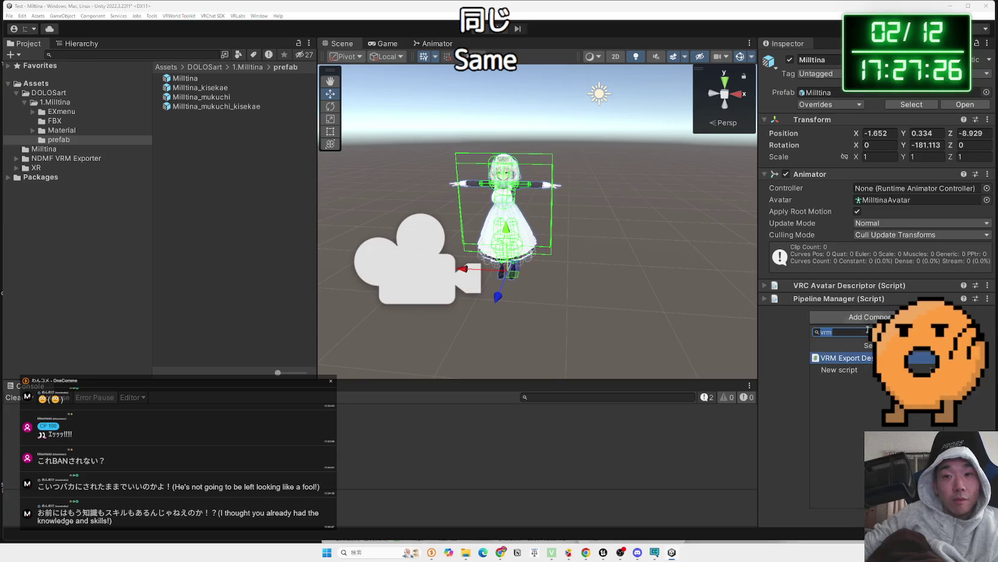
click(858, 358)
scroll(816, 318, down, 3)
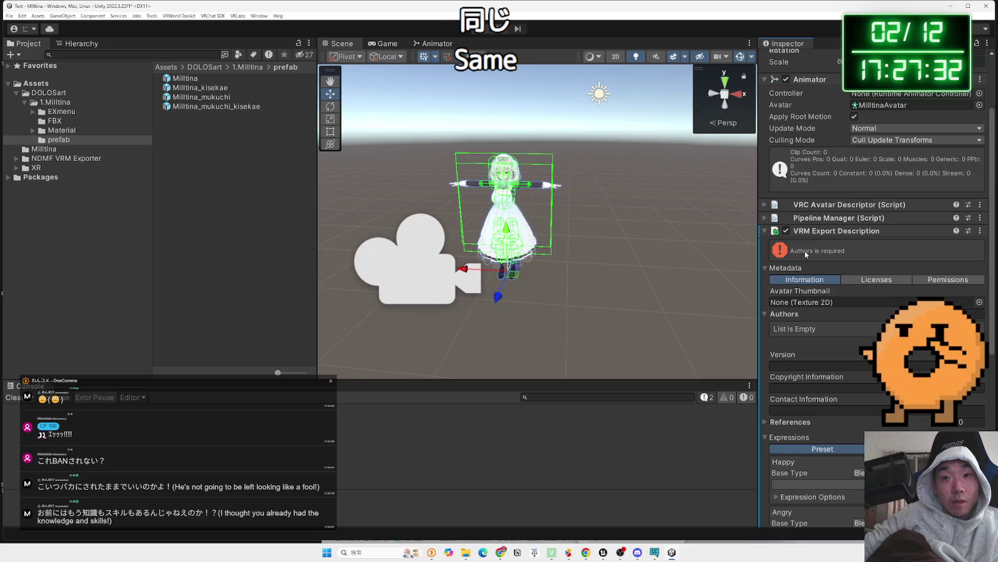
Review the metadata's Licenses, Permissions and Information tabs, noting the authors-required warning.
click(873, 280)
click(926, 279)
click(805, 279)
scroll(843, 273, down, 3)
scroll(843, 273, down, 7)
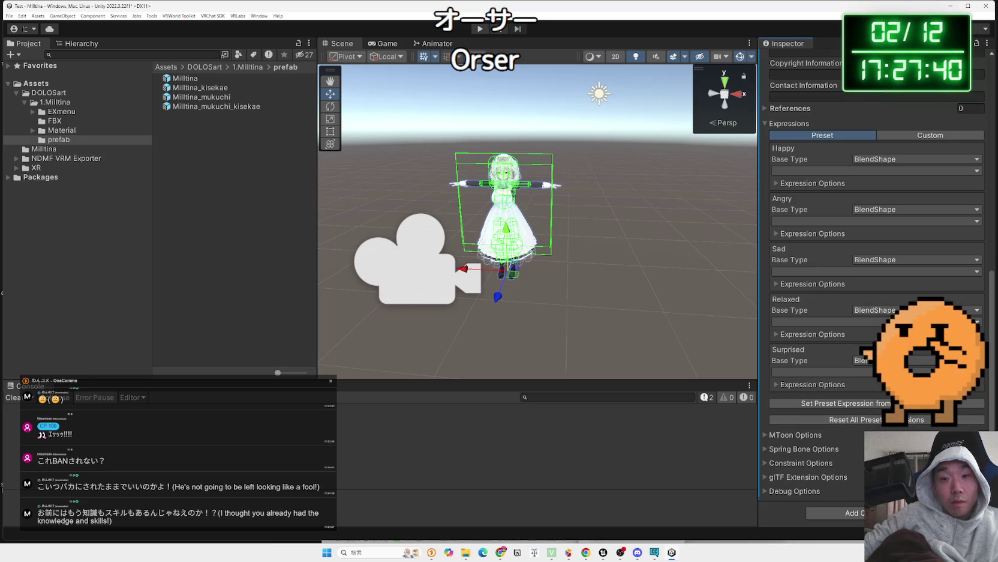
scroll(842, 272, up, 9)
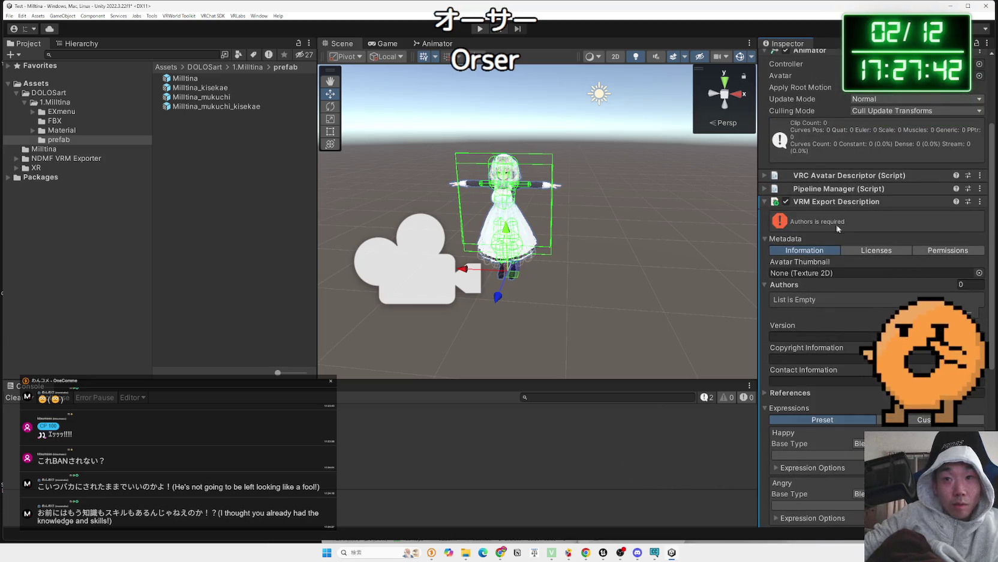
key(alt+Tab)
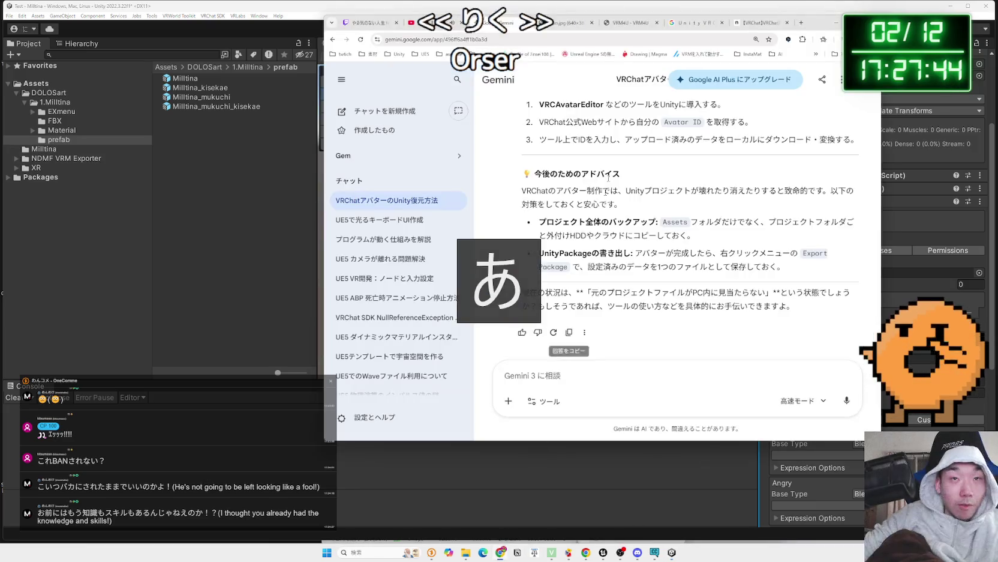
Translate 'require' and 'authors' into Japanese with DeepL beside Unity, then return to Unity.
drag(808, 29, 602, 42)
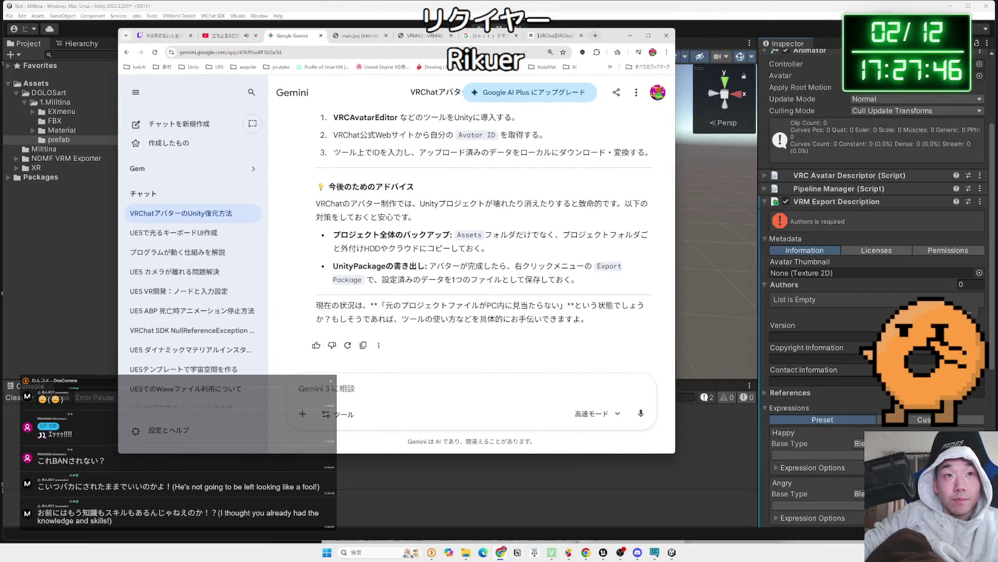
click(585, 53)
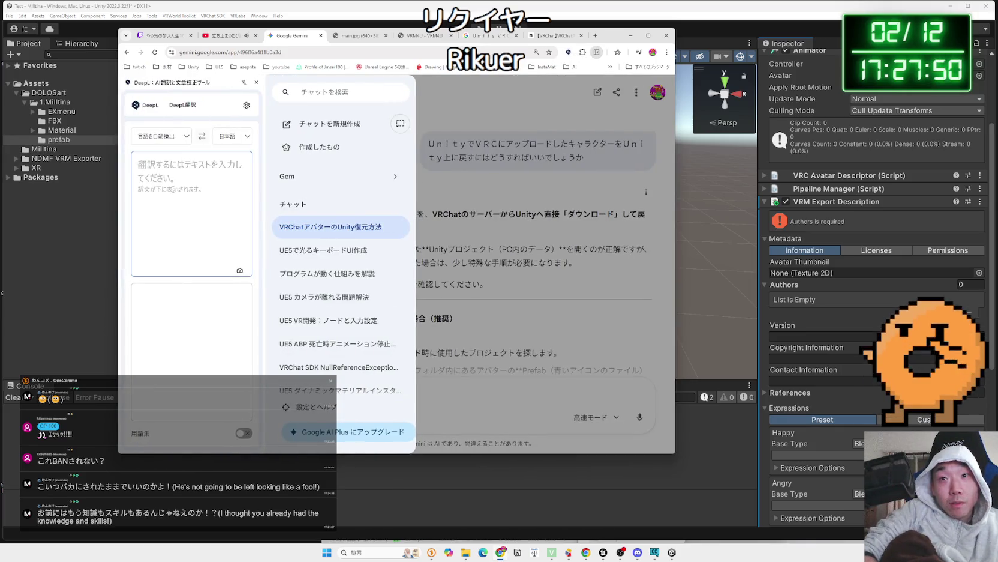
text(rl)
key(BackSpace)
key(Zenkaku_Hankaku)
text(require)
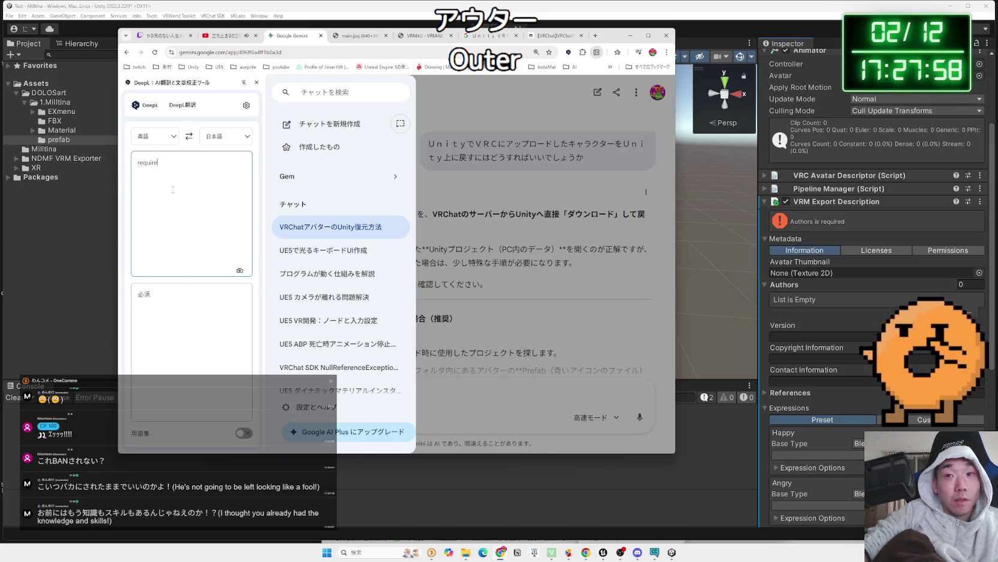
key(BackSpace)
text(aut)
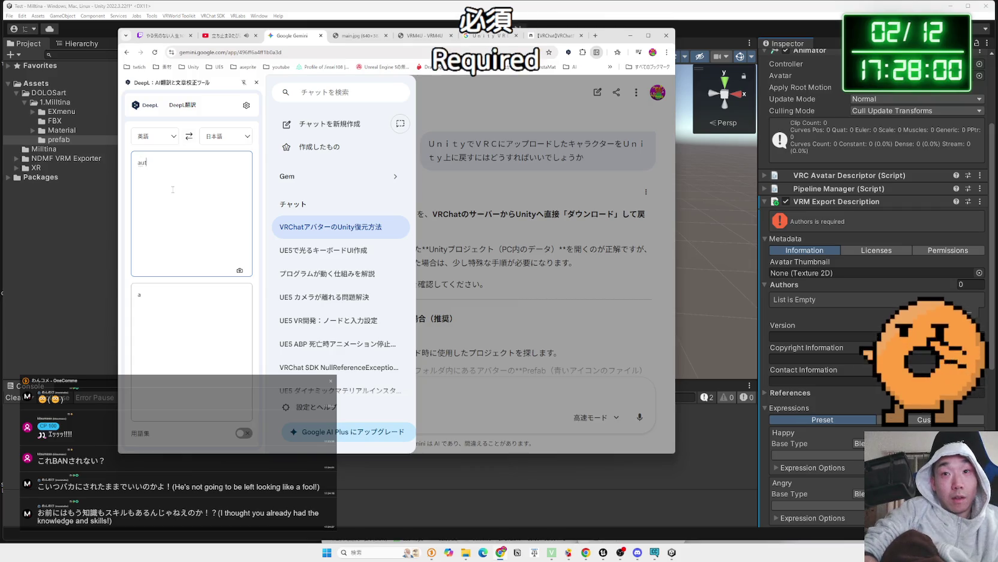
text(hors)
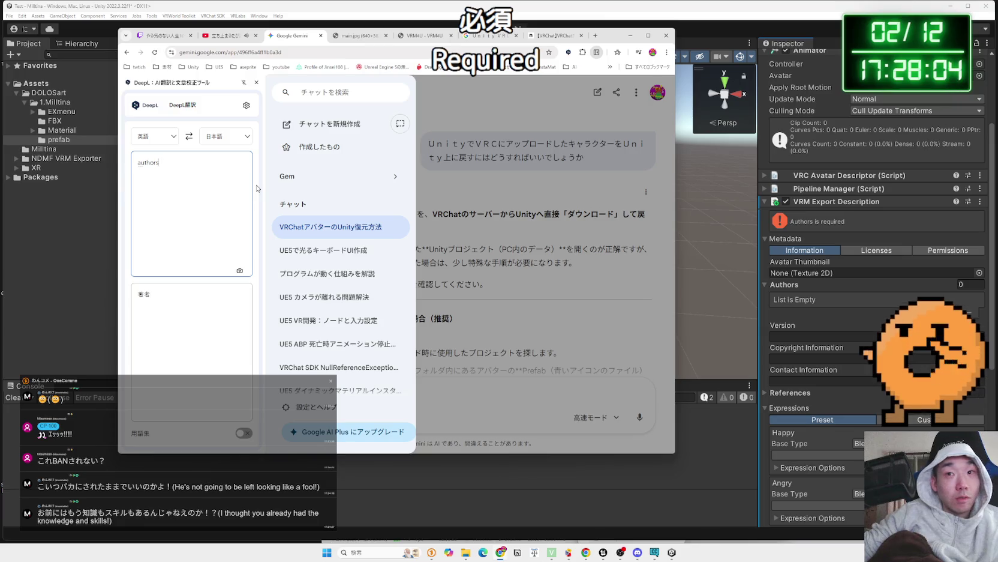
key(BackSpace)
key(BackSpace)
key(BackSpace)
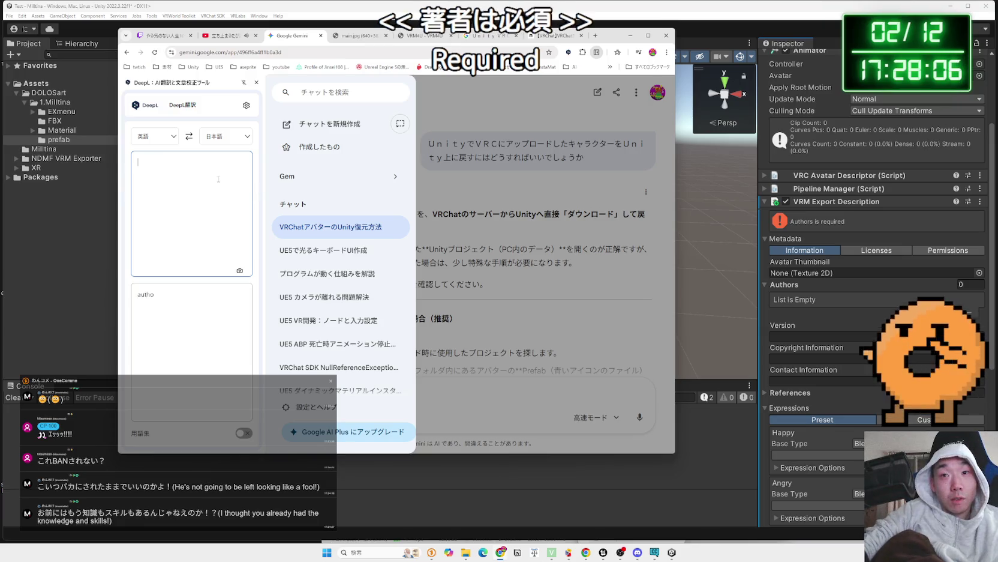
click(877, 273)
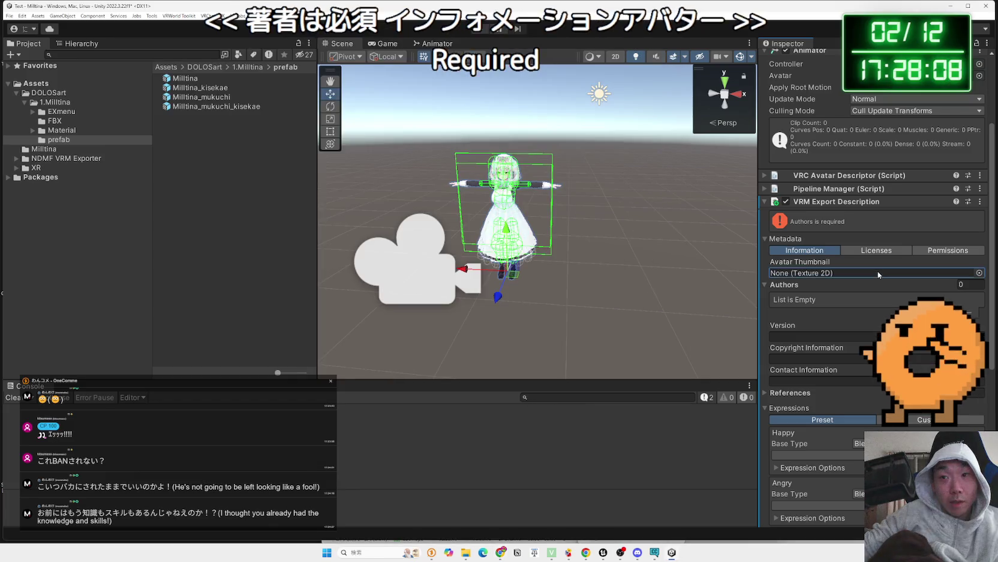
Leave the avatar thumbnail unset and collapse the Expressions section of the VRM Export Description.
click(979, 272)
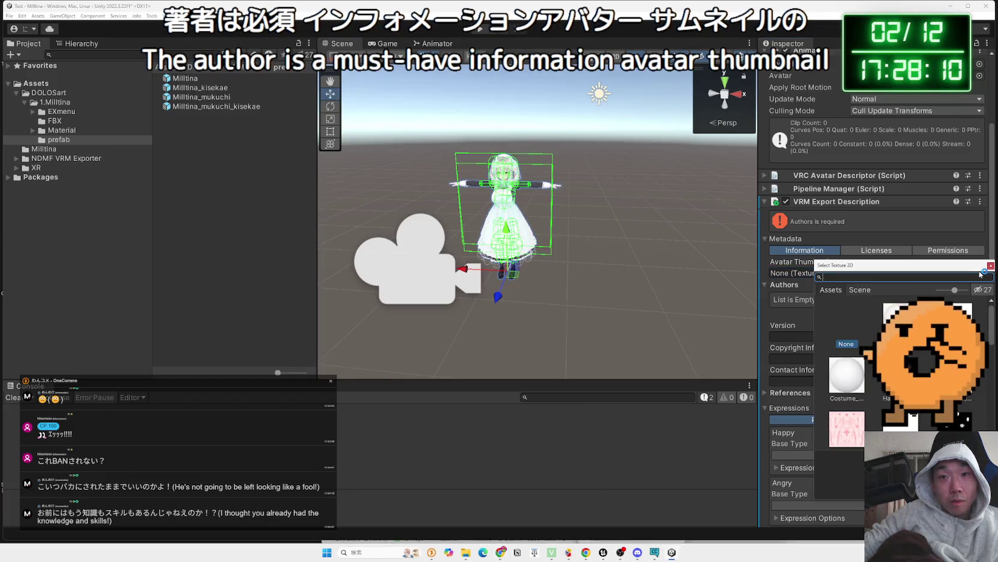
click(904, 273)
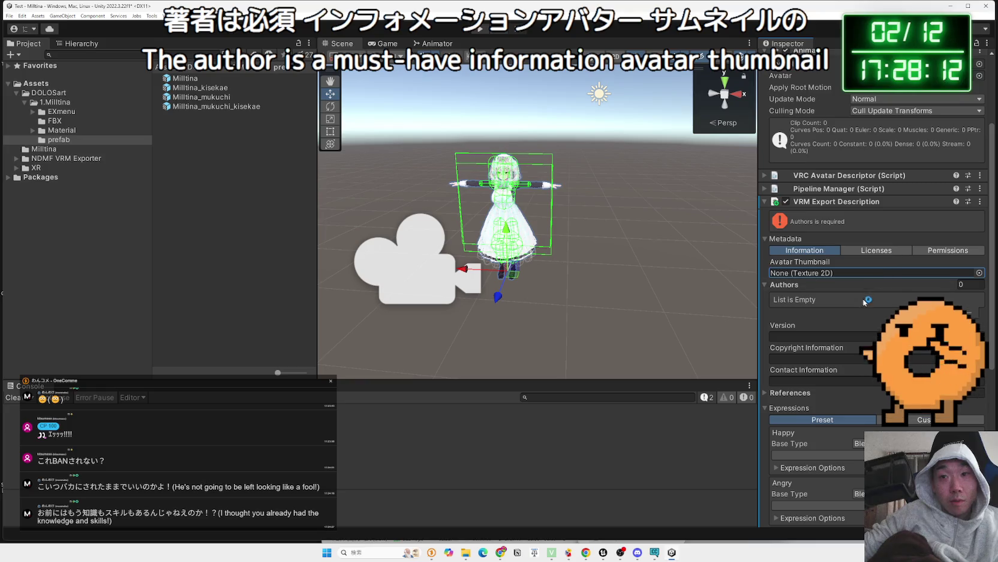
scroll(780, 324, down, 3)
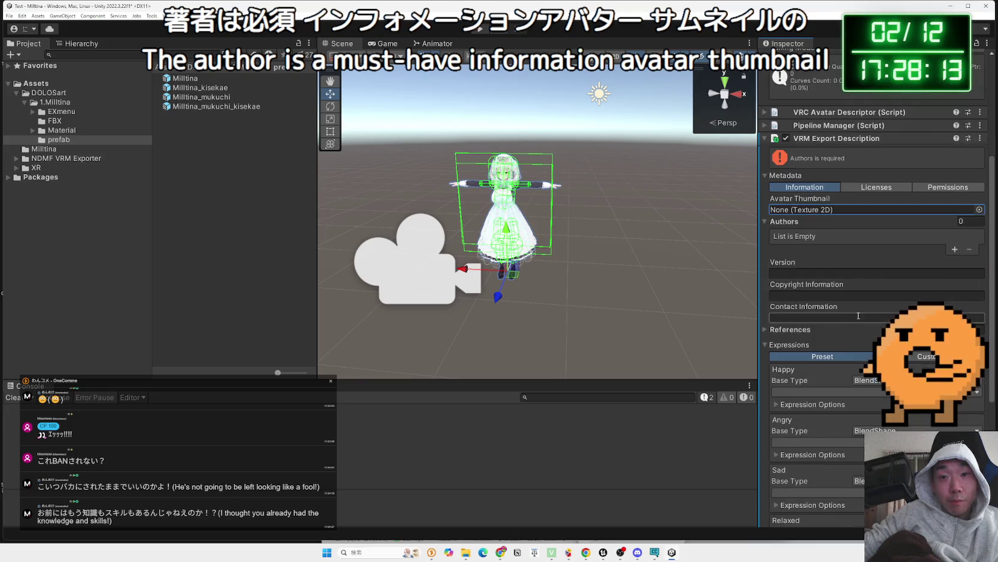
click(766, 345)
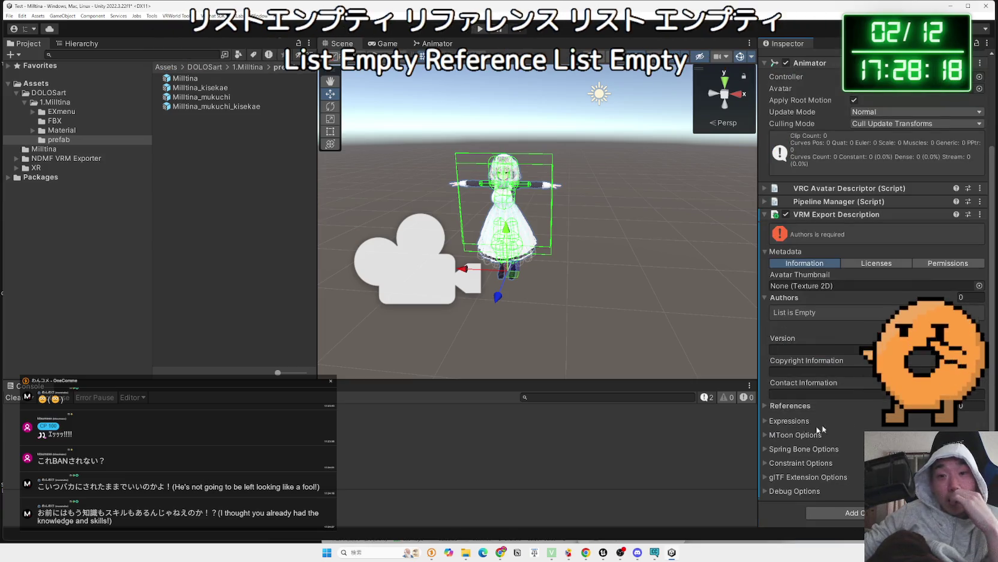
key(alt+Tab)
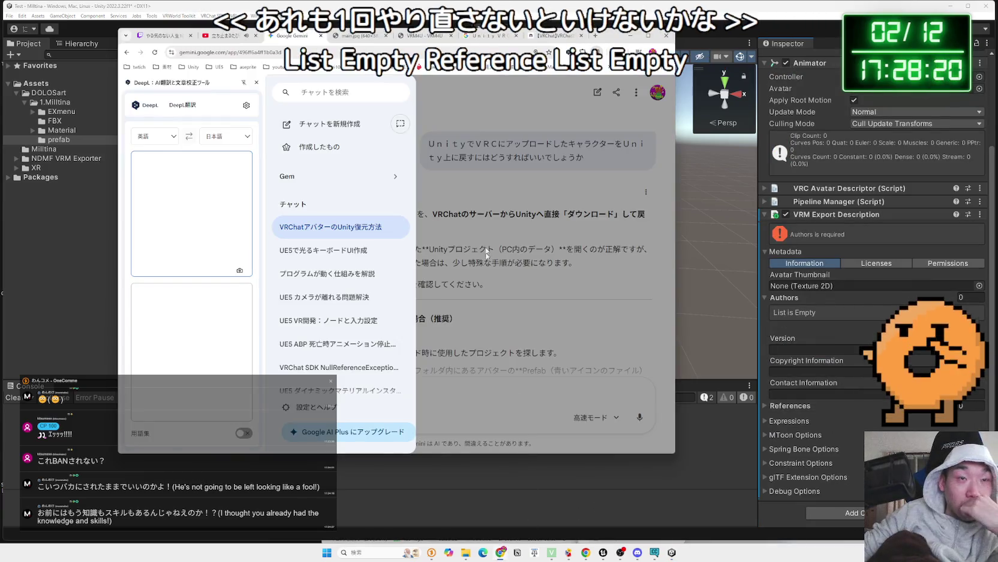
Close the Gemini sidebar and read through the note.com VRChat article.
click(488, 265)
click(550, 37)
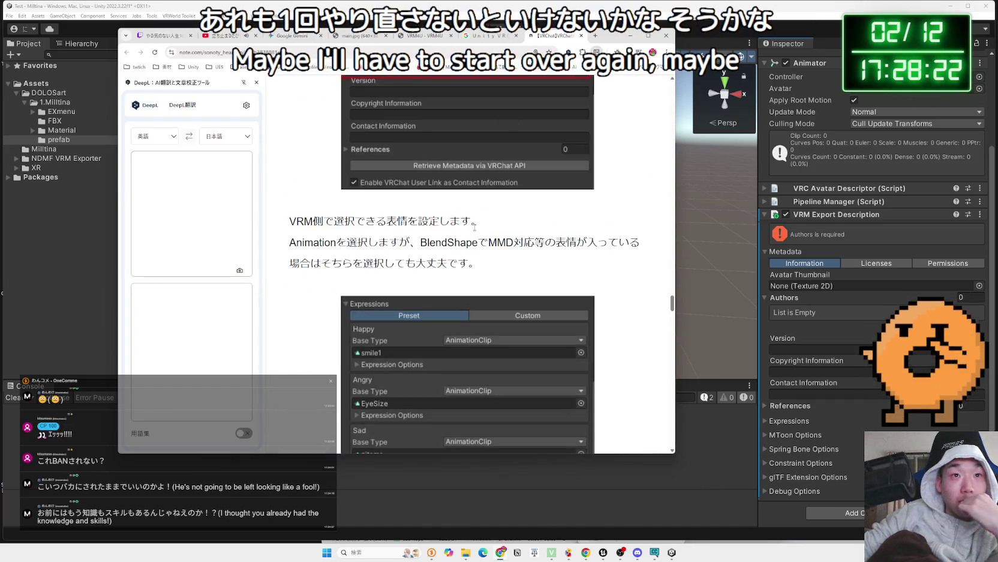
scroll(474, 228, down, 2)
scroll(465, 246, up, 5)
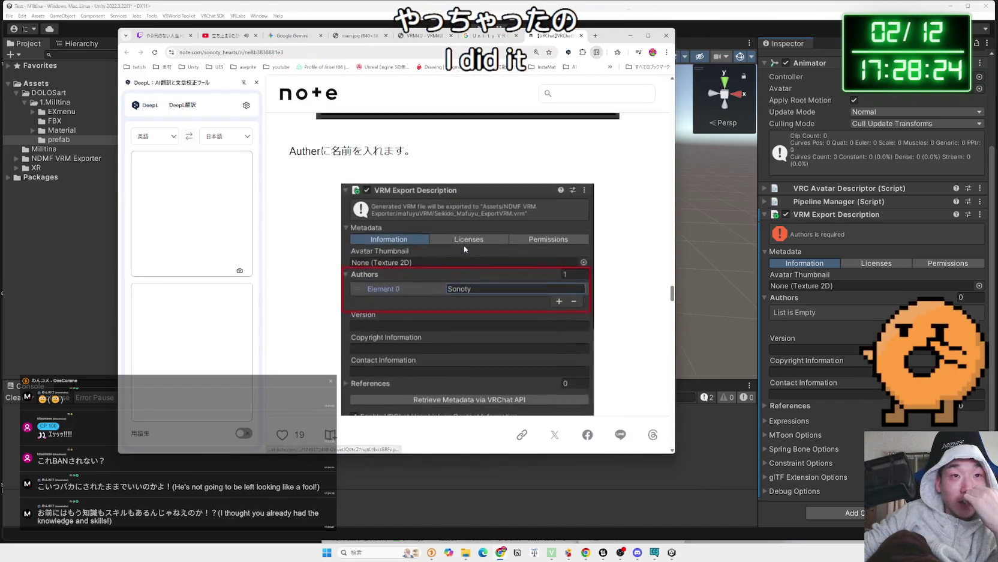
scroll(464, 245, down, 10)
scroll(466, 249, up, 8)
scroll(468, 252, down, 5)
scroll(467, 254, up, 6)
scroll(468, 253, down, 4)
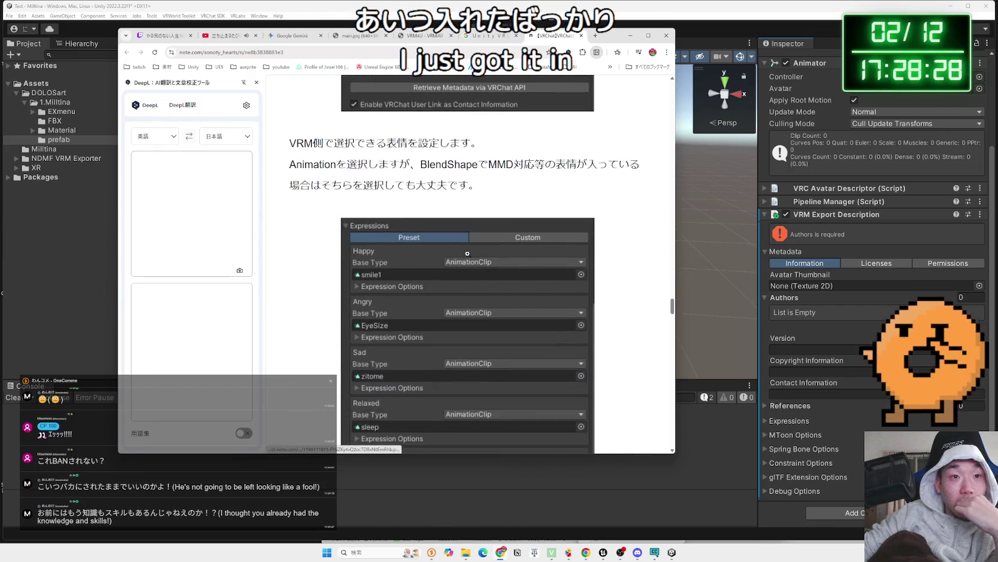
scroll(468, 253, down, 10)
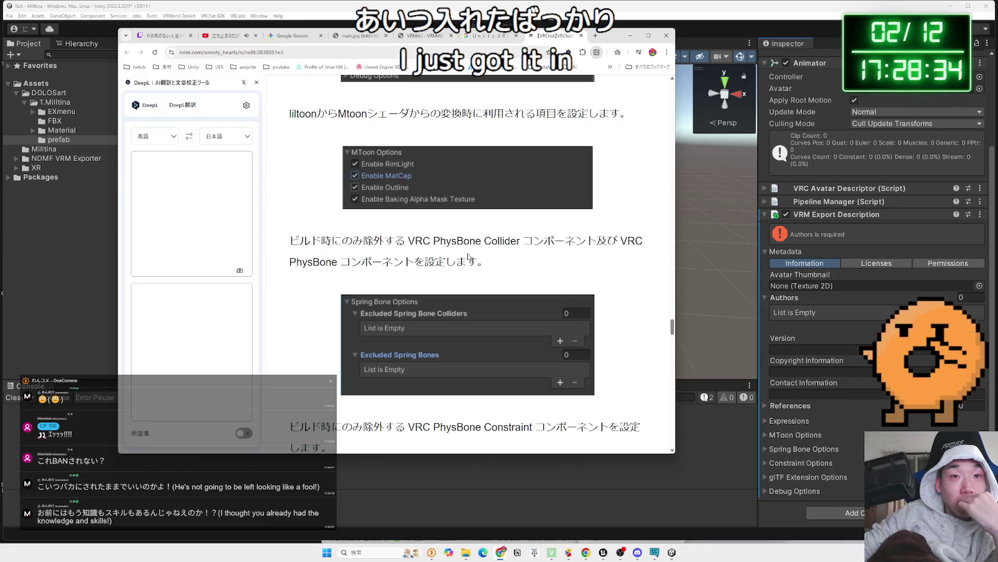
scroll(468, 256, down, 6)
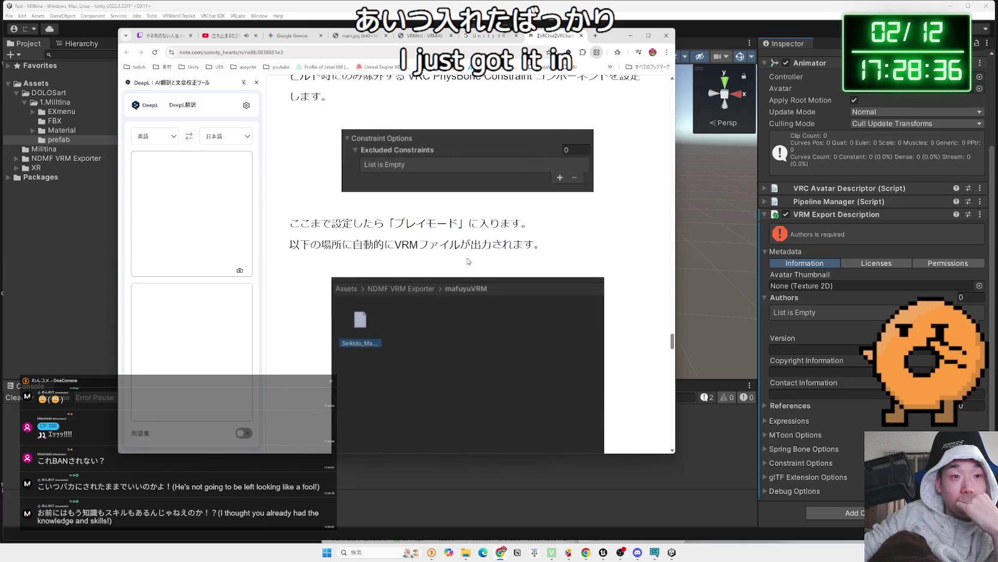
Close the DeepL panel and open the metacul-frontier guide from the Google results in a new tab.
click(257, 82)
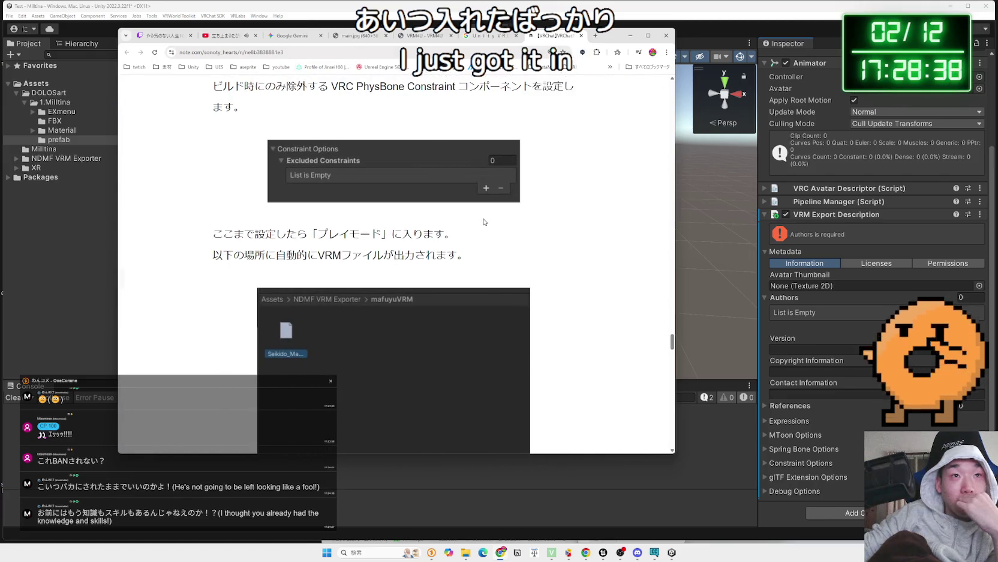
click(468, 38)
middle_click(281, 232)
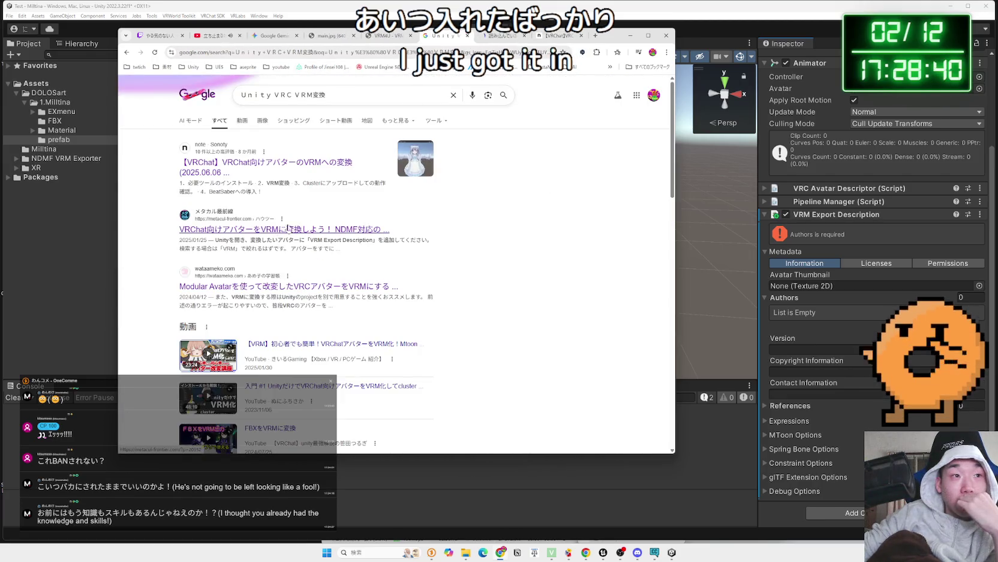
click(566, 38)
drag(672, 340, 664, 119)
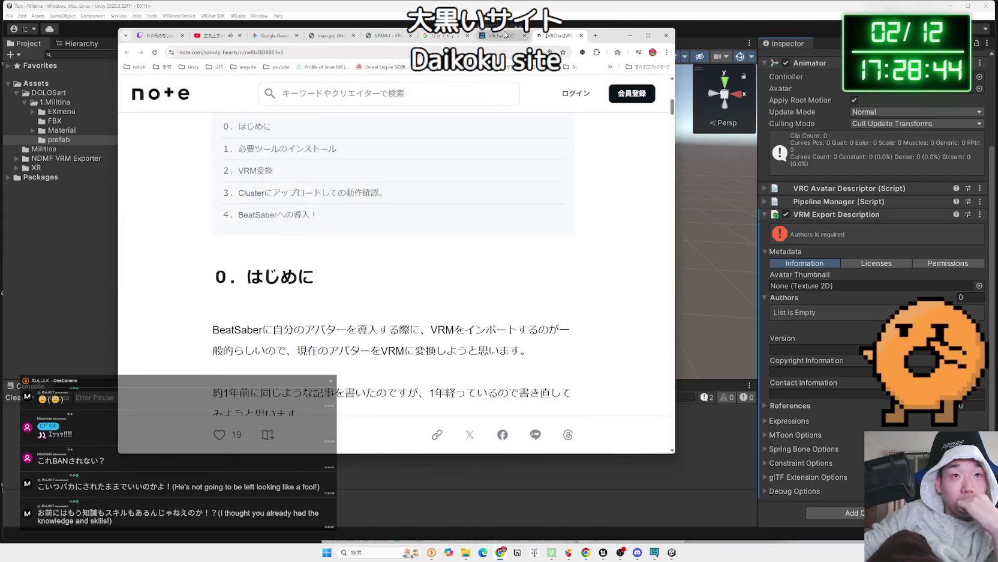
Read the metacul-frontier guide's VRM Export Description section, then return to Unity.
click(501, 35)
scroll(327, 264, down, 10)
scroll(327, 263, down, 5)
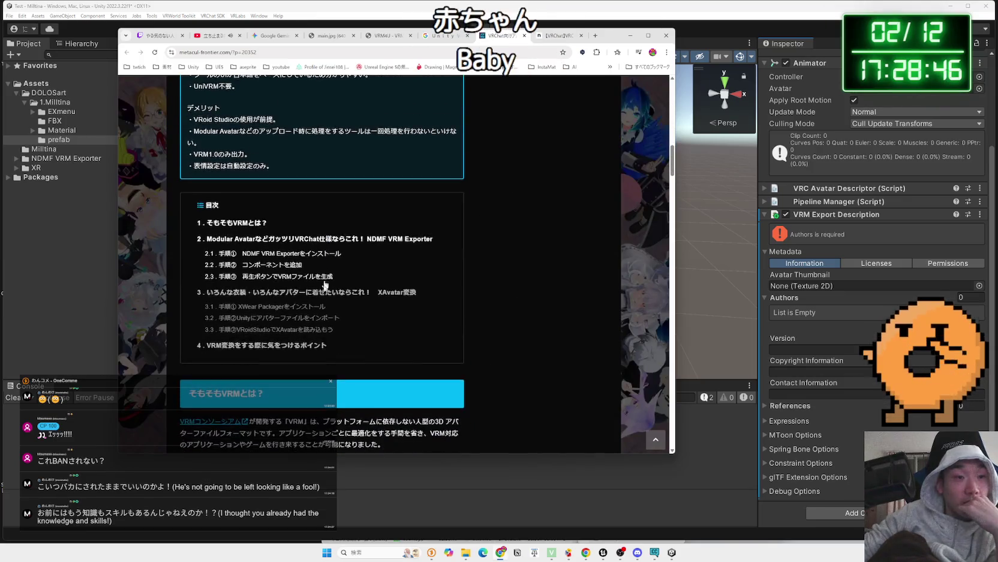
scroll(404, 252, down, 8)
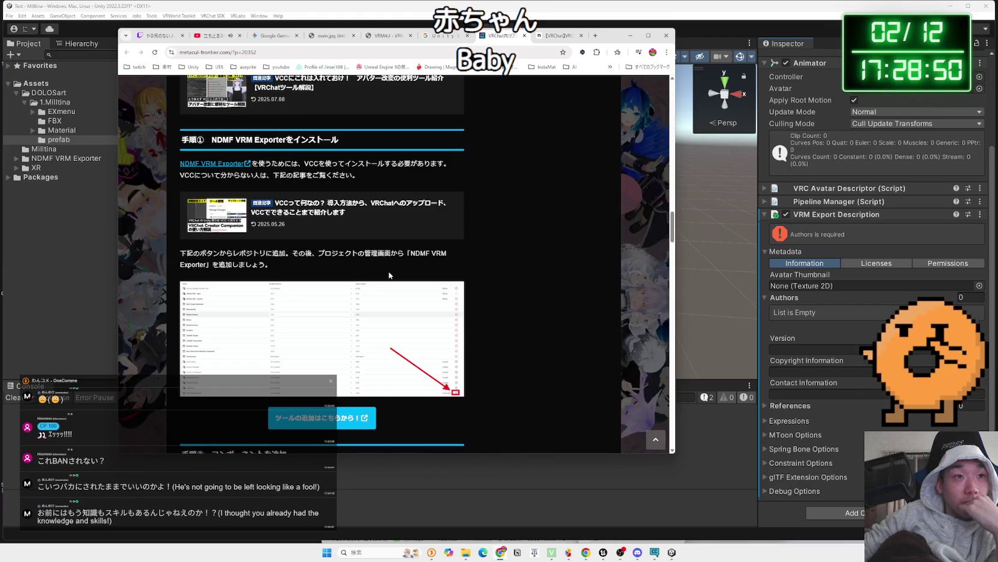
scroll(389, 275, down, 10)
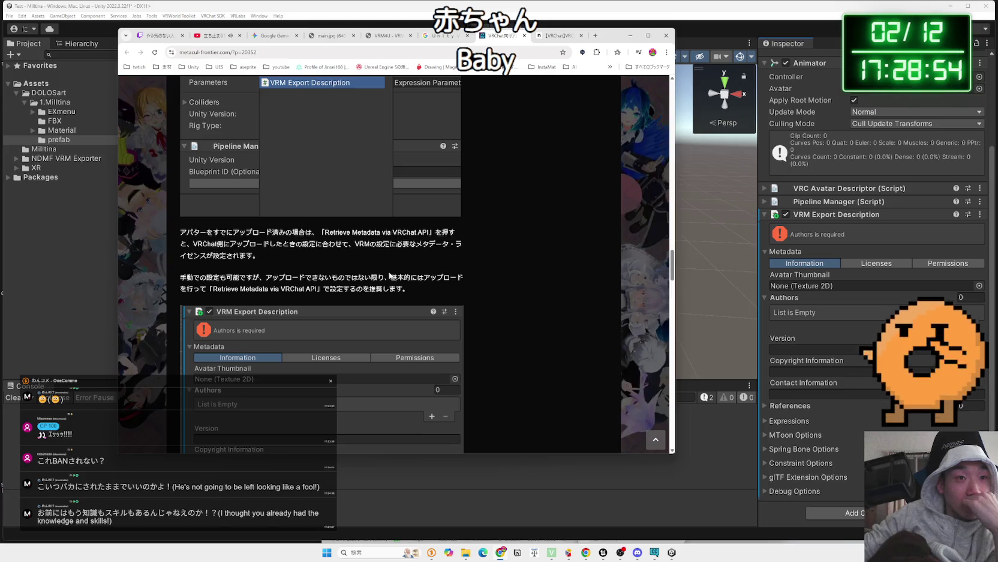
scroll(392, 270, up, 2)
scroll(392, 270, down, 3)
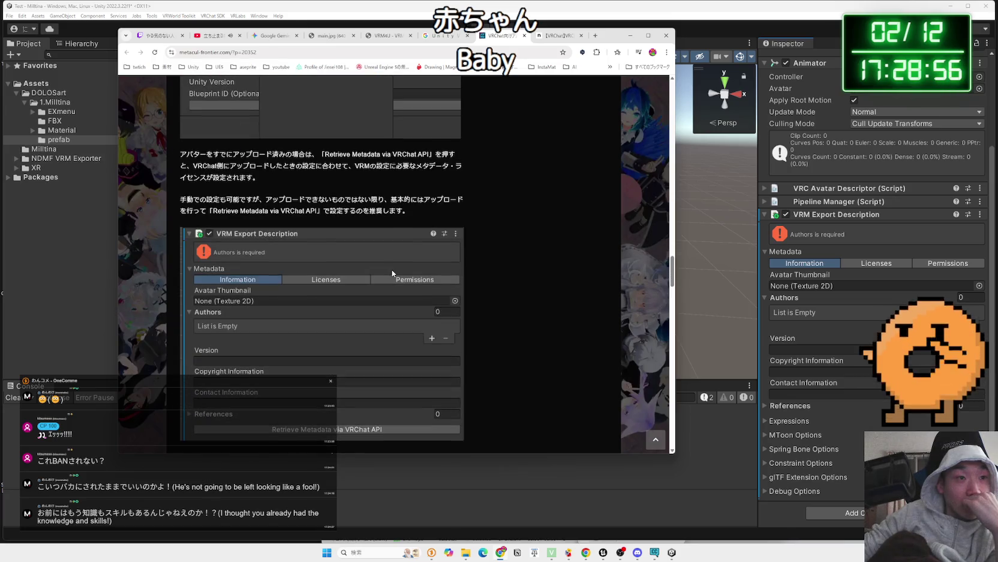
scroll(392, 273, down, 2)
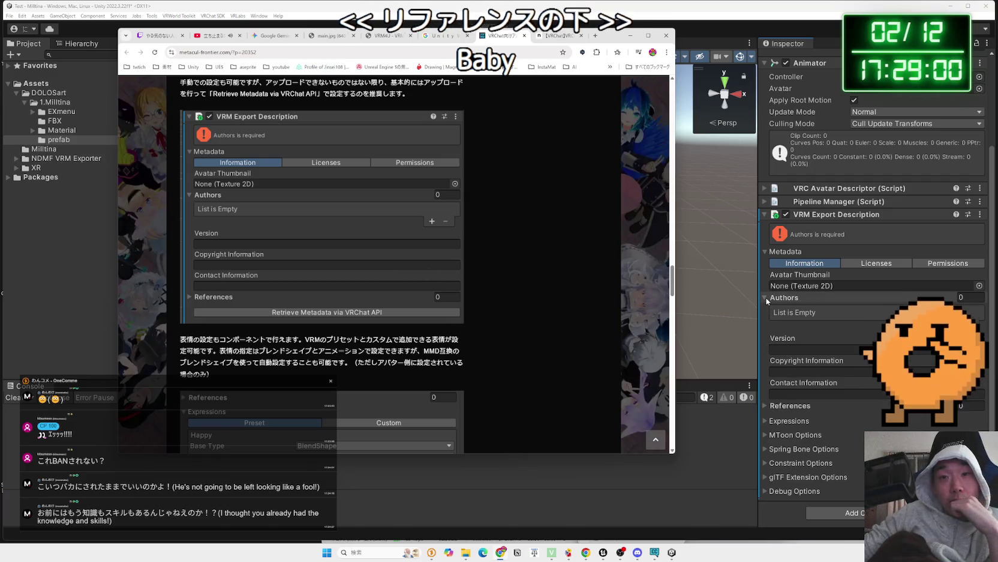
click(819, 315)
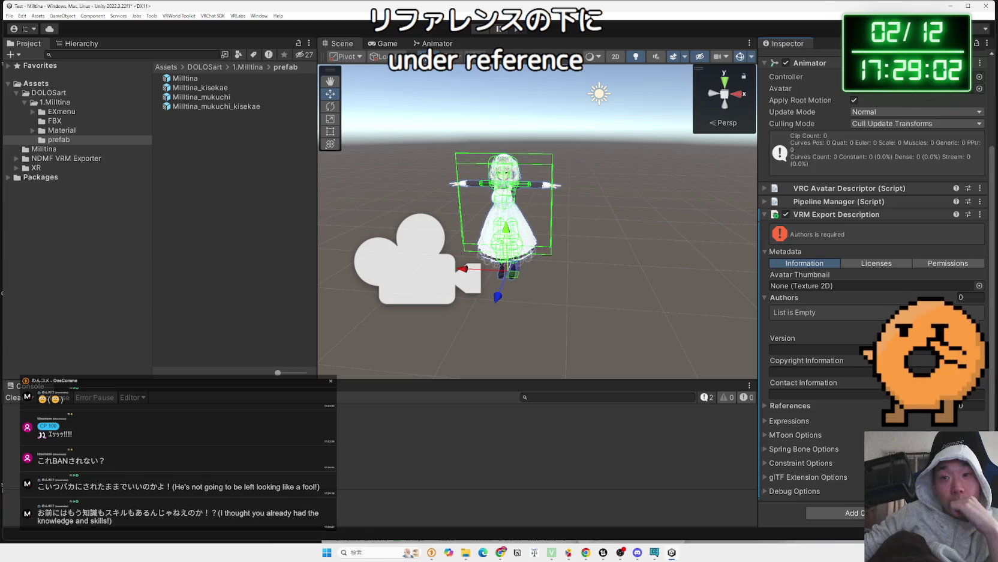
click(968, 325)
click(979, 325)
click(500, 555)
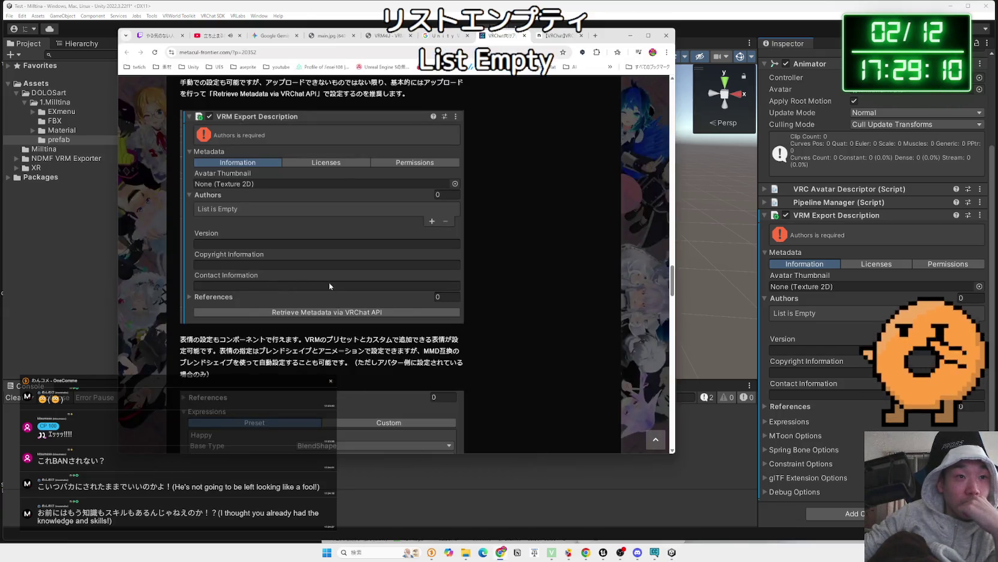
click(771, 303)
click(768, 330)
click(768, 336)
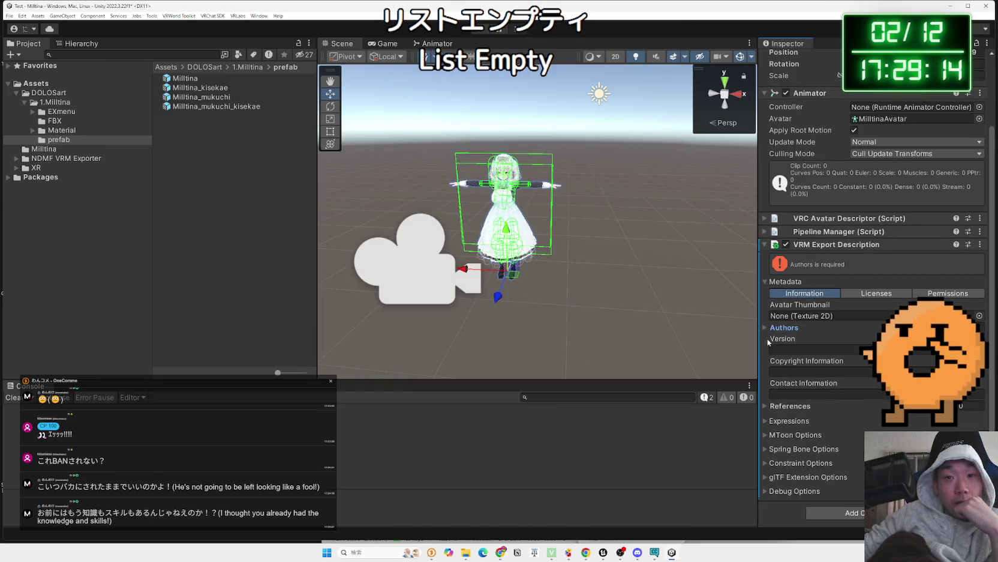
click(766, 406)
scroll(794, 397, down, 1)
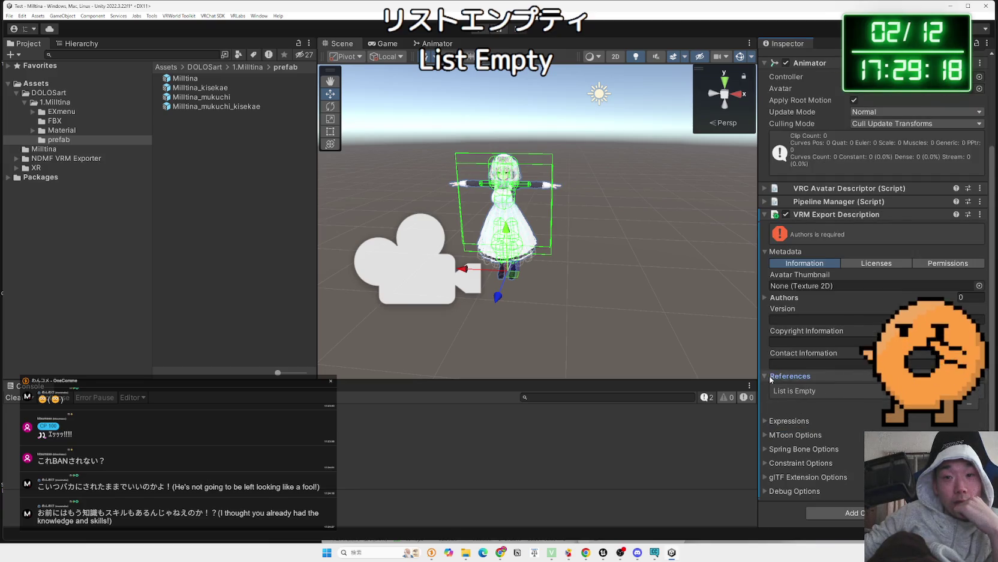
click(783, 376)
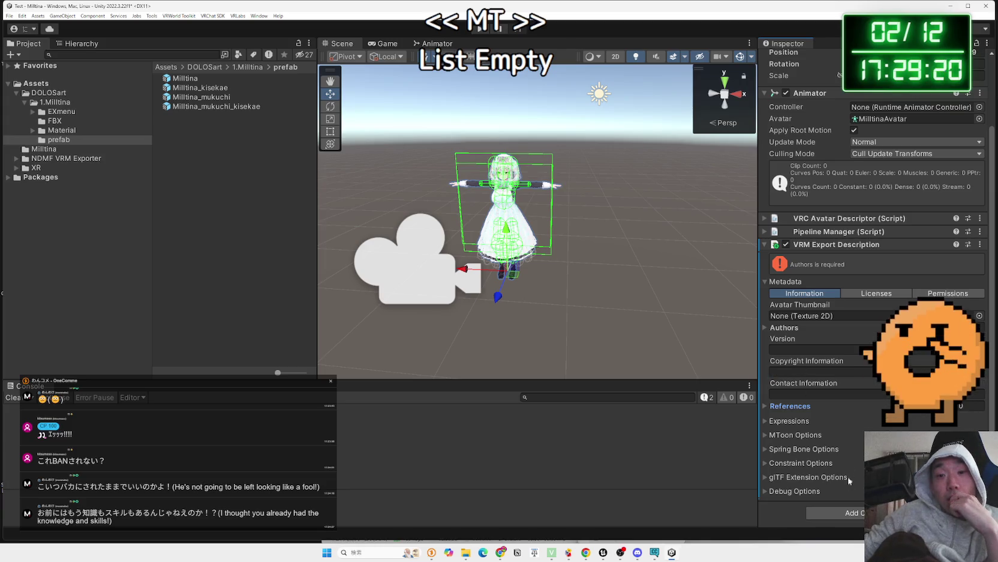
click(858, 515)
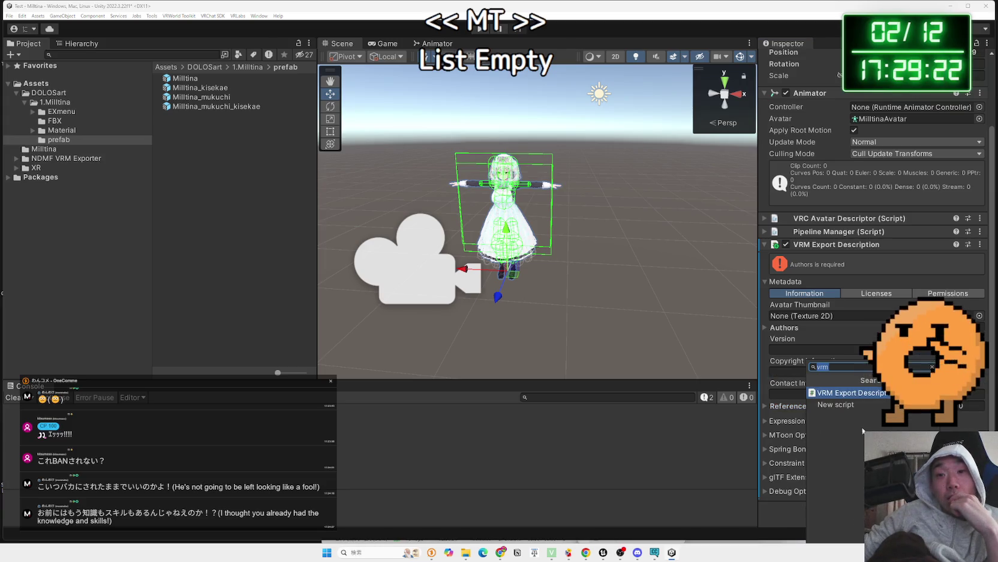
click(743, 433)
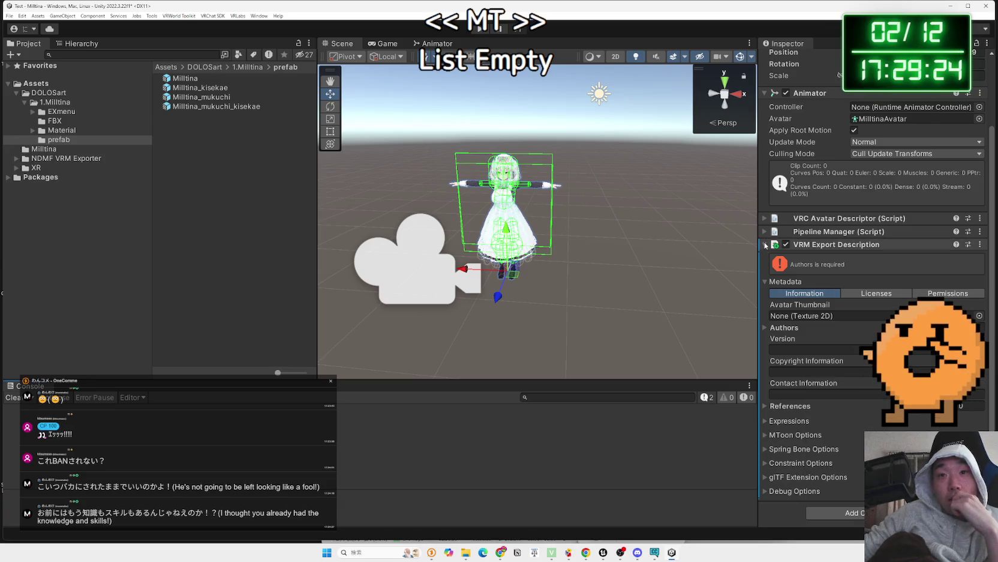
click(765, 246)
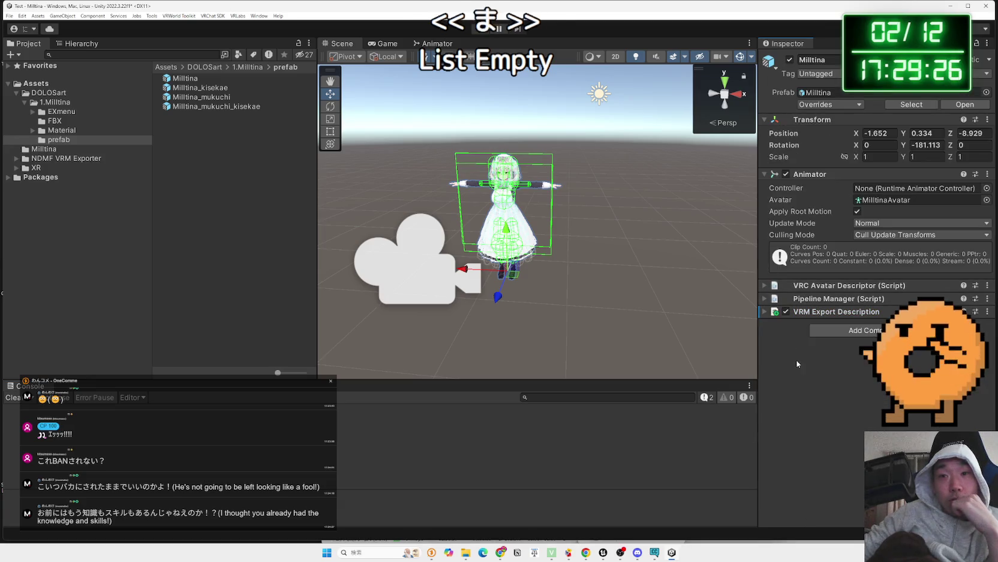
mouse_move(321, 132)
mouse_down()
mouse_move(434, 130)
mouse_move(291, 99)
mouse_up()
Open the VRChat SDK Control Panel and view the uploaded avatars Onna and MiltinaSonomama in Content Manager.
click(214, 16)
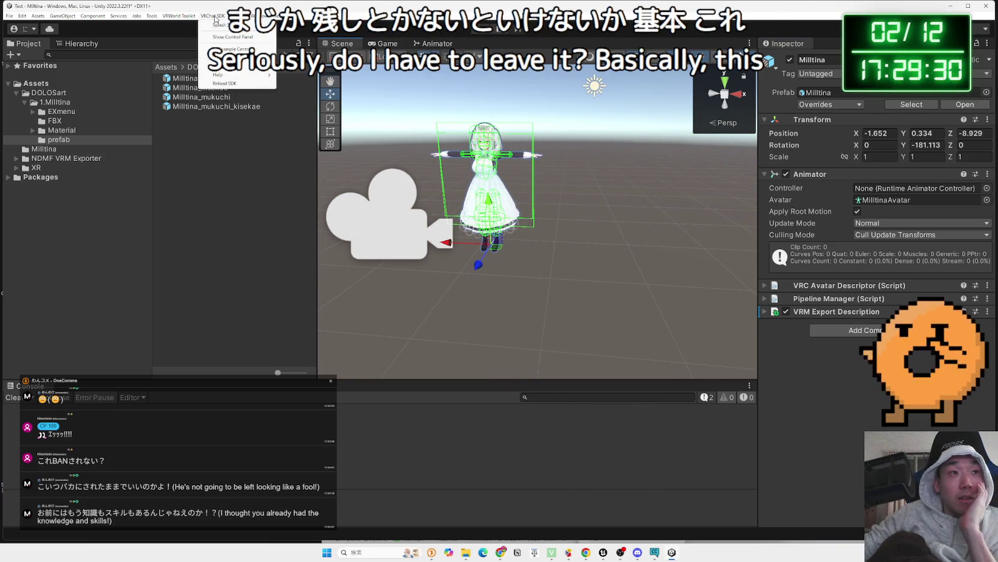
click(240, 38)
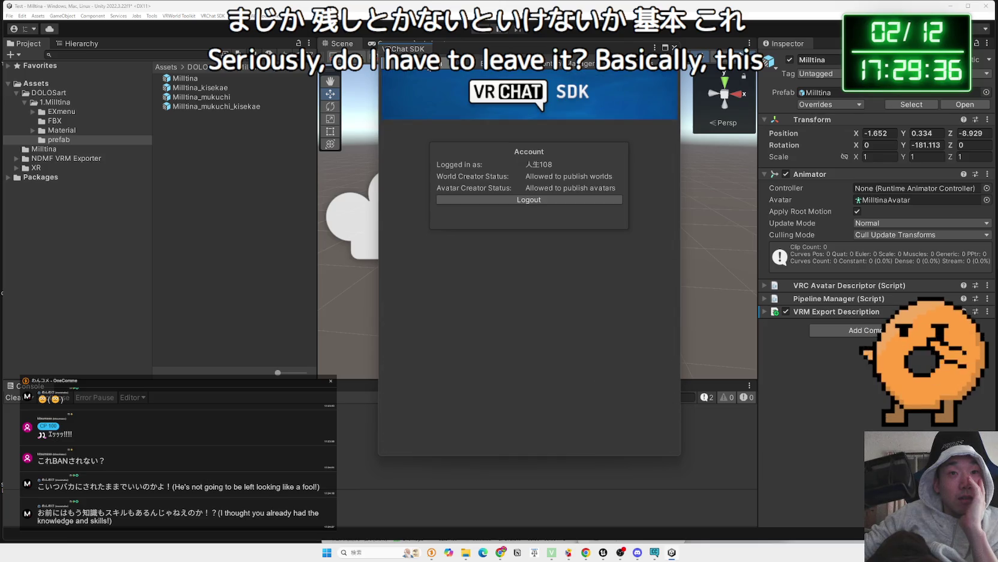
click(487, 64)
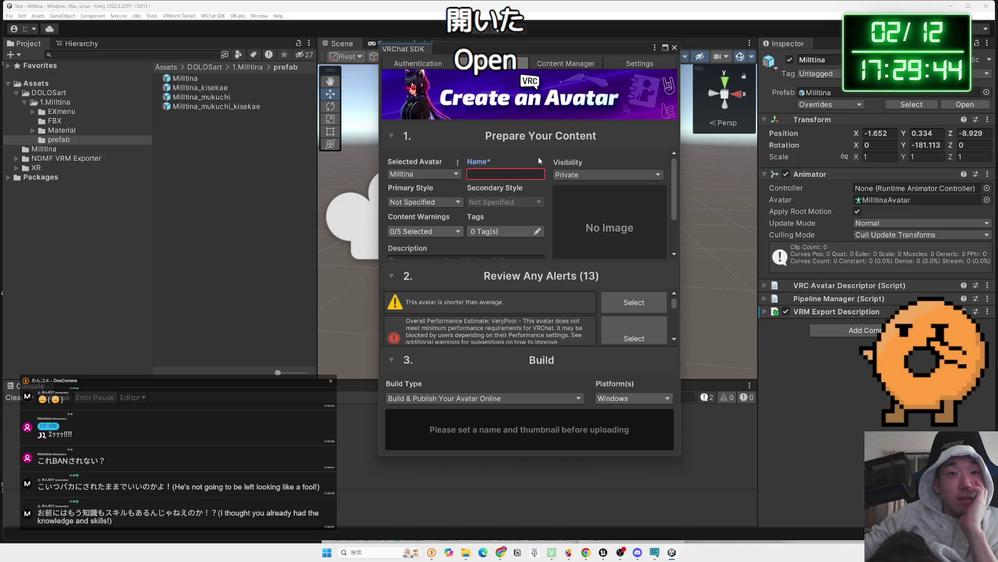
scroll(534, 180, down, 2)
scroll(522, 315, down, 5)
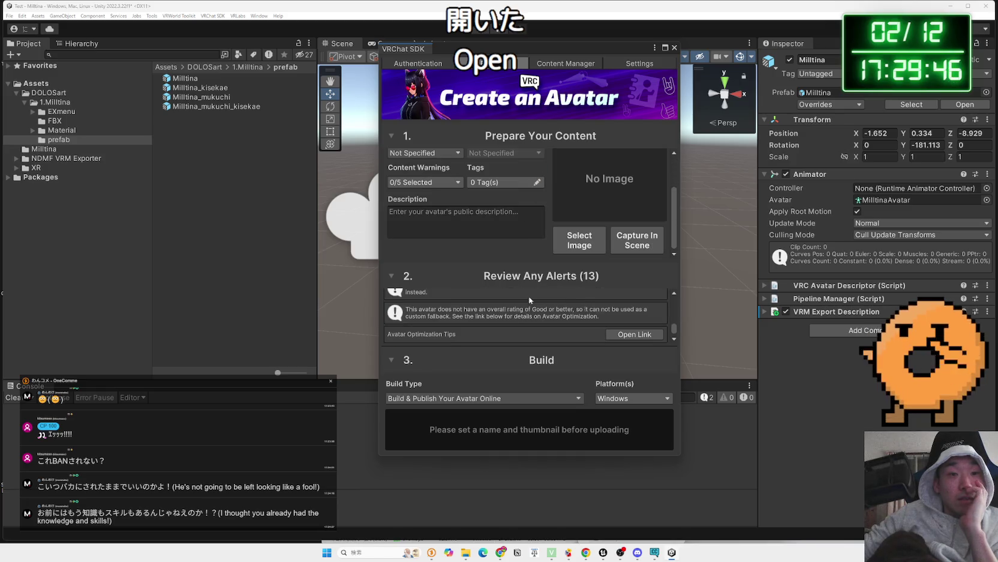
scroll(529, 301, up, 5)
scroll(468, 222, up, 2)
click(565, 63)
click(627, 64)
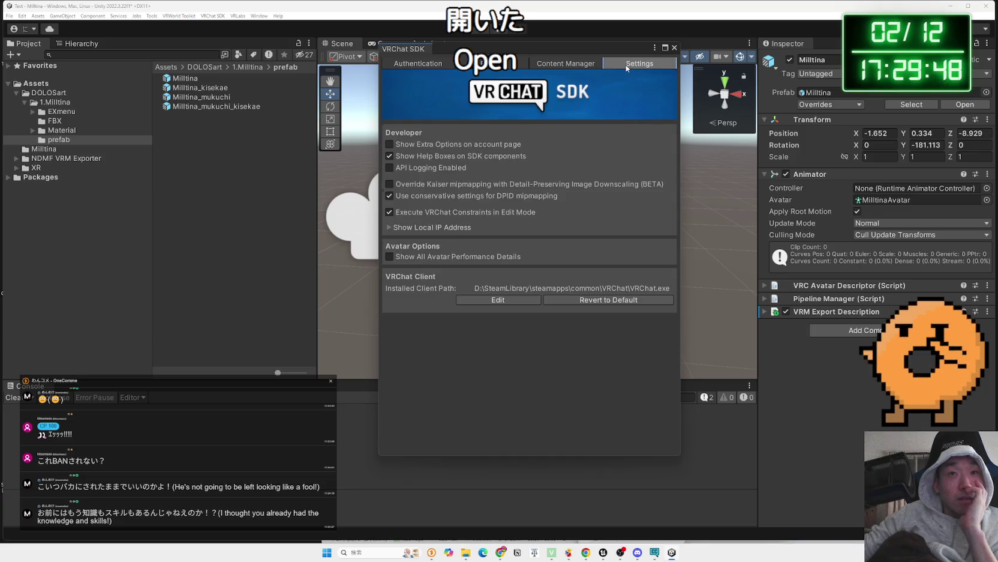
click(565, 63)
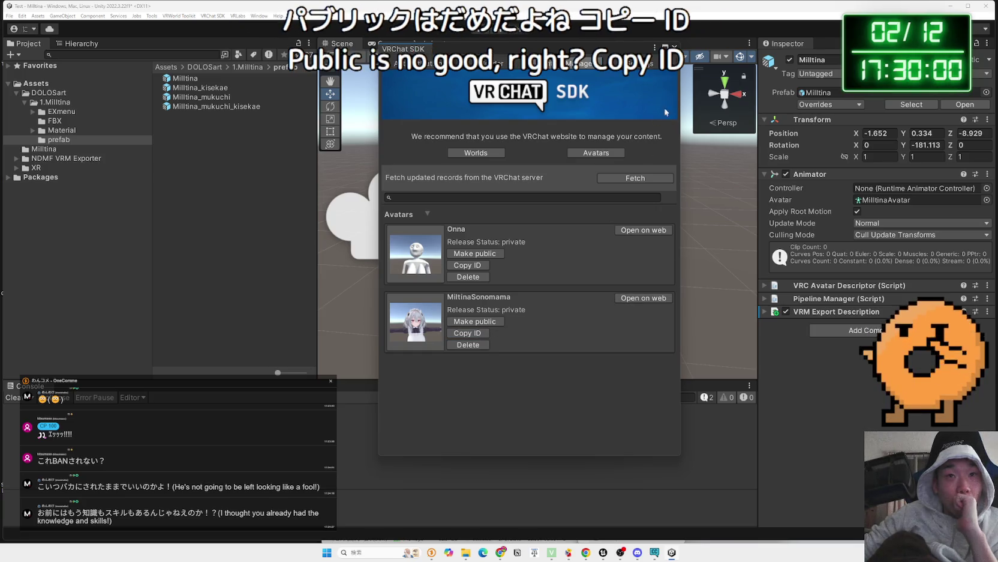
Expand the VRM Export Description and paste the copied avatar ID as the Pipeline Manager blueprint ID.
click(834, 311)
scroll(825, 340, down, 3)
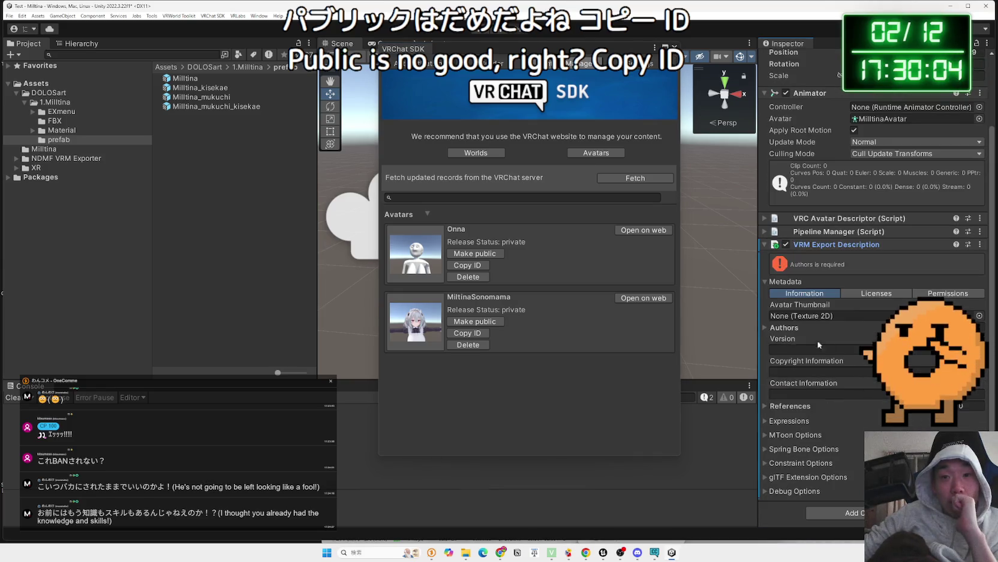
click(766, 327)
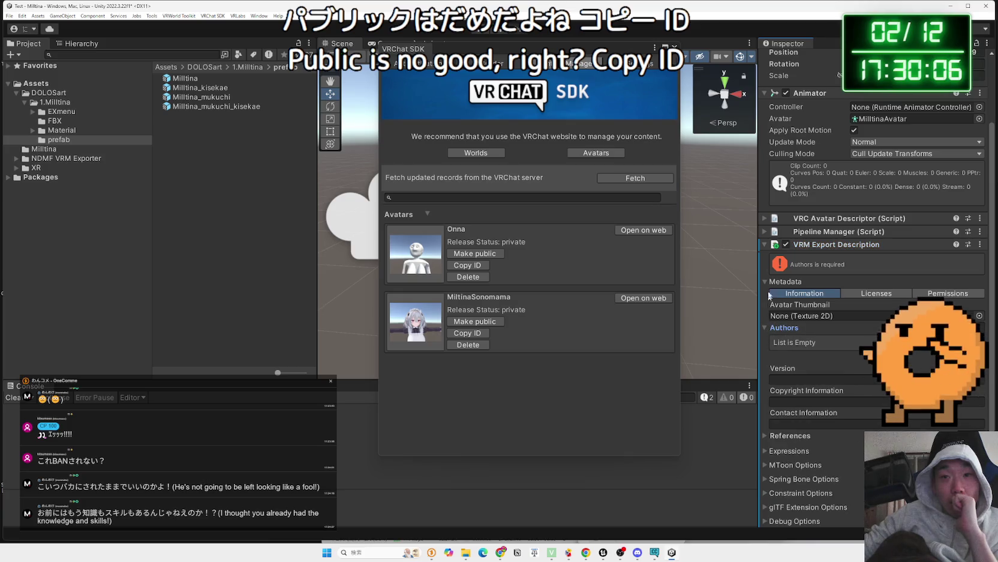
click(764, 231)
click(886, 257)
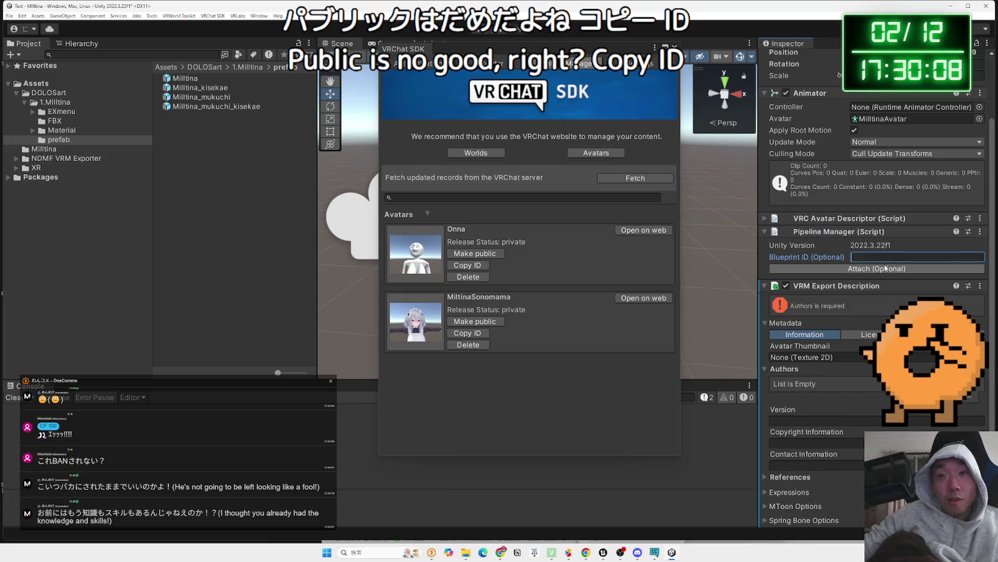
key(ctrl+v)
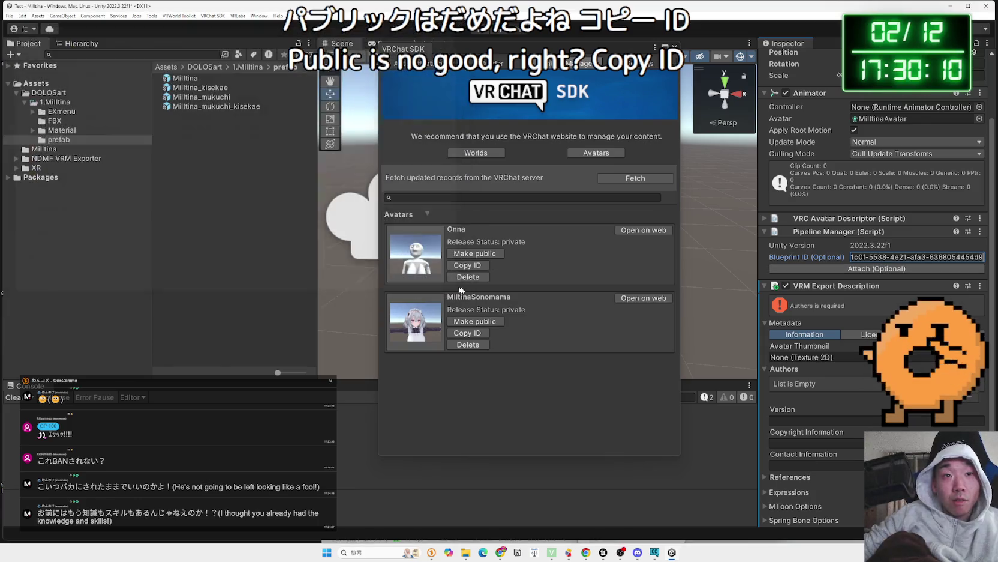
click(856, 268)
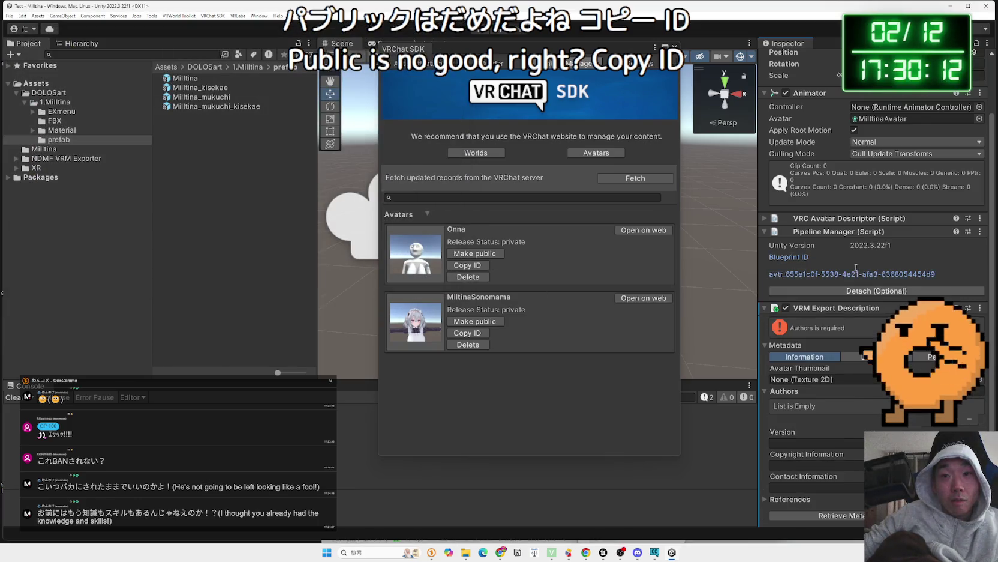
Attach the blueprint ID and retrieve Milltina's metadata from VRChat.
scroll(849, 307, down, 1)
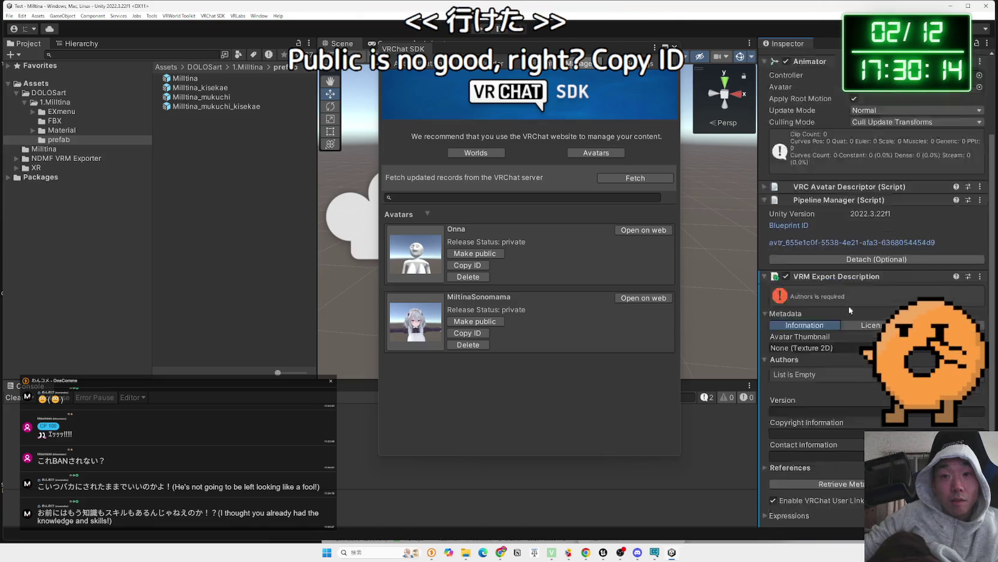
scroll(848, 306, down, 3)
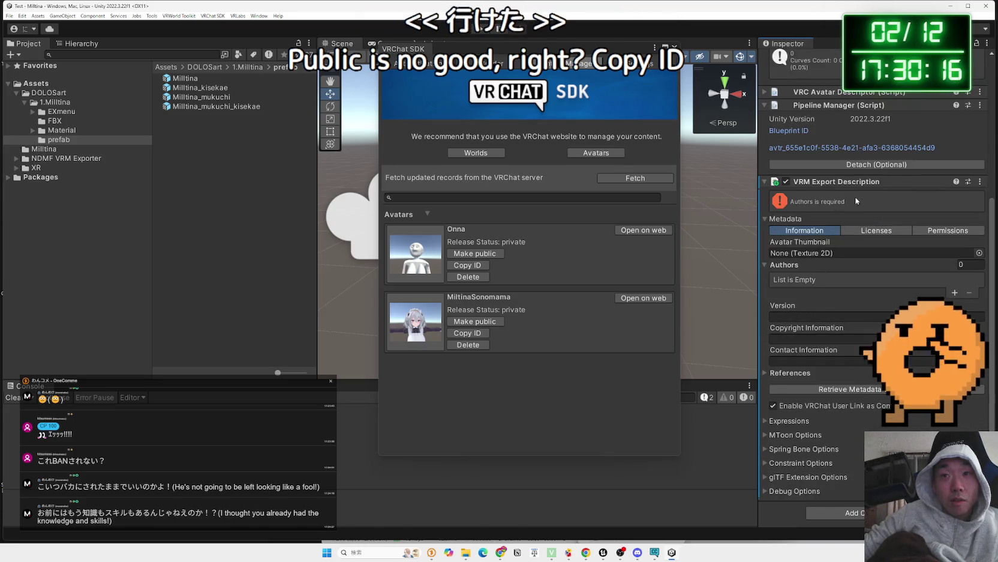
scroll(865, 222, up, 2)
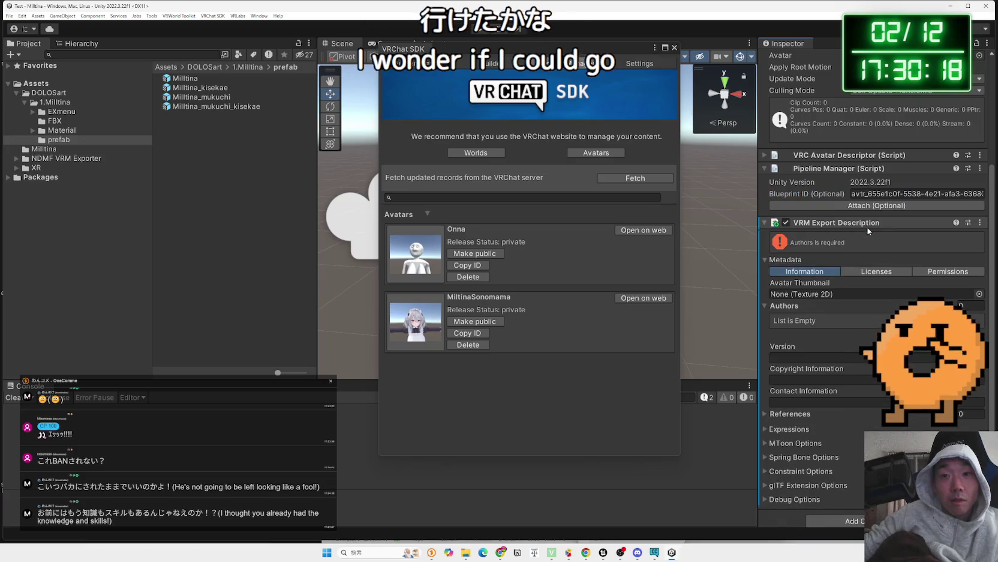
click(766, 415)
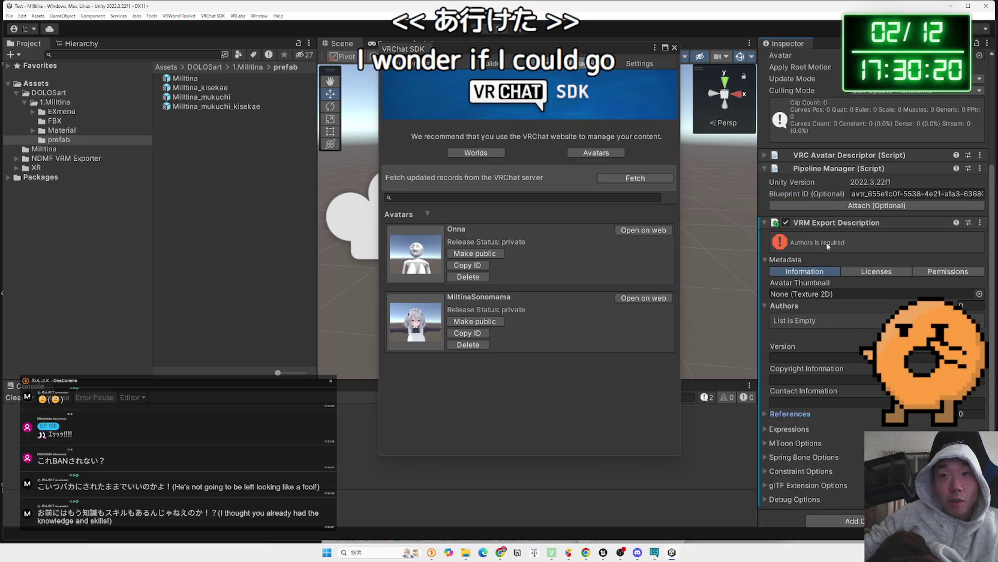
click(839, 204)
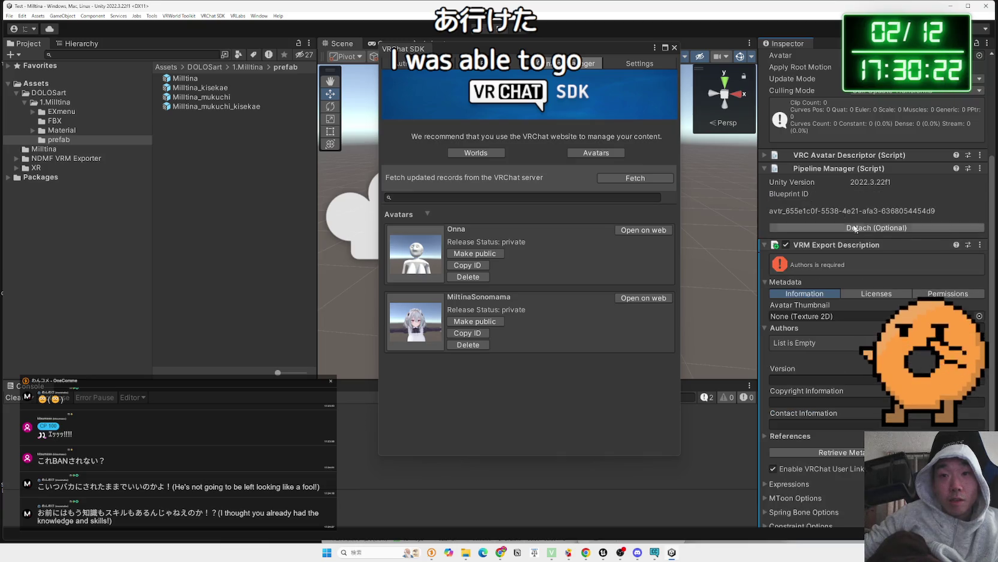
click(763, 168)
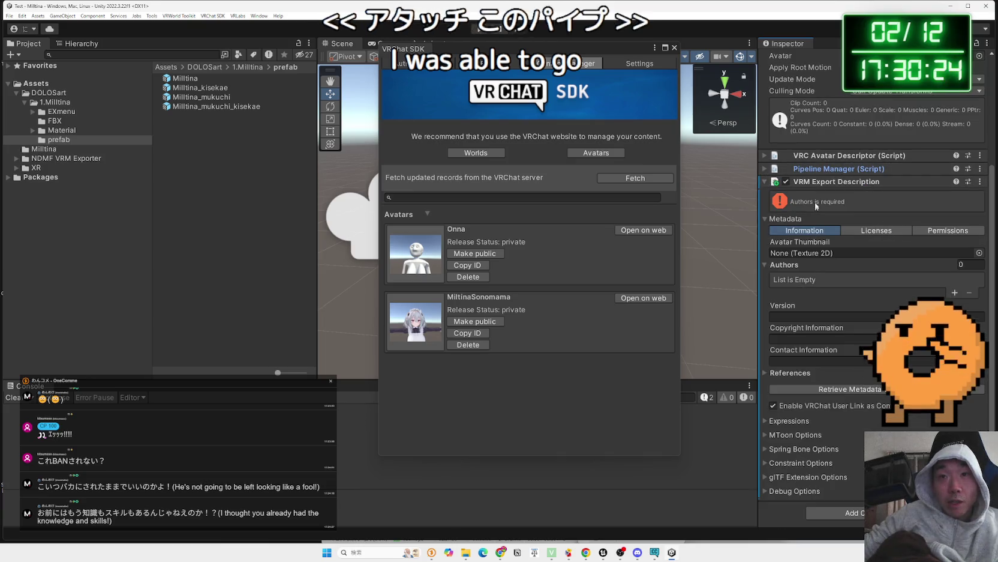
click(844, 389)
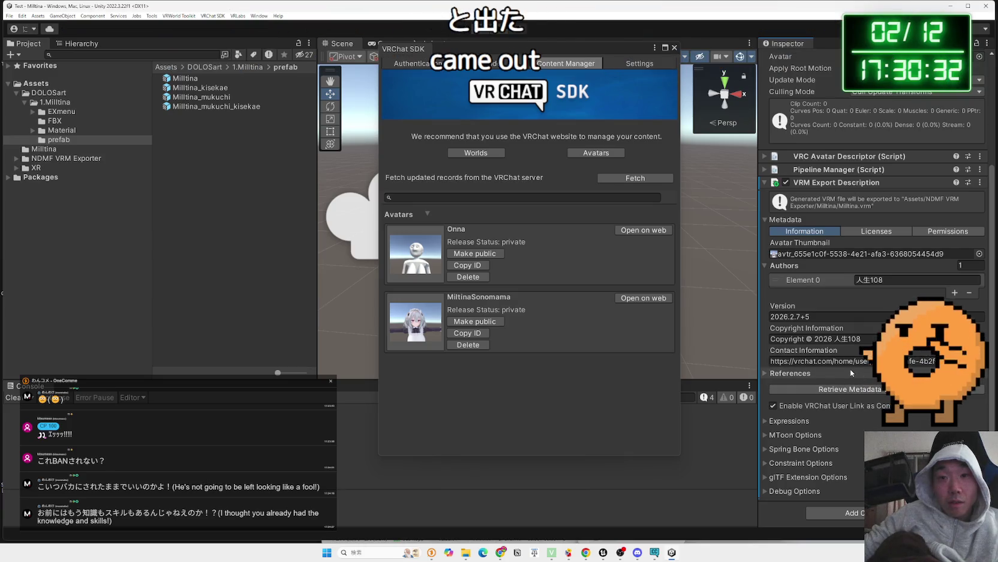
Close the SDK panel, frame the avatar in the scene view, and open the Blender project folder.
click(674, 47)
key(f)
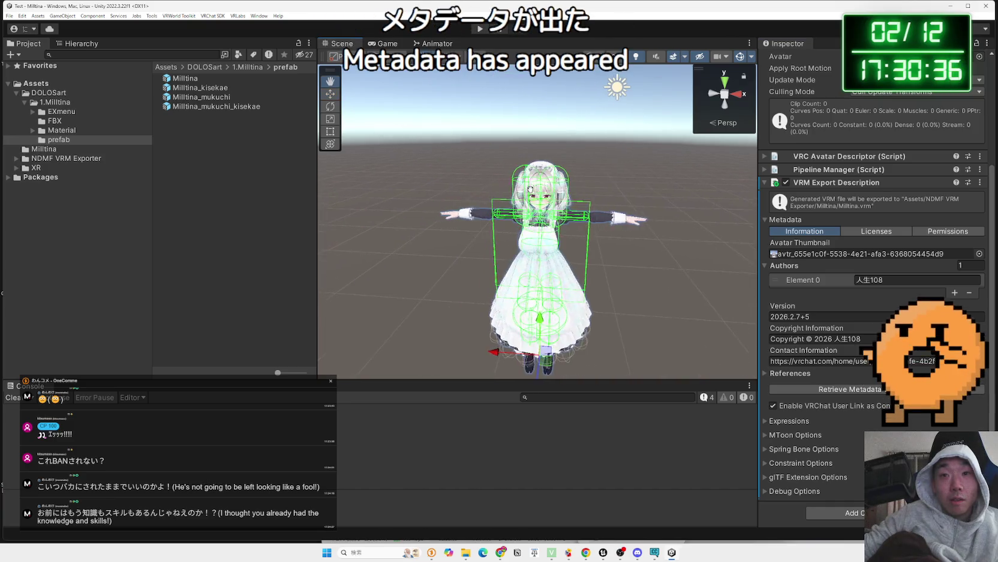
drag(530, 190, 469, 168)
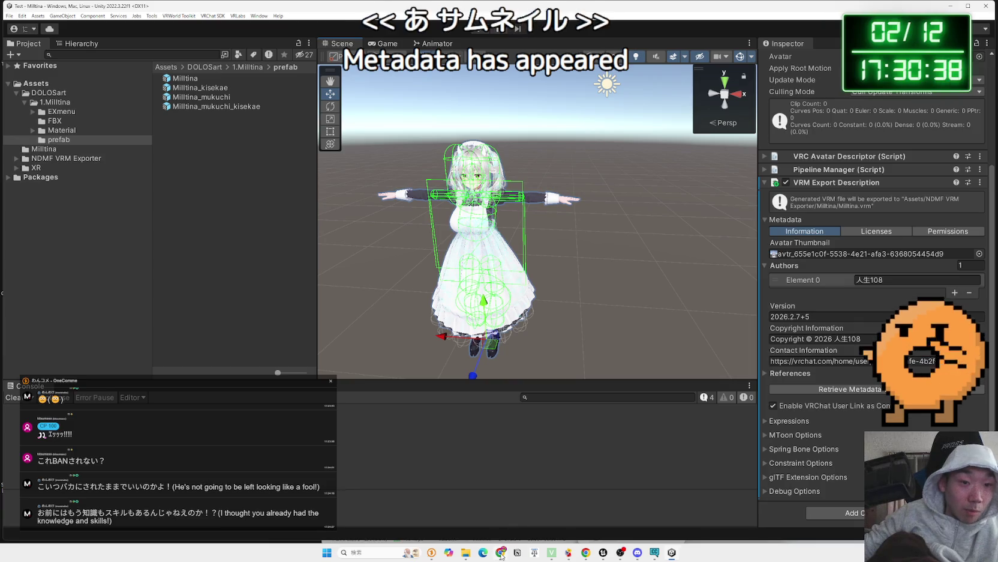
click(465, 552)
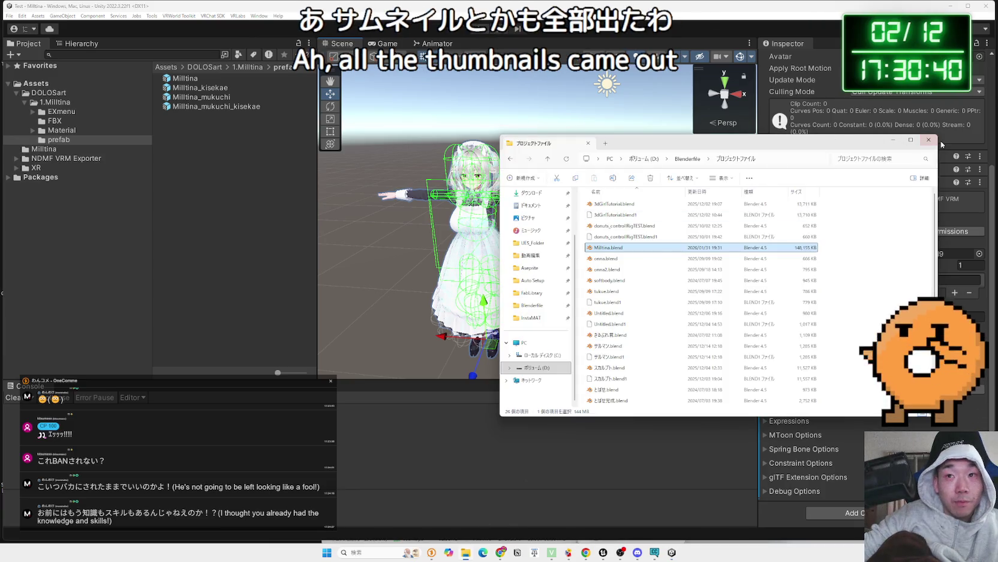
click(929, 140)
Read the guide's passage on preset and custom expressions, then expand Milltina's Expressions settings in Unity.
mouse_move(501, 550)
click(502, 511)
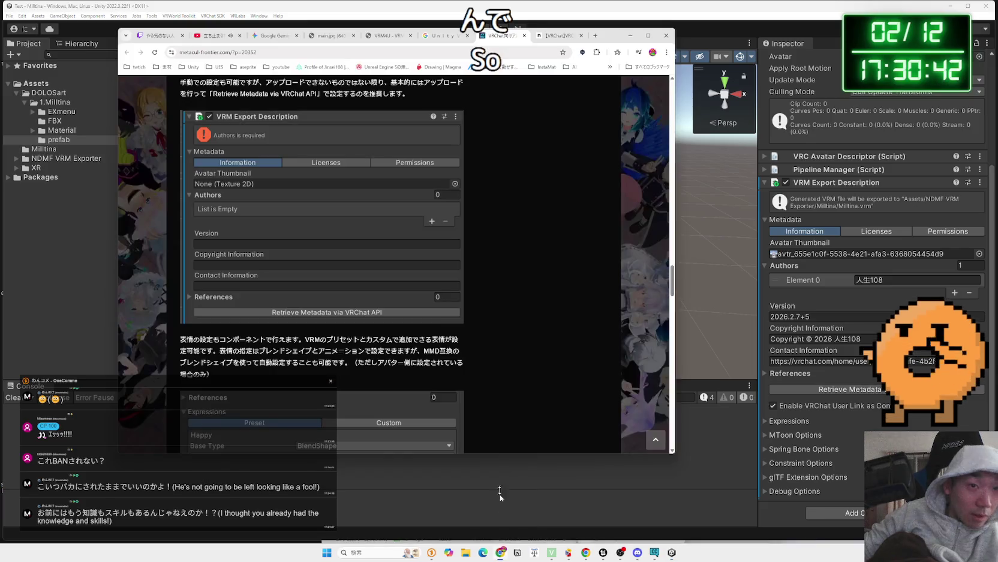
scroll(347, 241, down, 3)
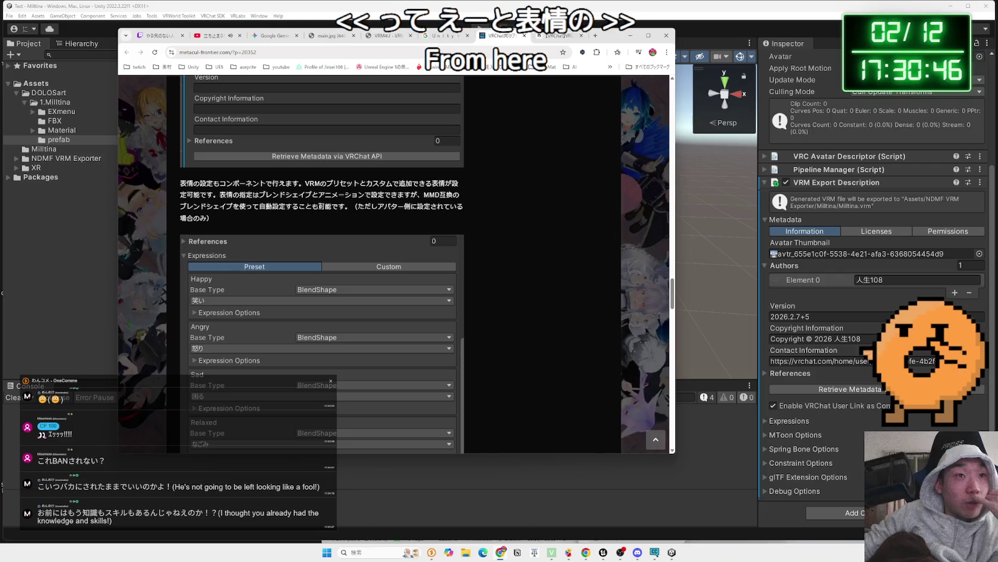
mouse_move(305, 183)
mouse_down()
mouse_move(422, 184)
mouse_move(234, 190)
mouse_move(414, 195)
mouse_move(357, 207)
mouse_up()
click(339, 206)
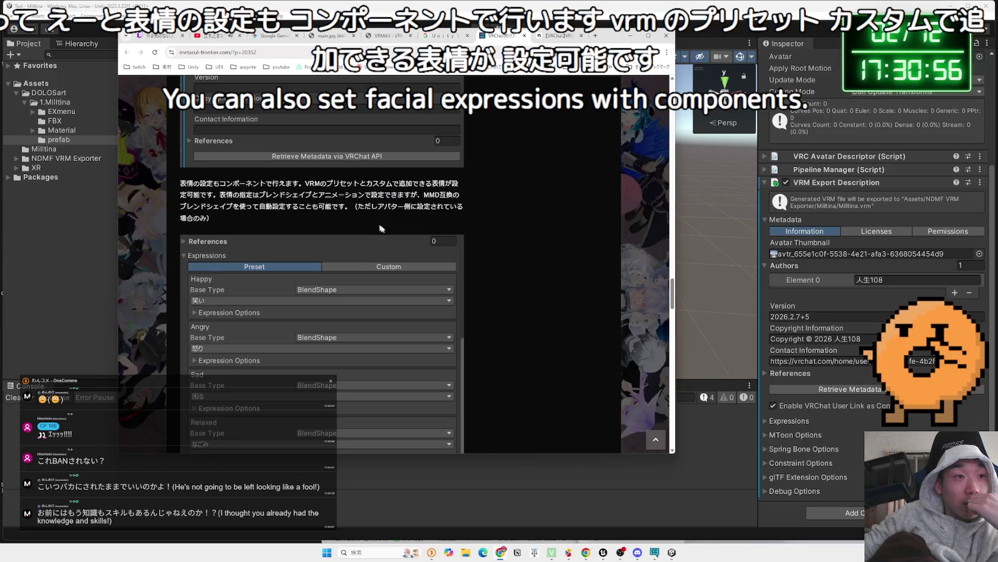
click(771, 413)
click(771, 420)
scroll(840, 390, down, 5)
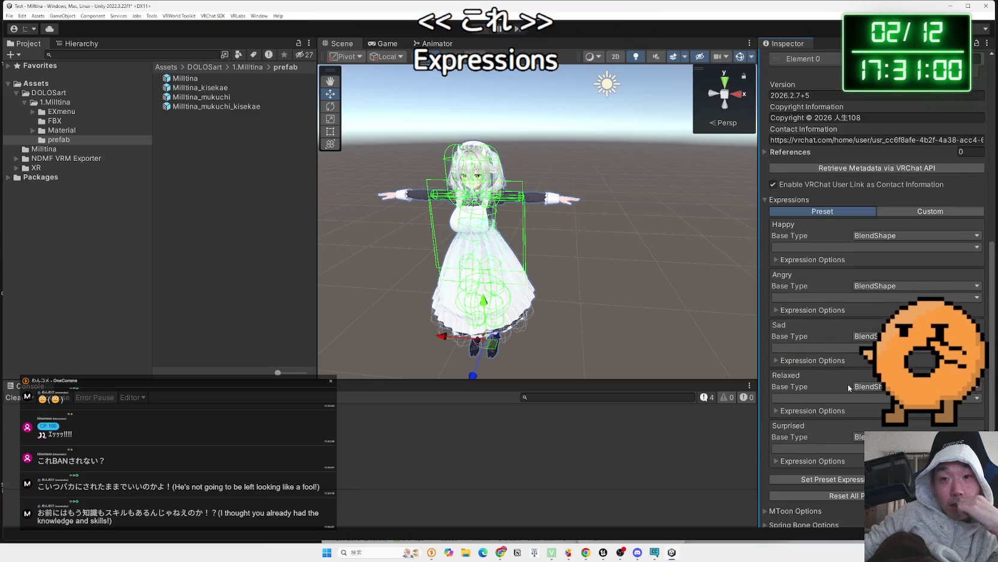
Keep BlendShape as the Angry expression's base type and open its blendshape list.
click(864, 286)
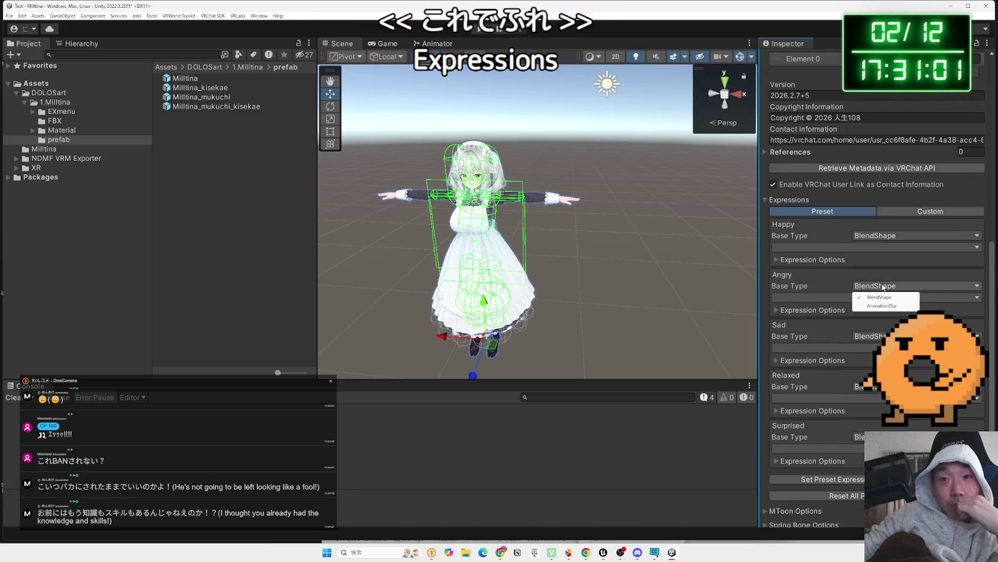
click(832, 297)
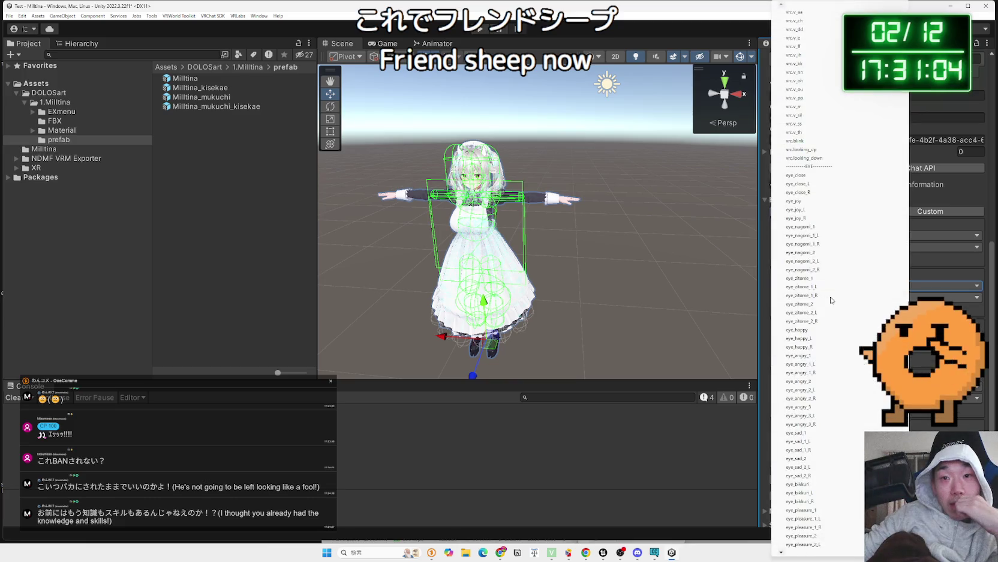
click(892, 299)
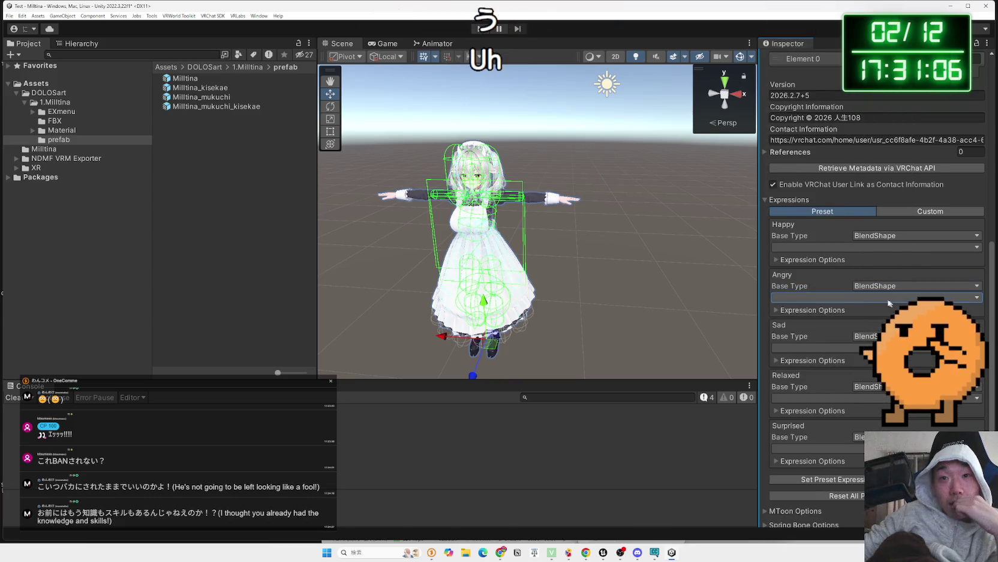
click(892, 299)
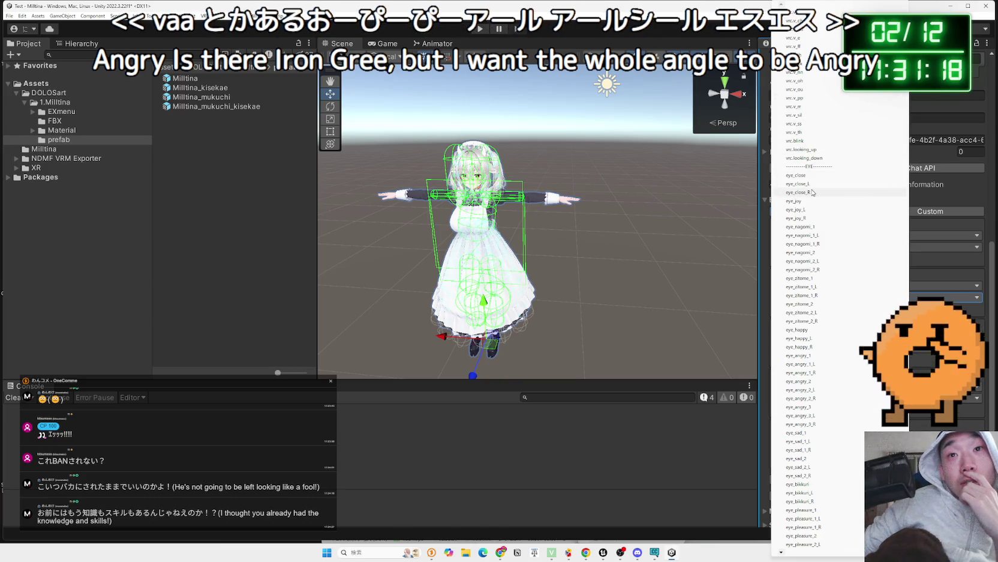
mouse_move(781, 552)
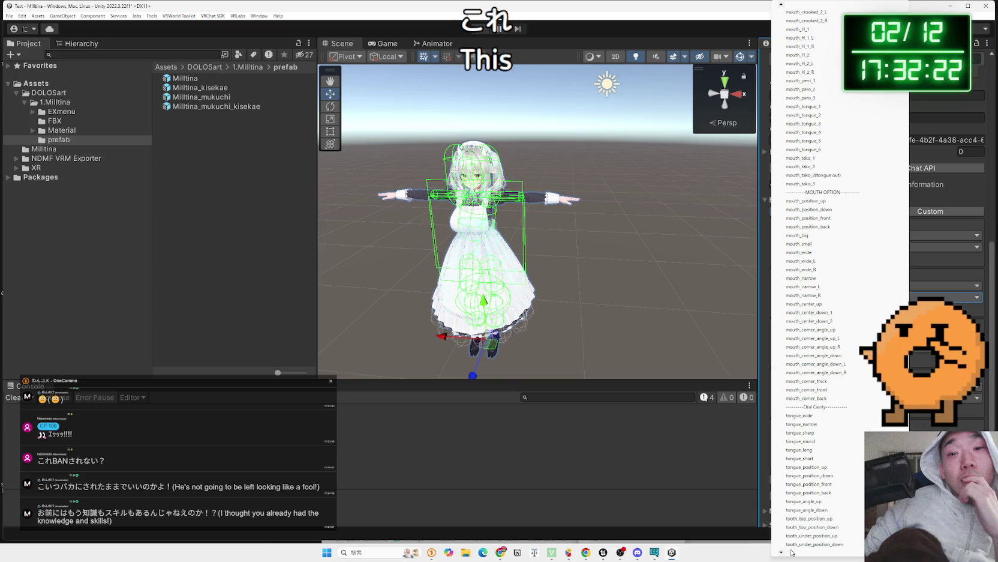
scroll(799, 540, down, 6)
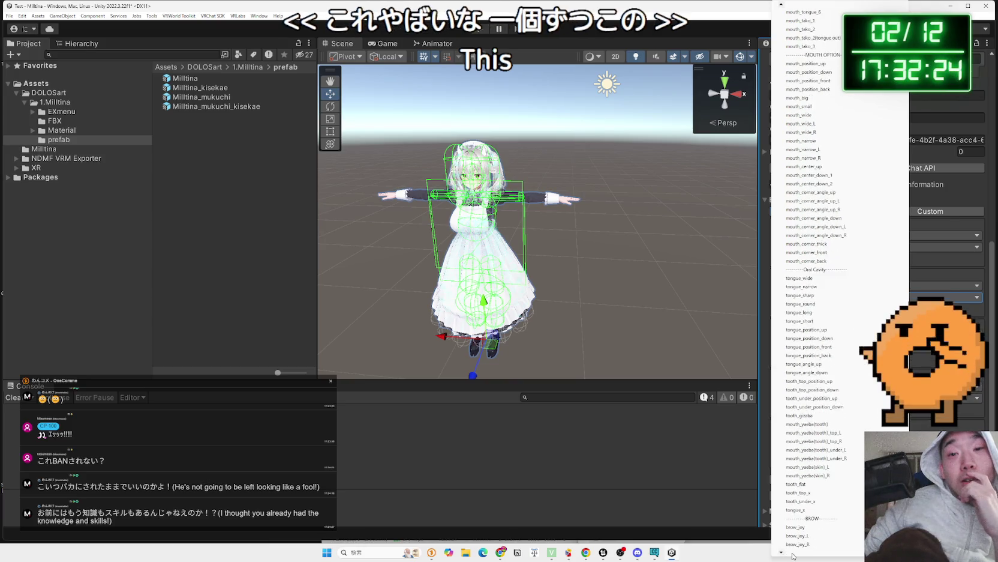
Fill the preset expressions using Set Preset Expression from MMD Compatible (笑い, 怒り, 困る, なごみ, びっくり).
scroll(793, 540, down, 6)
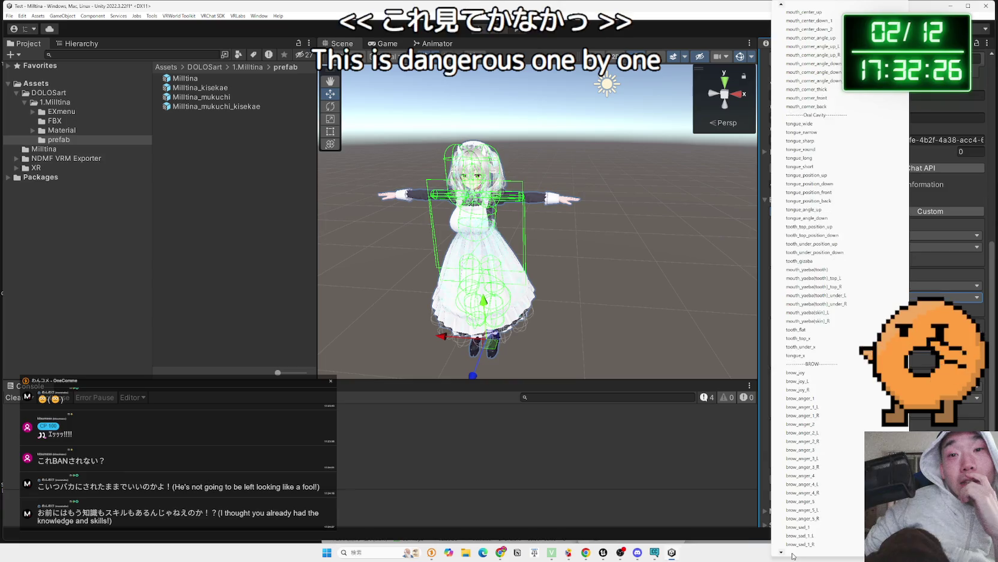
scroll(793, 540, down, 2)
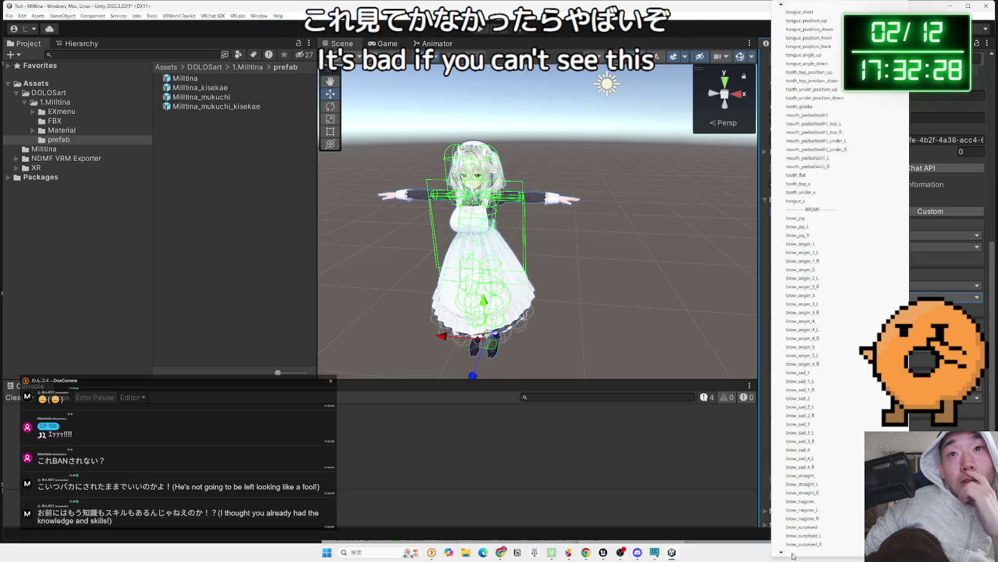
scroll(793, 552, down, 5)
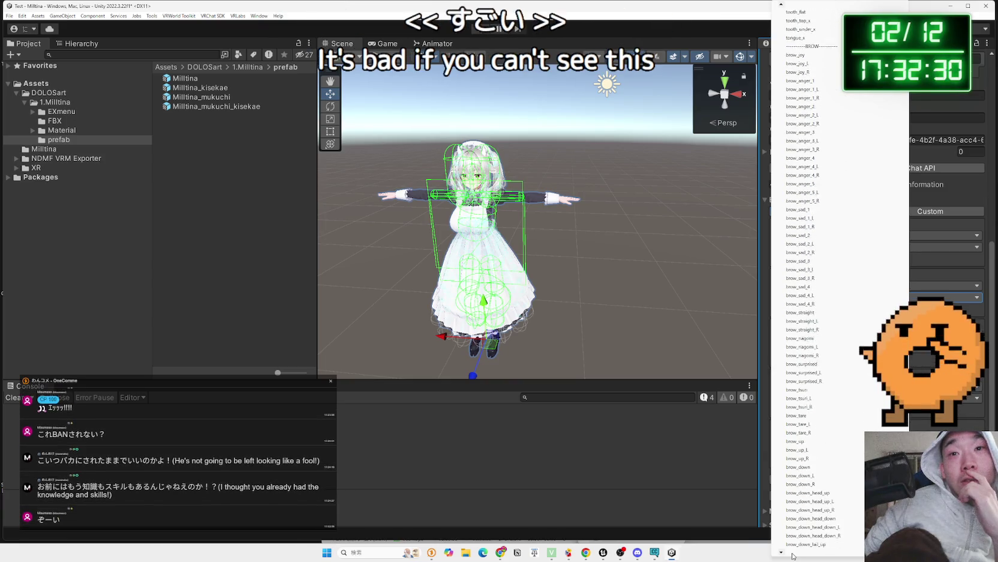
scroll(792, 552, down, 6)
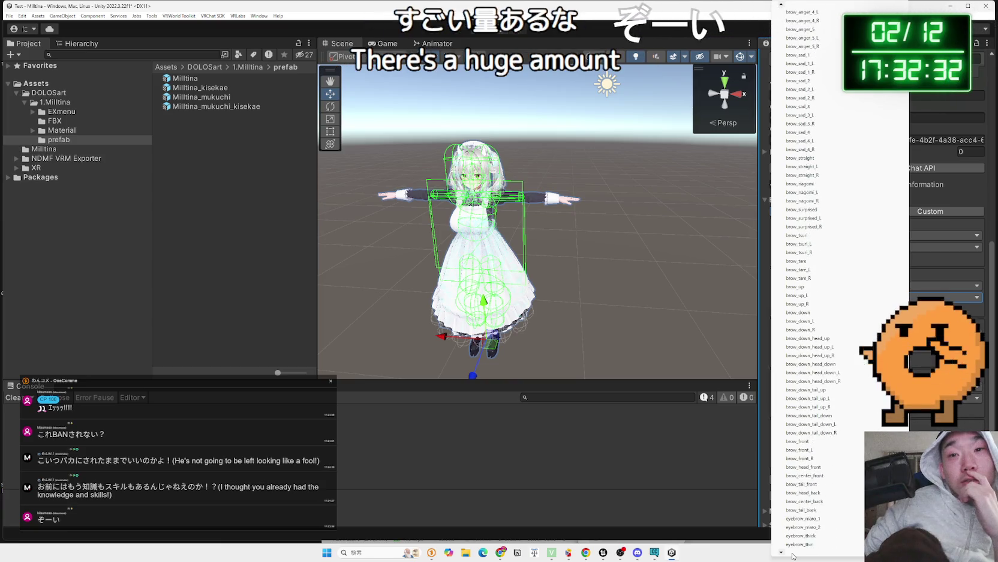
scroll(793, 552, down, 3)
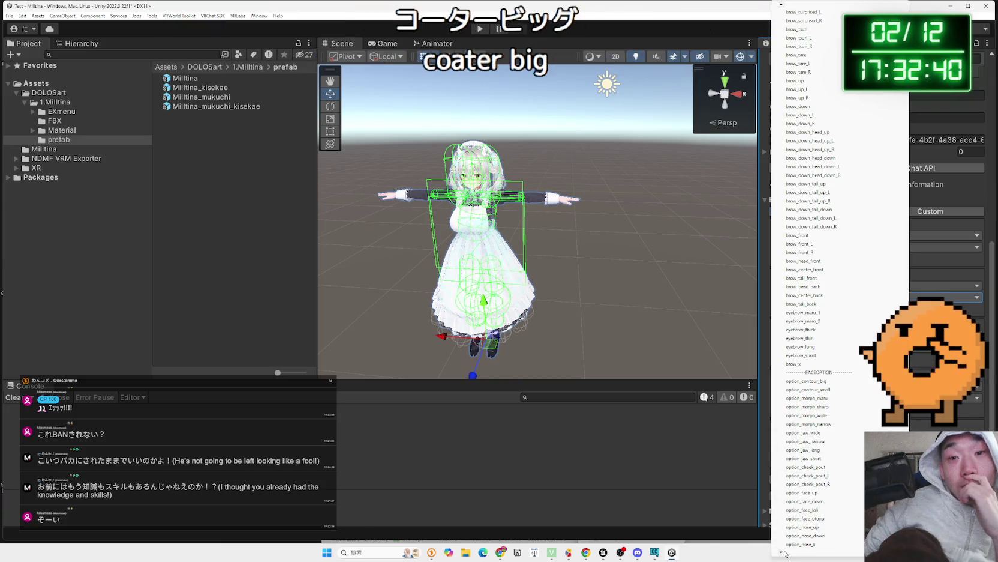
mouse_move(783, 554)
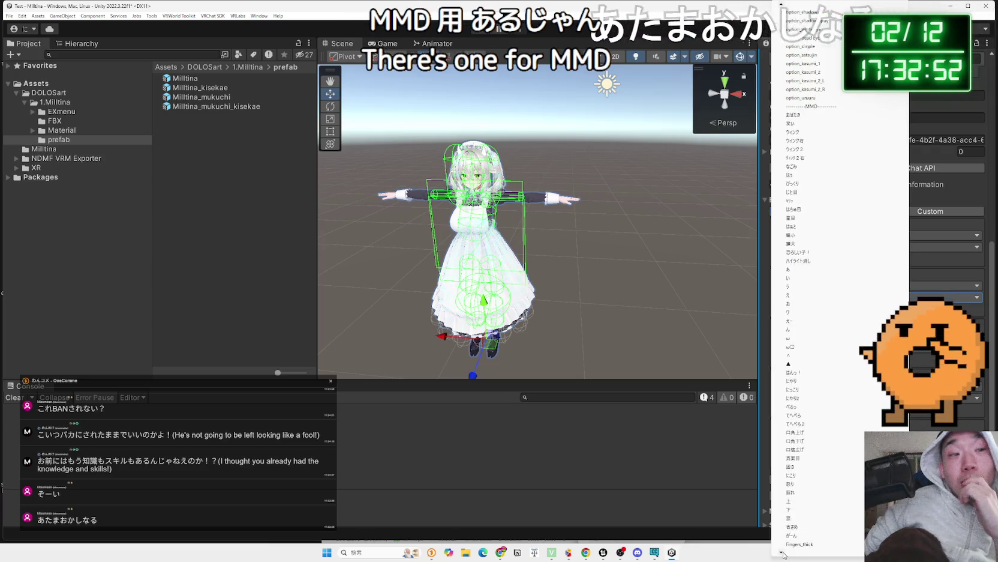
click(744, 484)
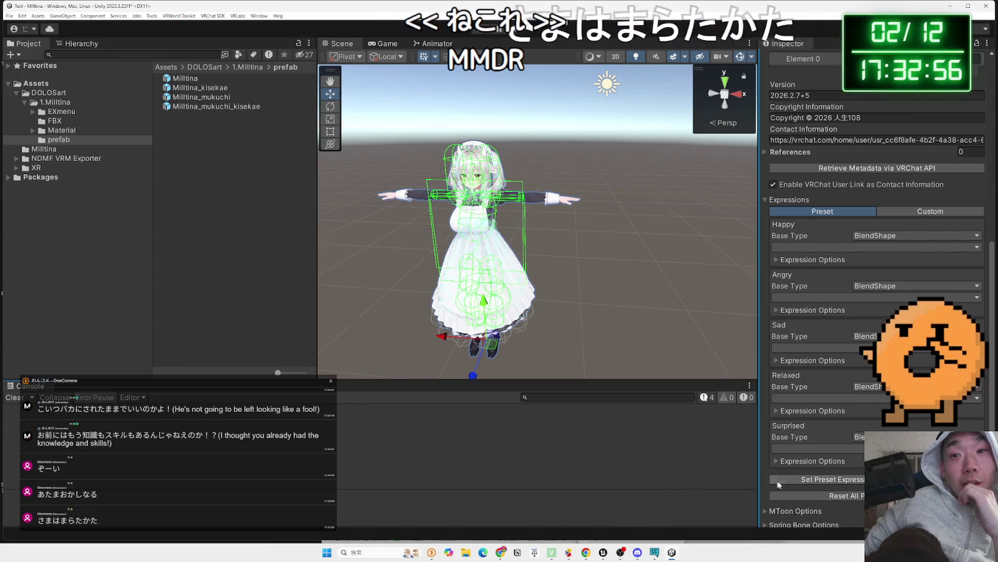
click(853, 482)
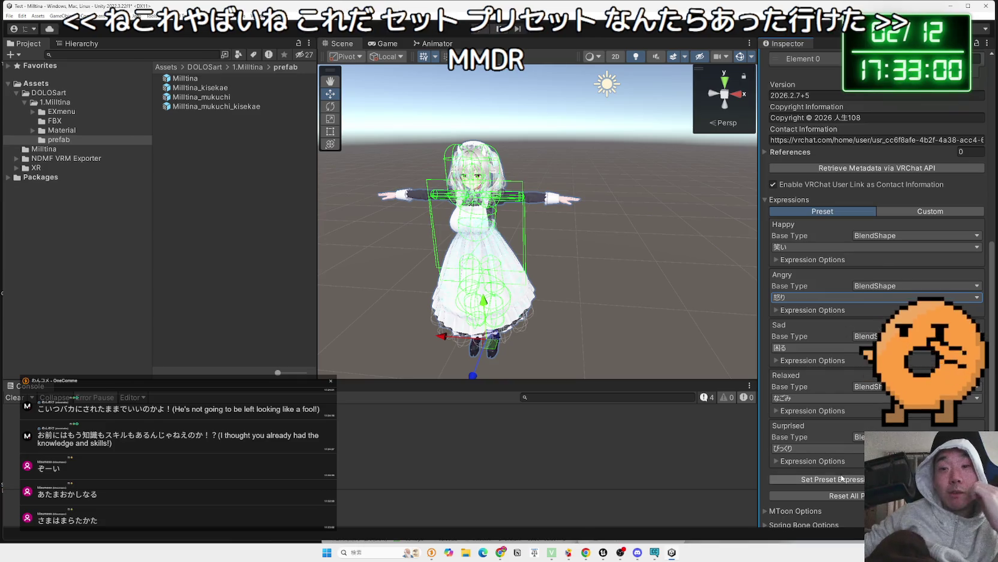
Return to the guide in Chrome and continue reading.
mouse_move(637, 555)
mouse_move(501, 552)
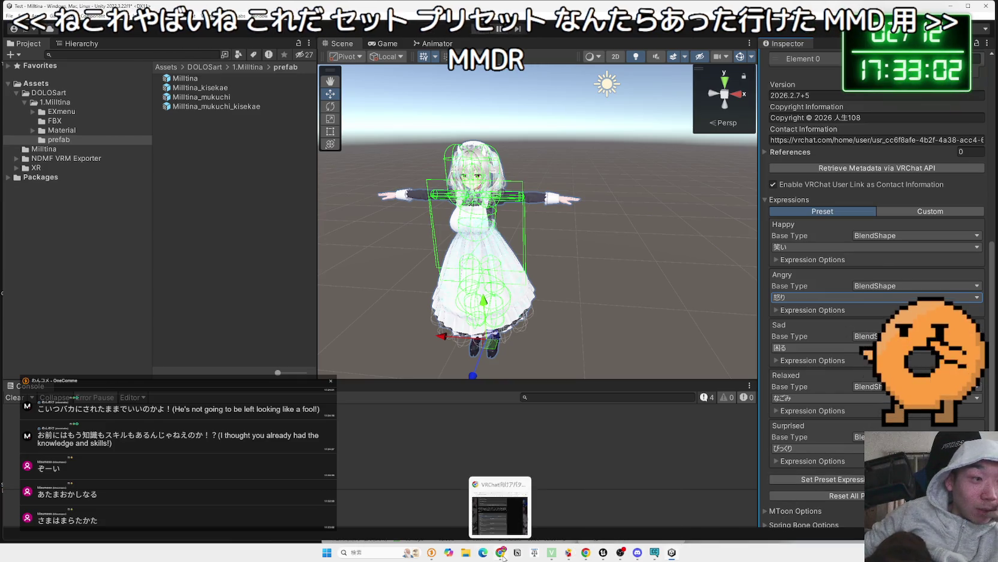
click(500, 509)
scroll(372, 212, down, 5)
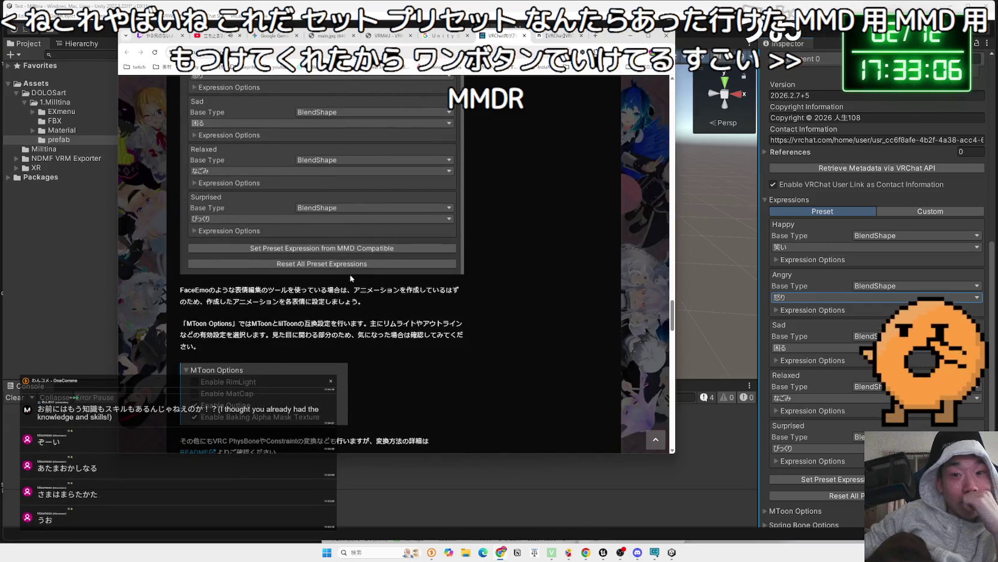
Read the guide's MToon compatibility notes and expand the avatar's MToon Options in Unity.
scroll(349, 275, down, 1)
mouse_move(358, 264)
mouse_down()
mouse_move(308, 264)
mouse_move(304, 285)
mouse_move(359, 300)
mouse_move(198, 284)
mouse_up()
double_click(261, 284)
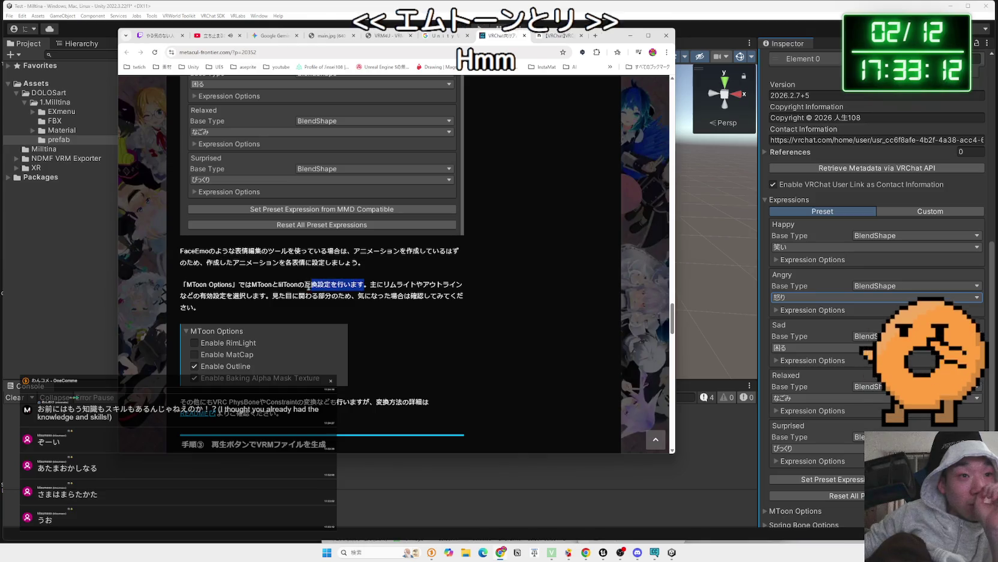
mouse_move(213, 295)
mouse_down()
mouse_move(462, 300)
mouse_move(200, 307)
mouse_up()
scroll(787, 364, down, 3)
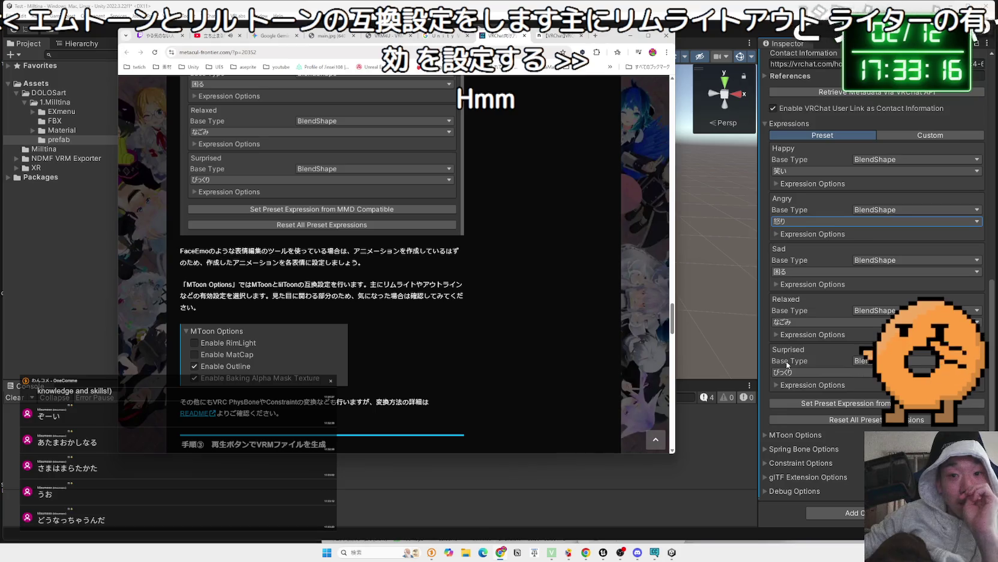
click(770, 433)
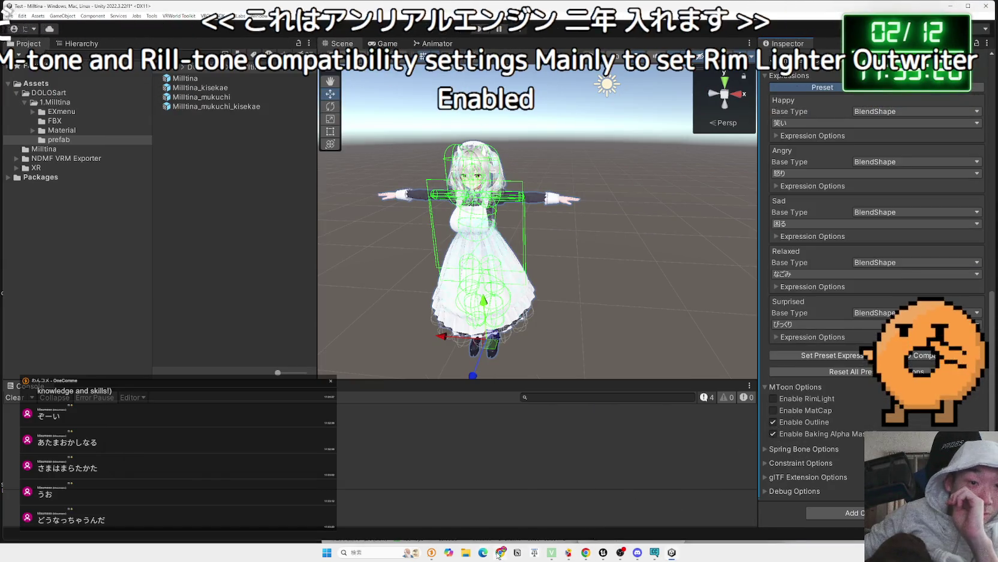
Read the guide's VRM generation steps, then enter Play mode in Unity to generate the VRM.
key(alt+Tab)
scroll(228, 284, down, 2)
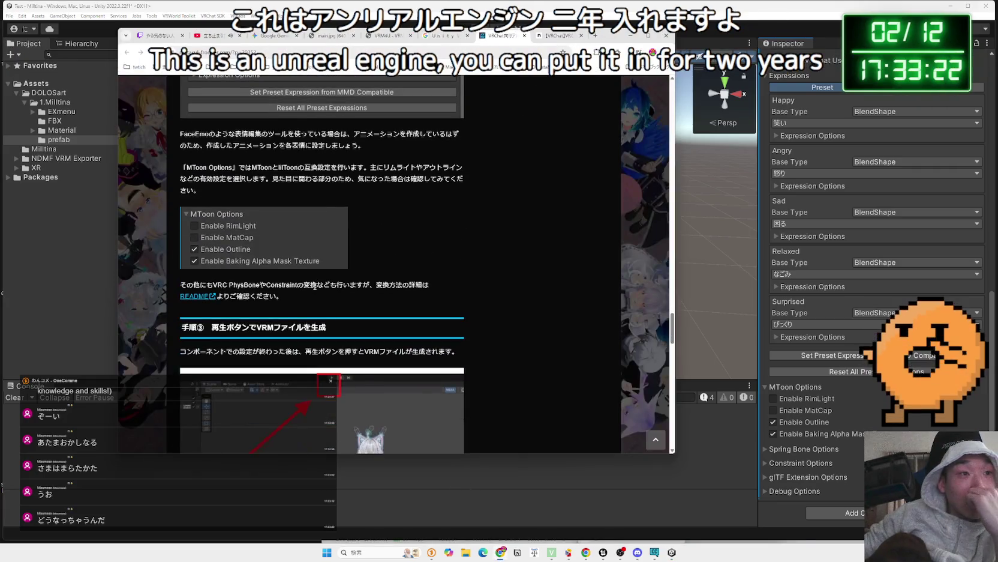
scroll(228, 284, down, 3)
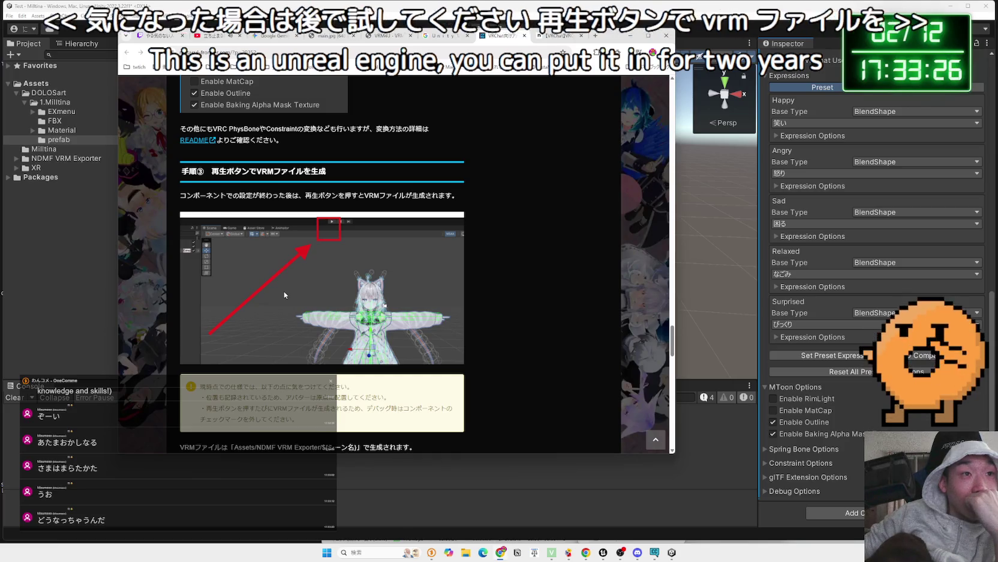
scroll(285, 293, down, 3)
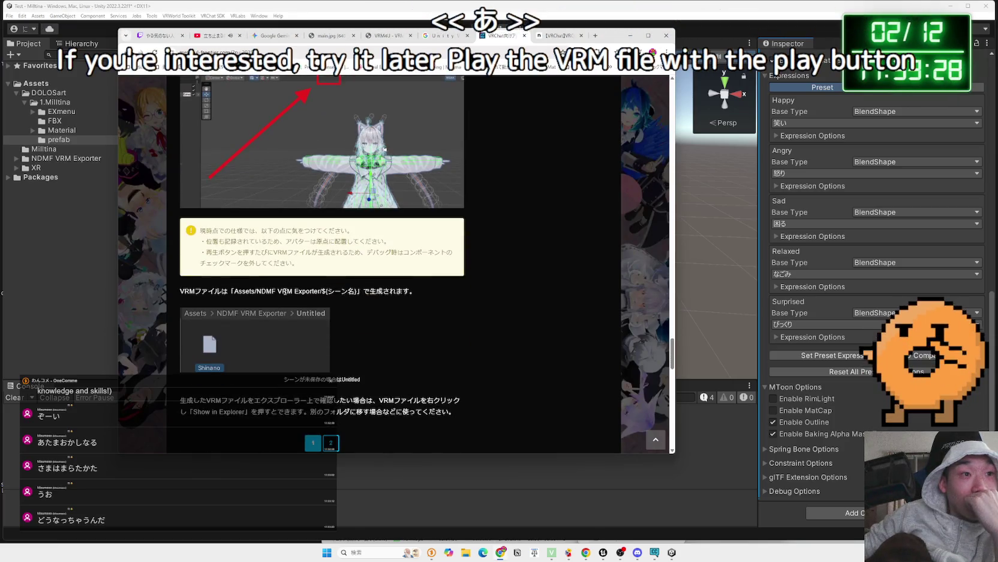
click(330, 292)
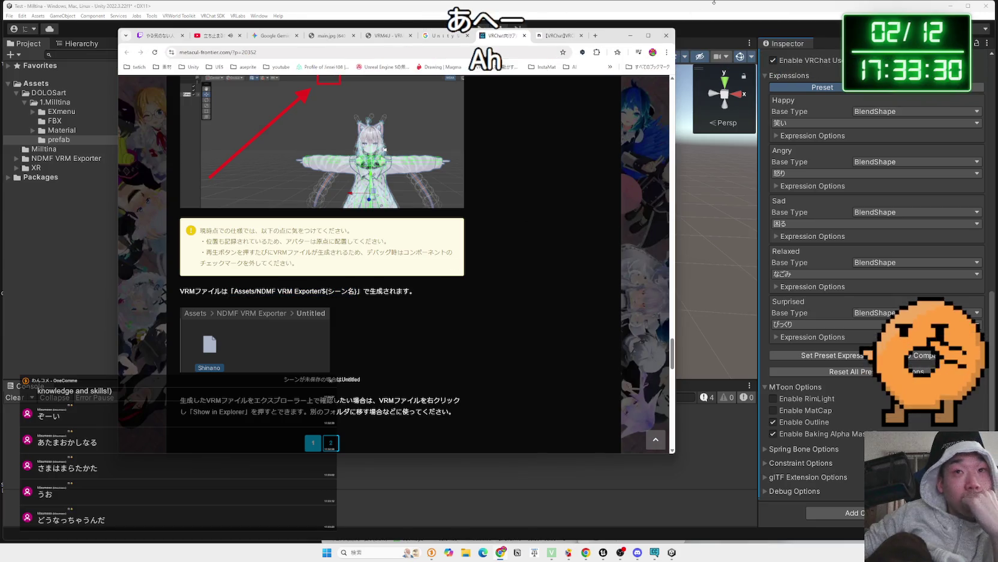
click(714, 2)
click(481, 28)
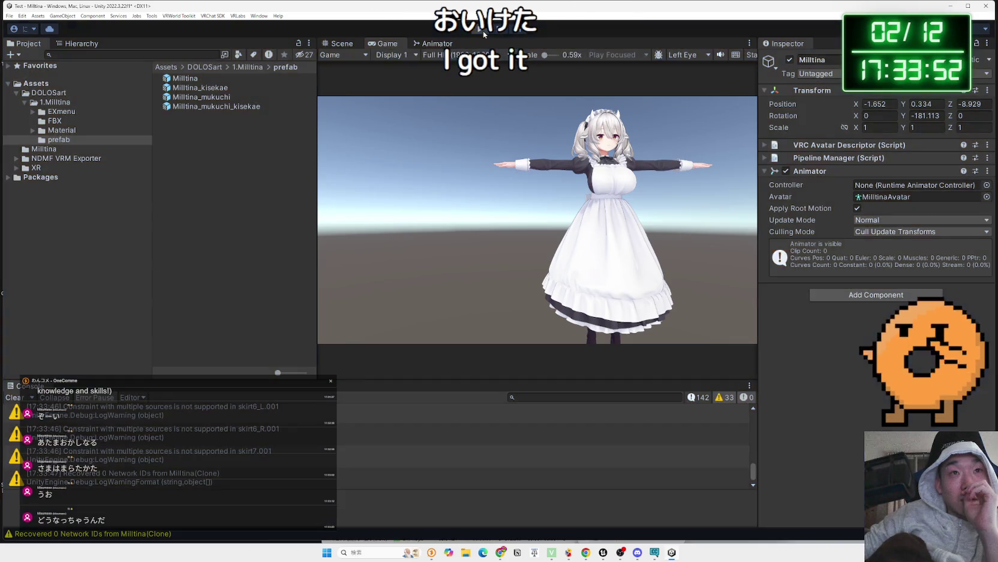
Exit Play mode once the VRM has been generated.
click(483, 30)
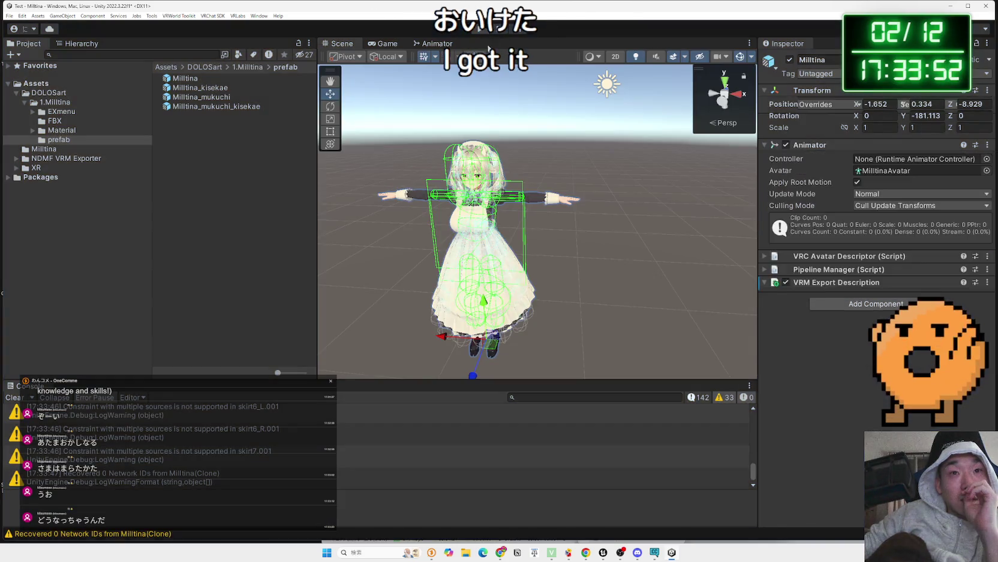
click(500, 552)
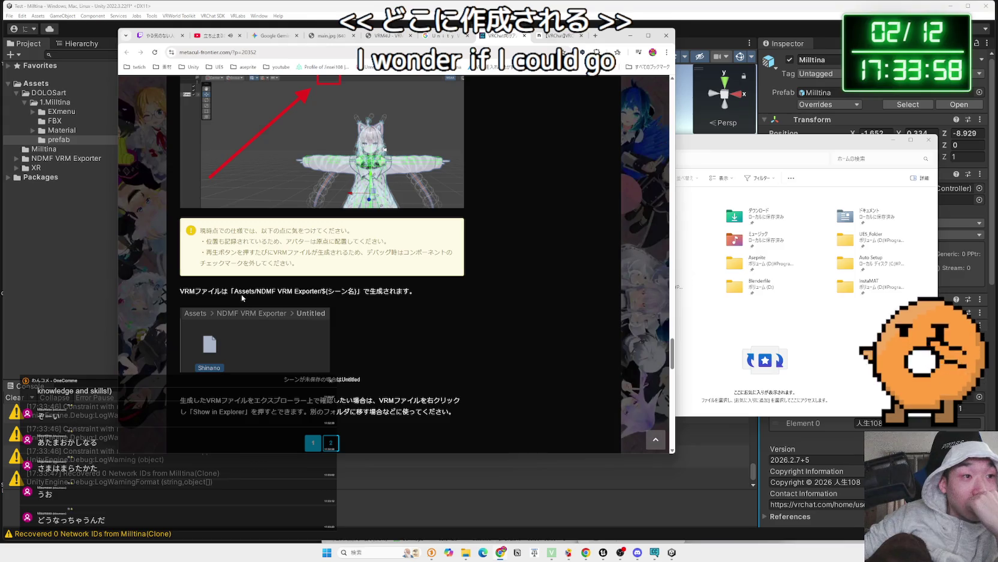
Navigate to Assets > NDMF VRM Exporter > Milltina and select the exported Milltina asset.
mouse_move(609, 37)
mouse_down()
mouse_move(655, 205)
mouse_move(639, 197)
mouse_up()
click(29, 84)
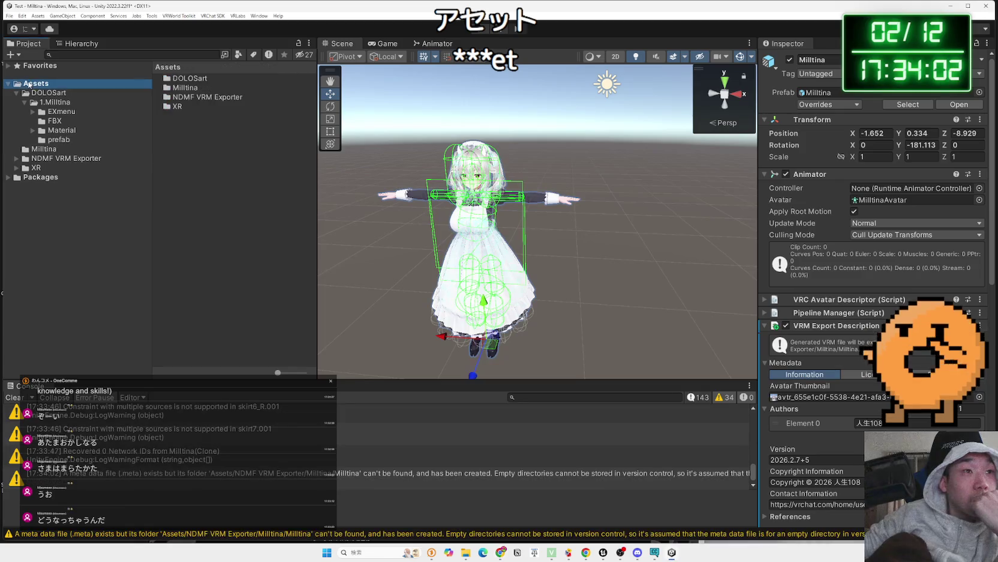
click(41, 93)
click(36, 83)
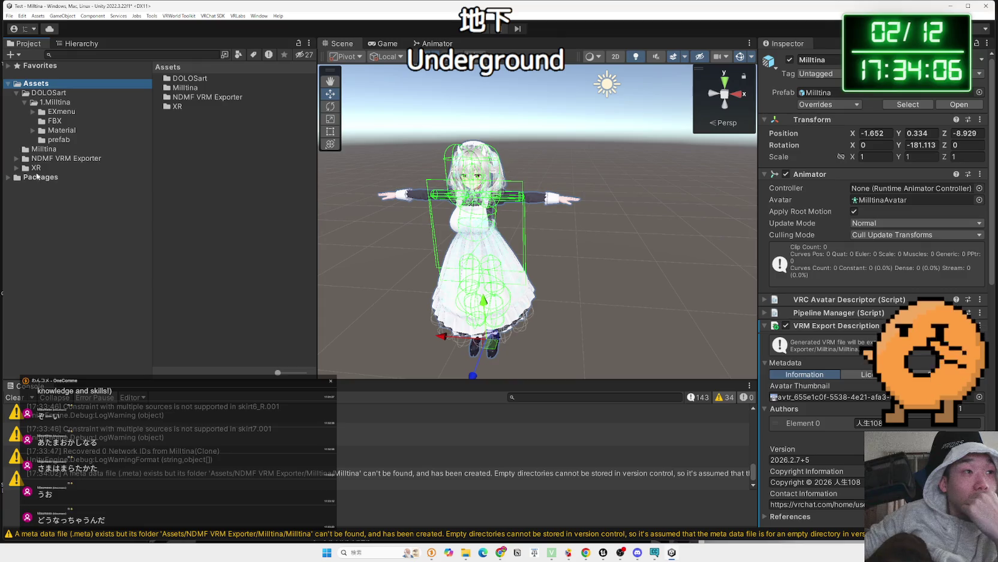
click(46, 159)
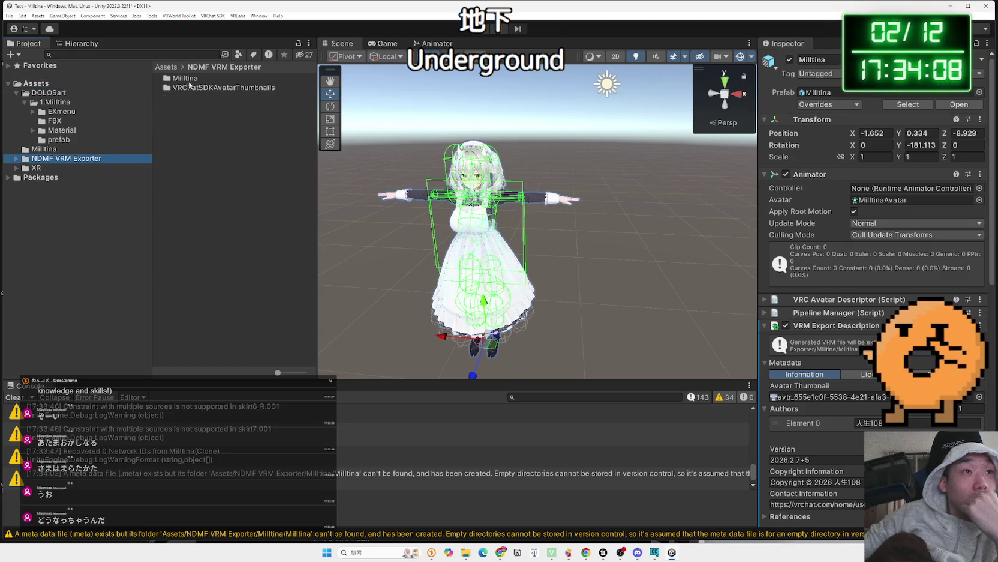
double_click(191, 79)
click(190, 98)
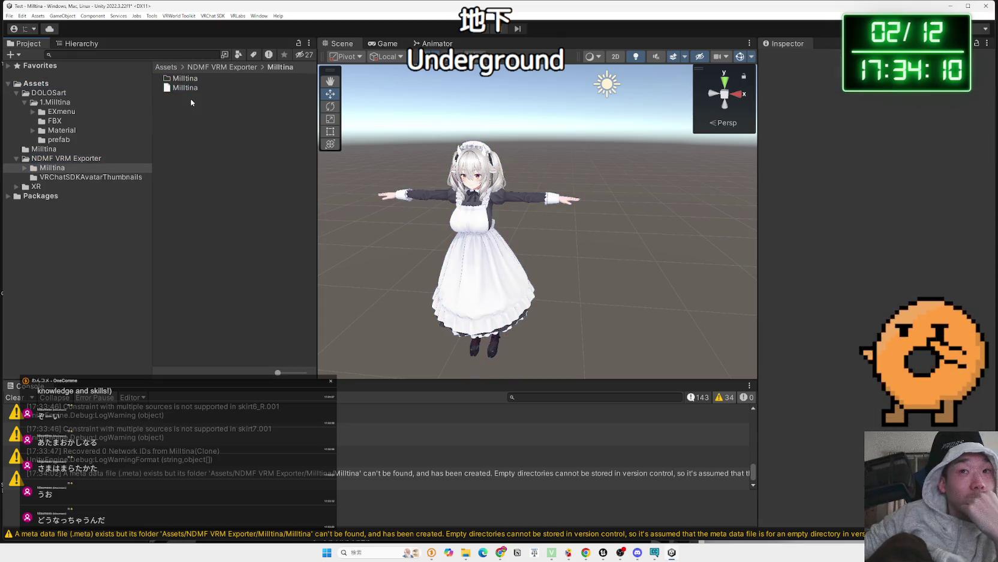
click(189, 88)
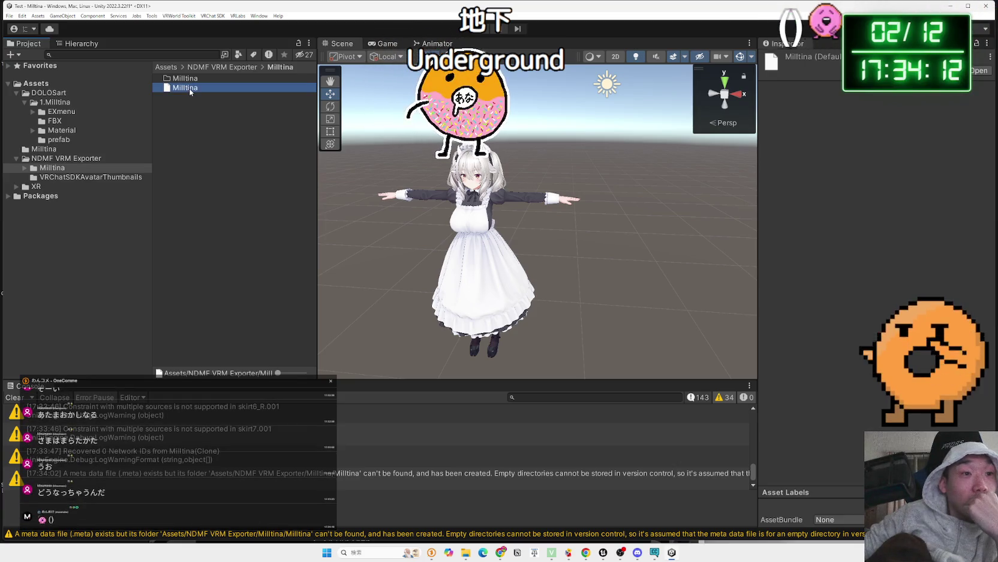
Reveal the asset with Show in Explorer and select Milltina.vrm (50,132 KB).
right_click(186, 90)
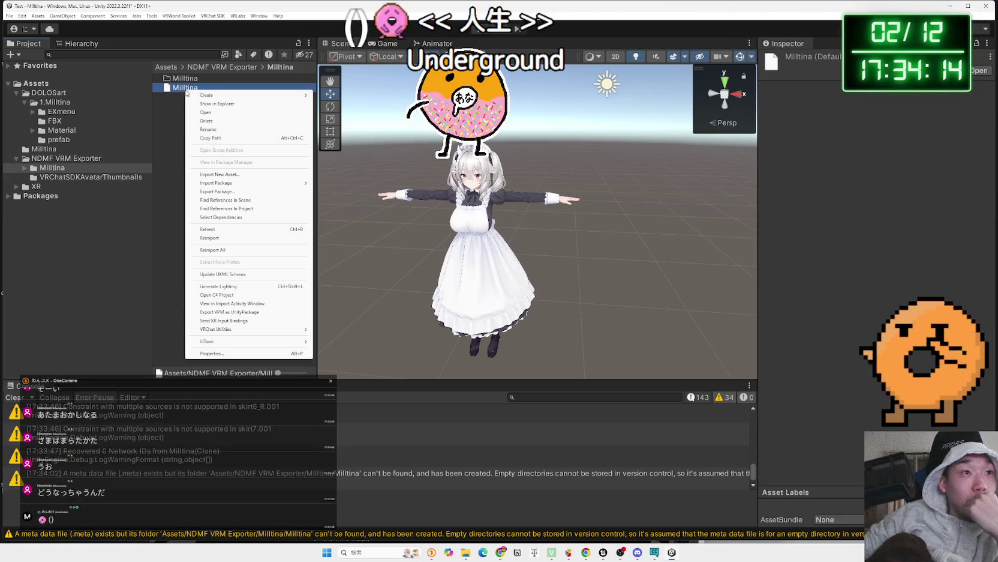
click(217, 103)
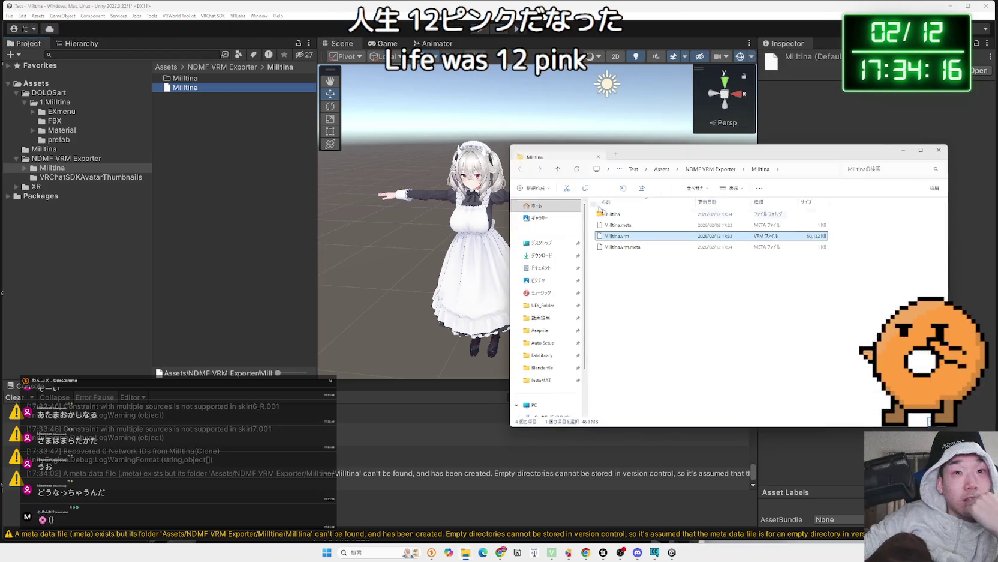
click(636, 235)
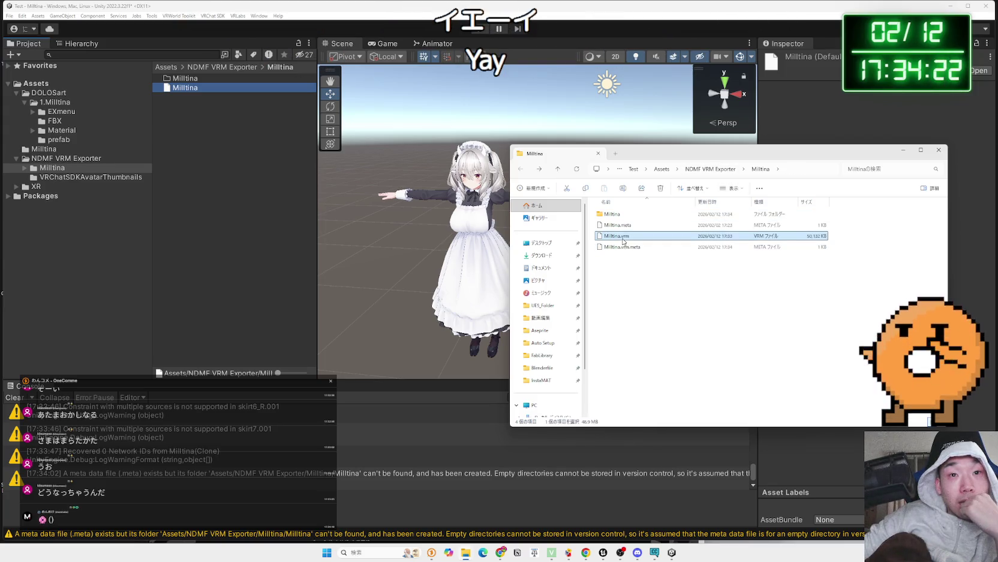
click(501, 552)
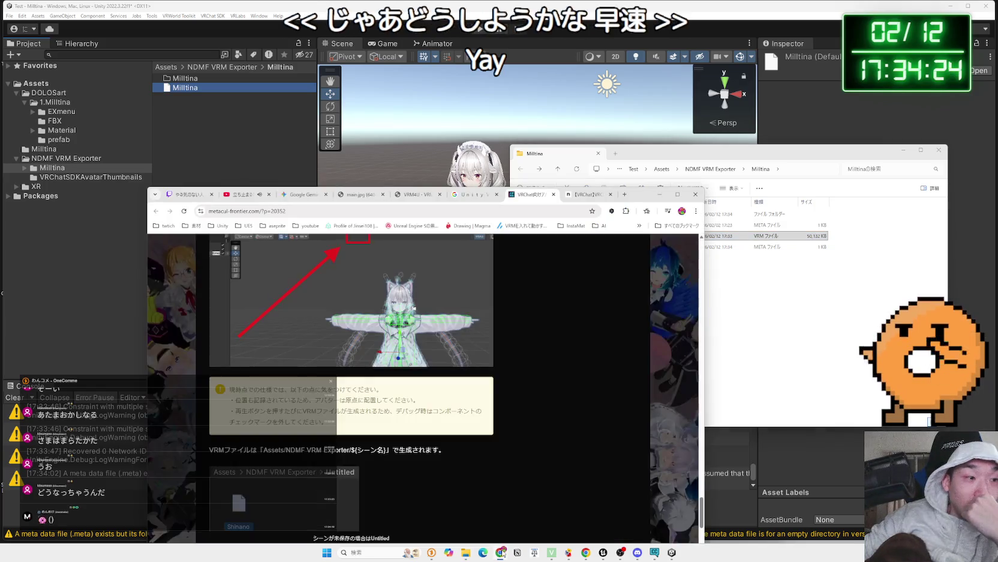
Advance the metacul-frontier VRM guide to page 2, read through it, then minimize Chrome.
drag(562, 201, 573, 75)
scroll(438, 300, down, 3)
click(374, 284)
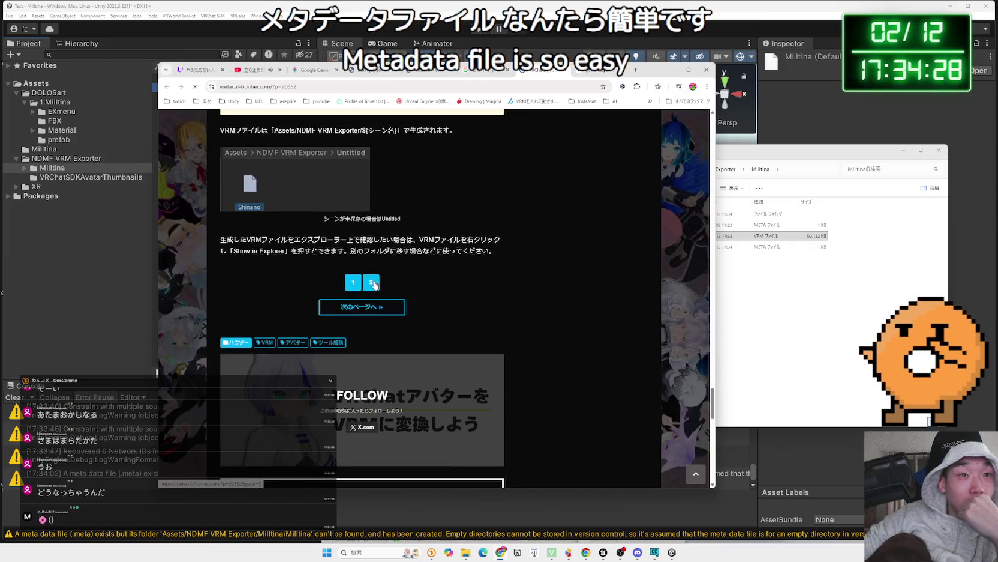
scroll(401, 282, down, 5)
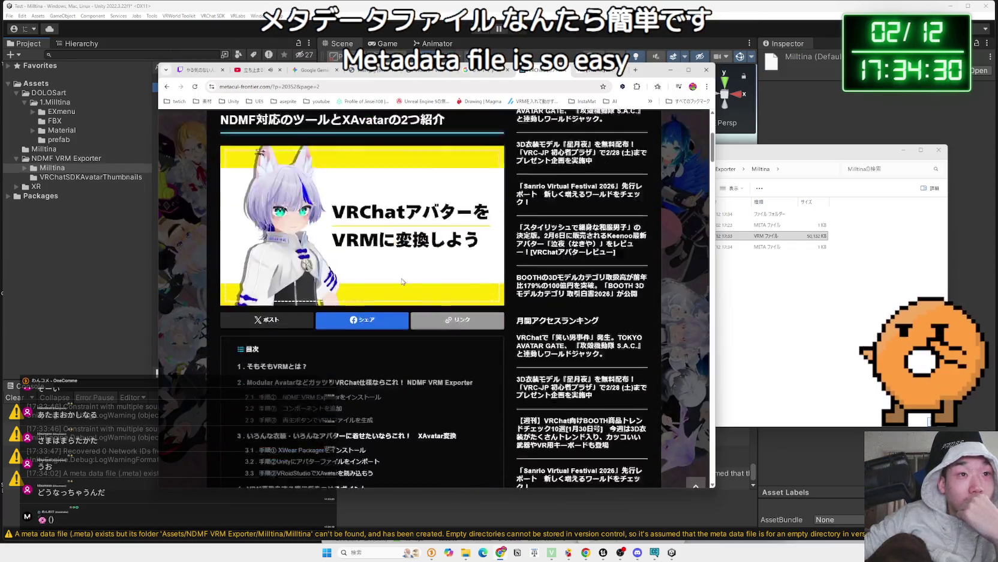
scroll(402, 281, down, 3)
scroll(401, 280, down, 3)
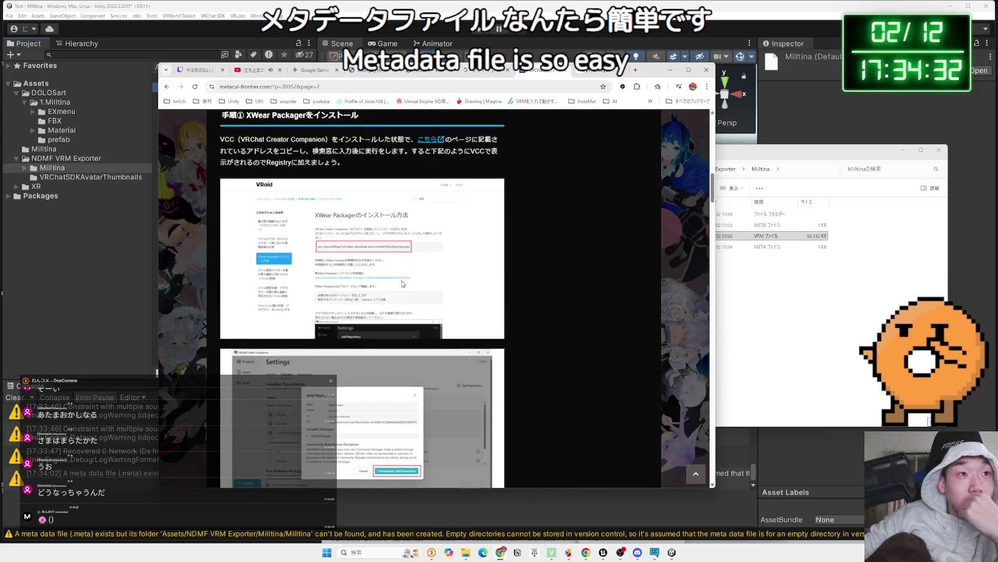
scroll(402, 283, down, 3)
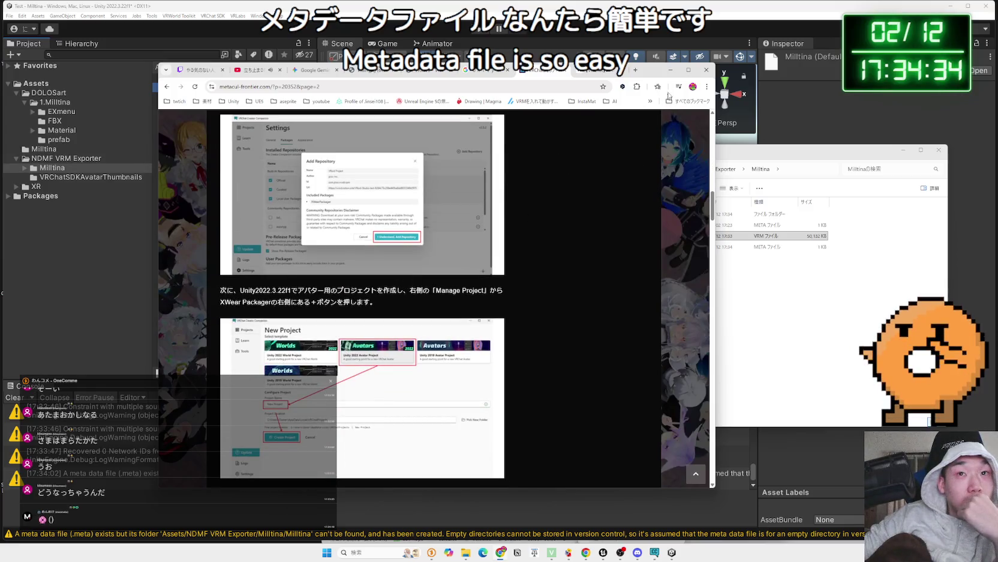
click(670, 69)
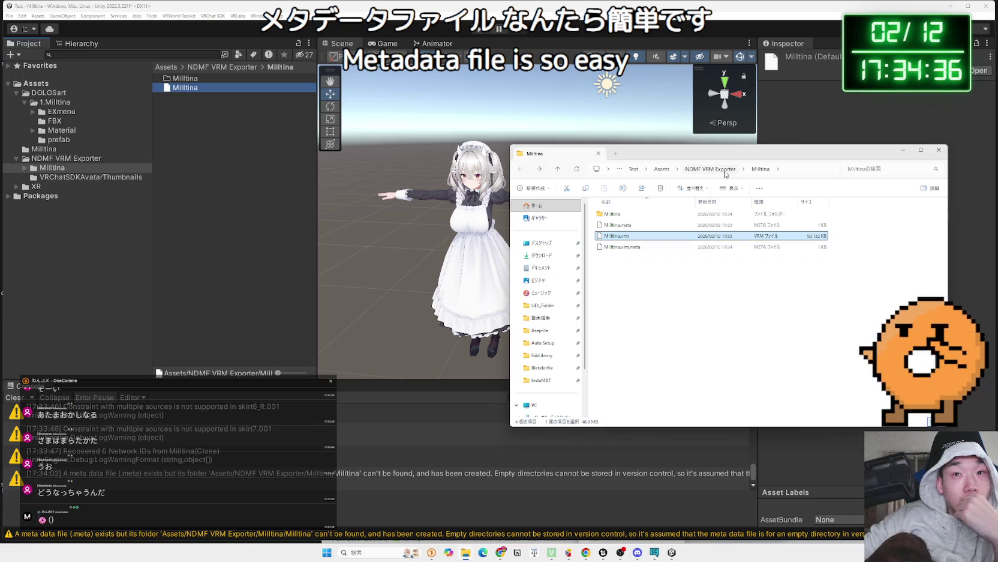
Check the exported Milltina.vrm in the NDMF VRM Exporter Milltina folder, then close File Explorer.
click(717, 169)
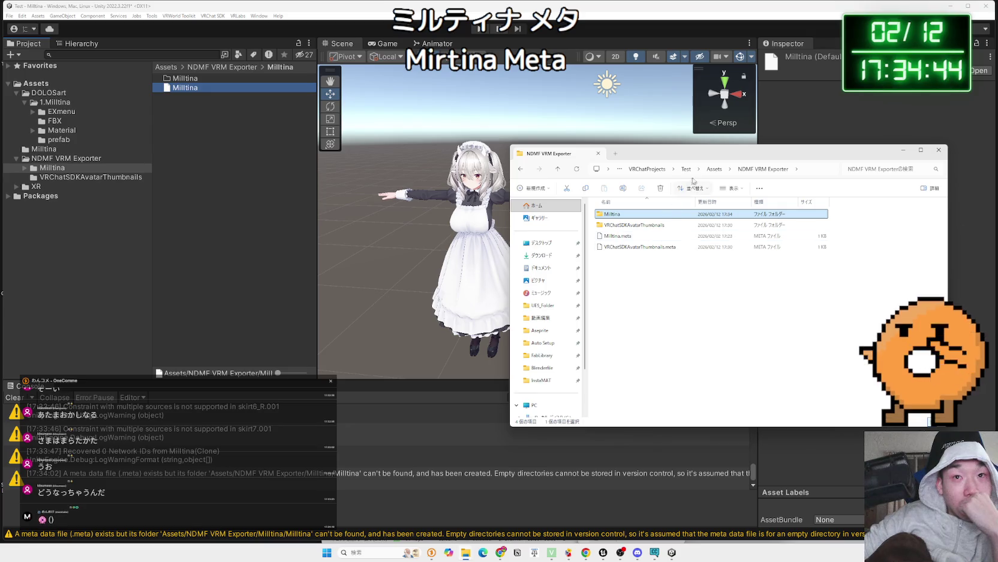
right_click(614, 217)
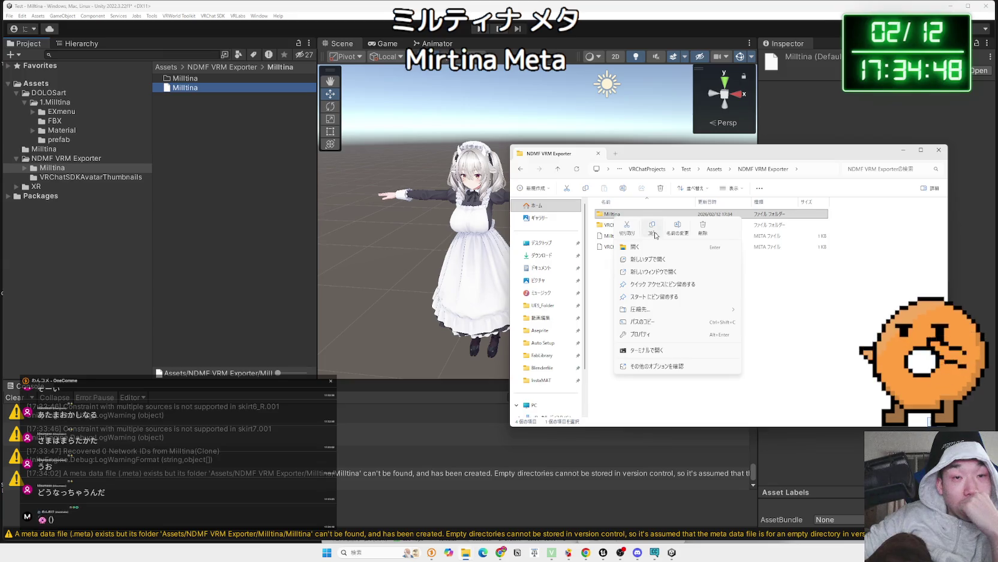
click(655, 233)
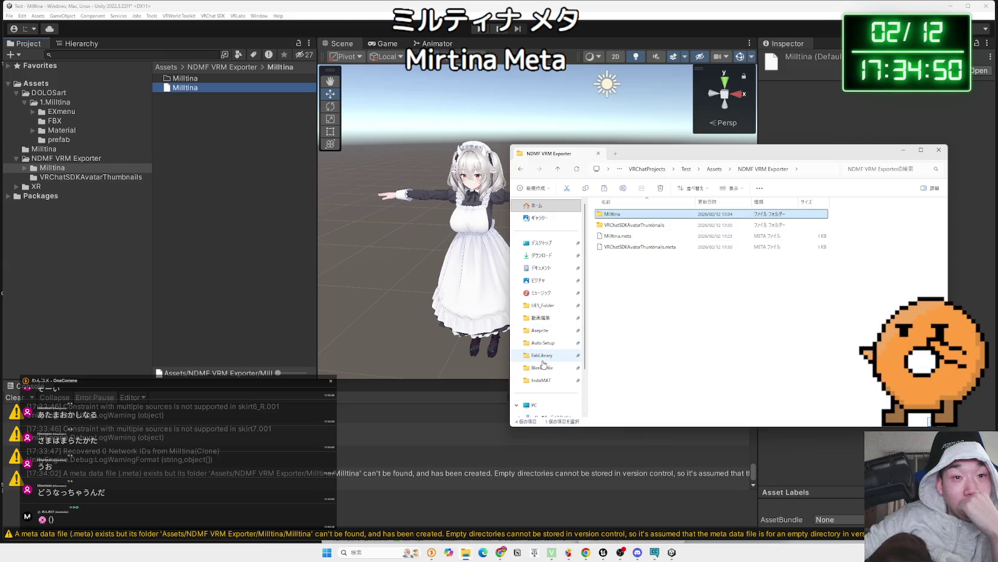
double_click(620, 217)
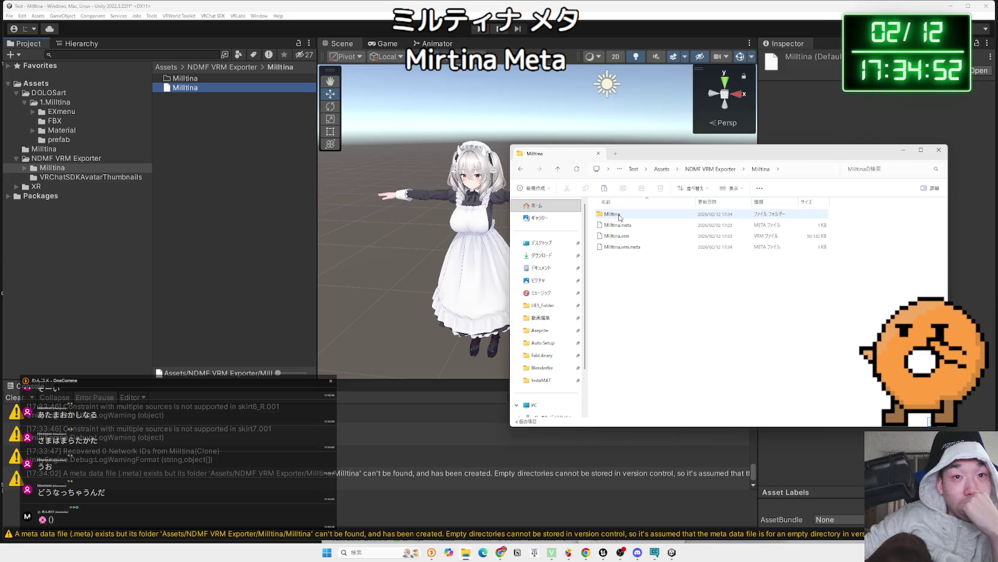
click(624, 237)
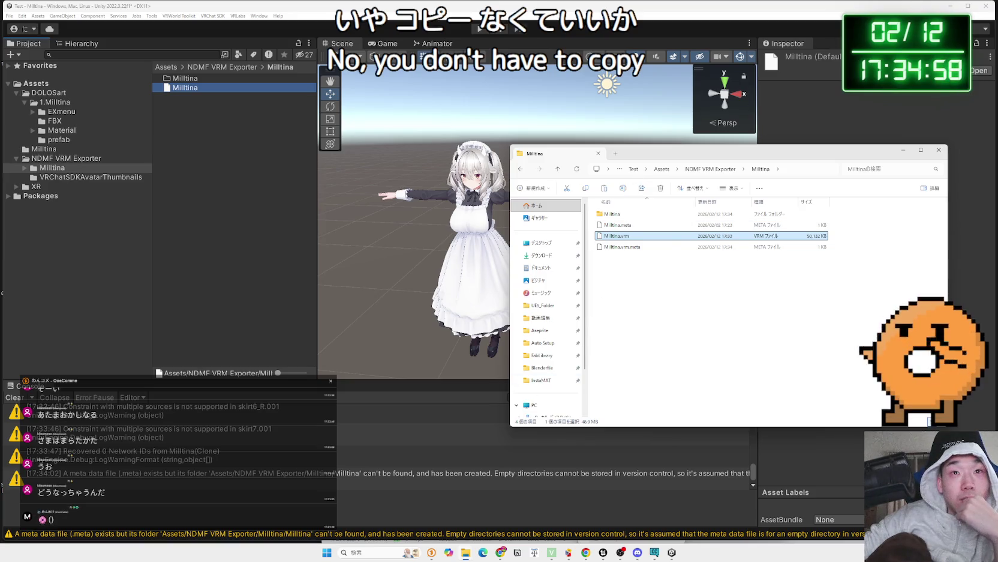
click(939, 150)
click(483, 252)
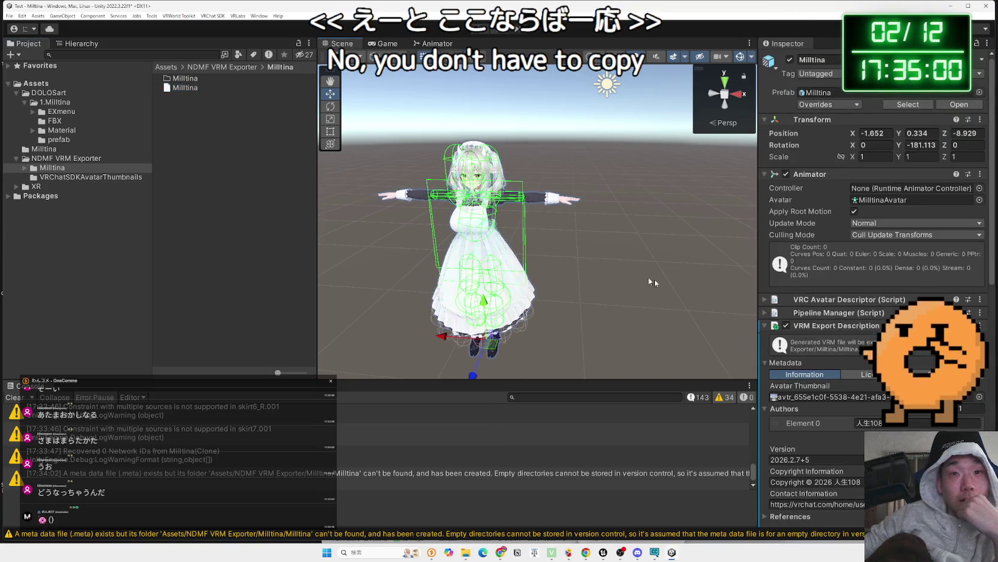
Collapse the VRM Metadata and Expressions sections in Milltina's Inspector.
scroll(849, 365, down, 5)
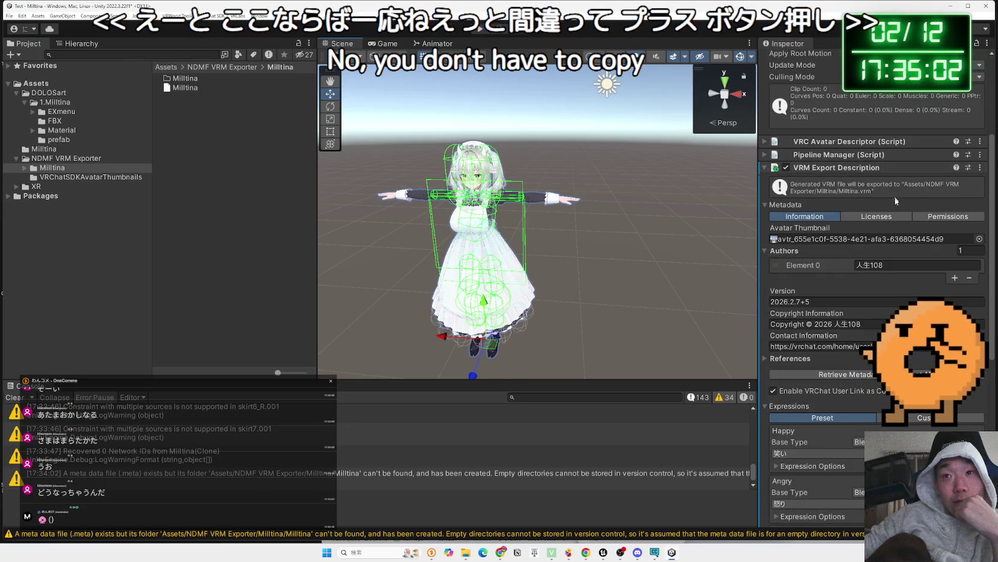
scroll(891, 191, down, 10)
scroll(879, 428, up, 8)
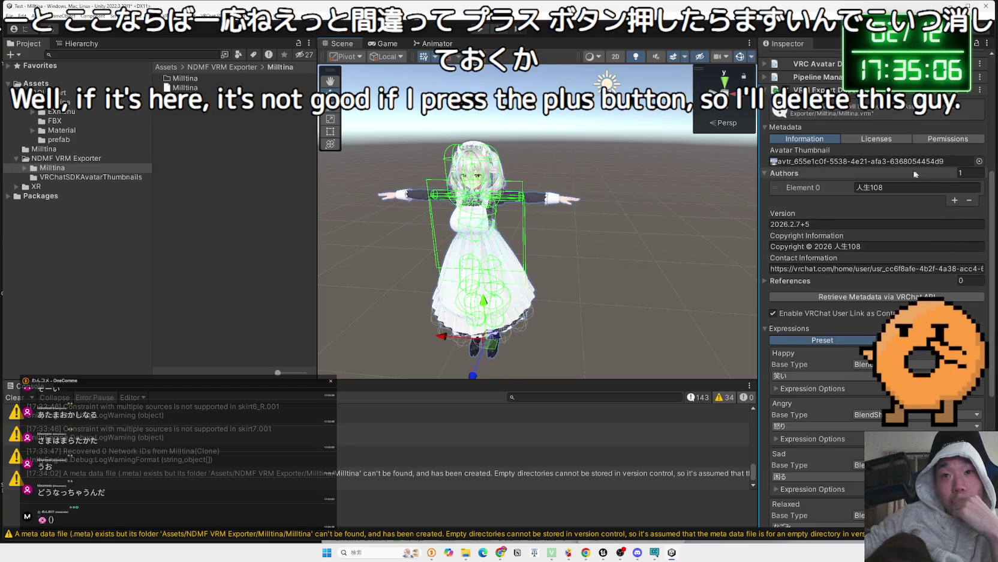
click(766, 128)
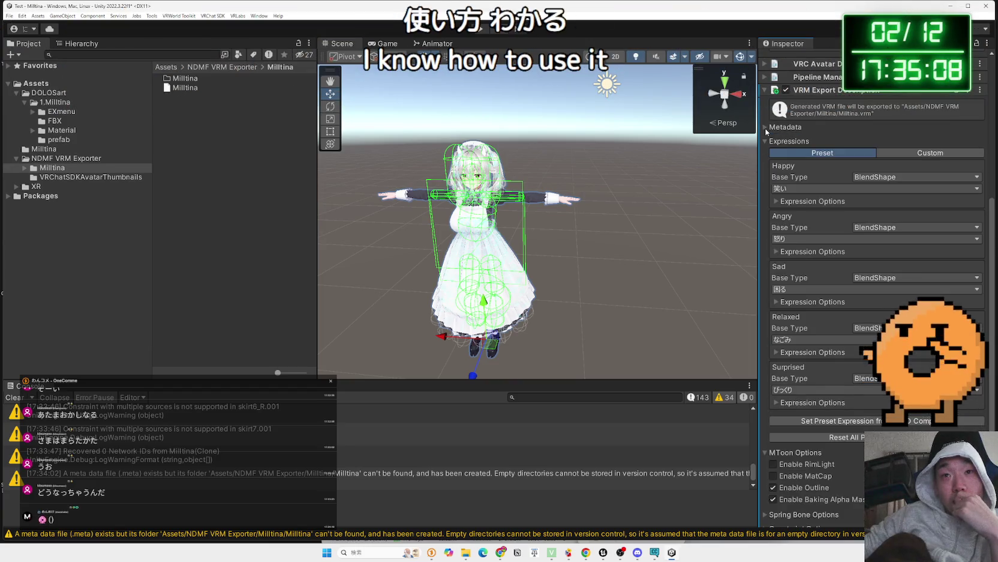
click(766, 141)
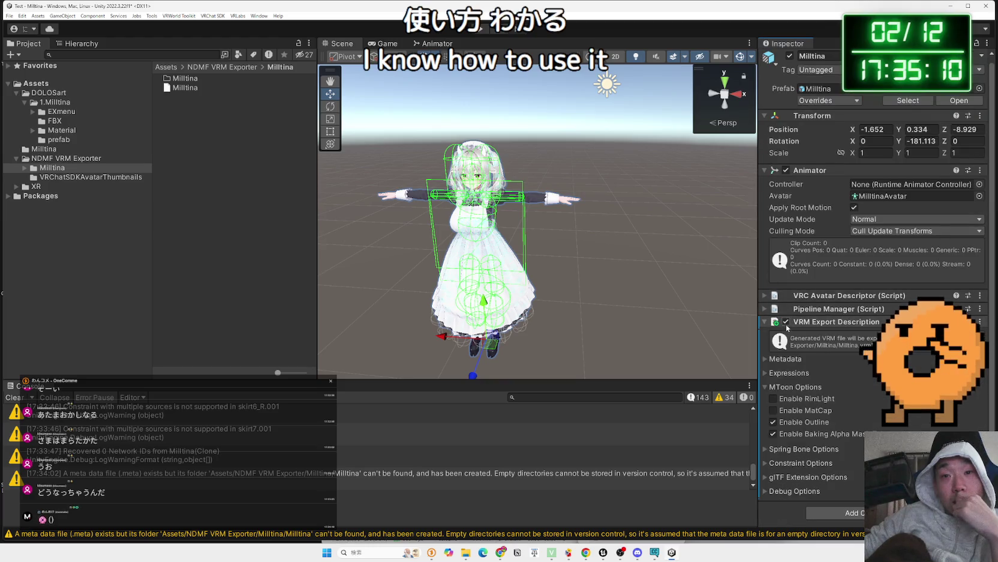
Switch off the VRM Export Description component and collapse it.
click(786, 322)
click(786, 322)
click(786, 322)
click(786, 322)
click(786, 322)
click(786, 322)
click(786, 322)
click(763, 322)
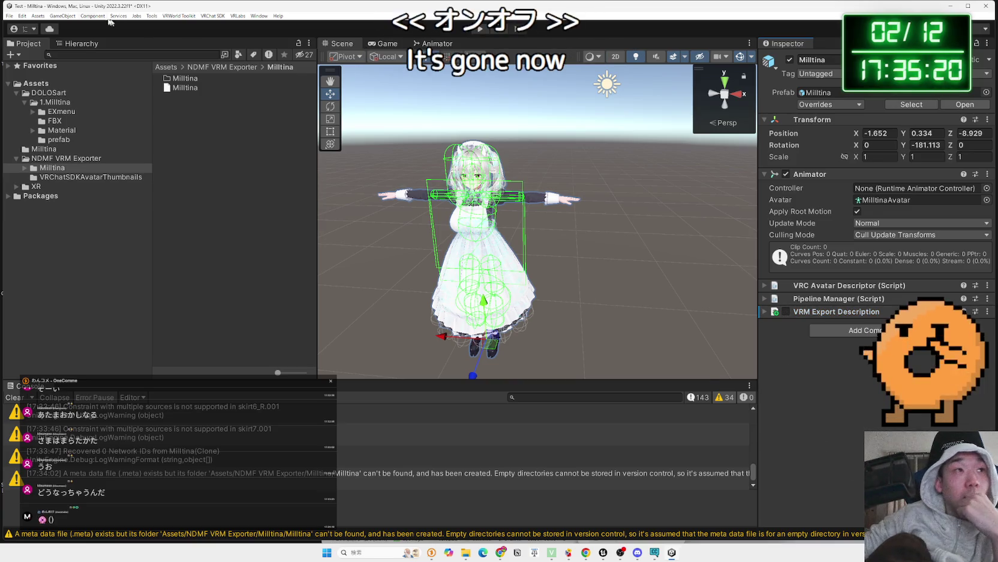
click(9, 15)
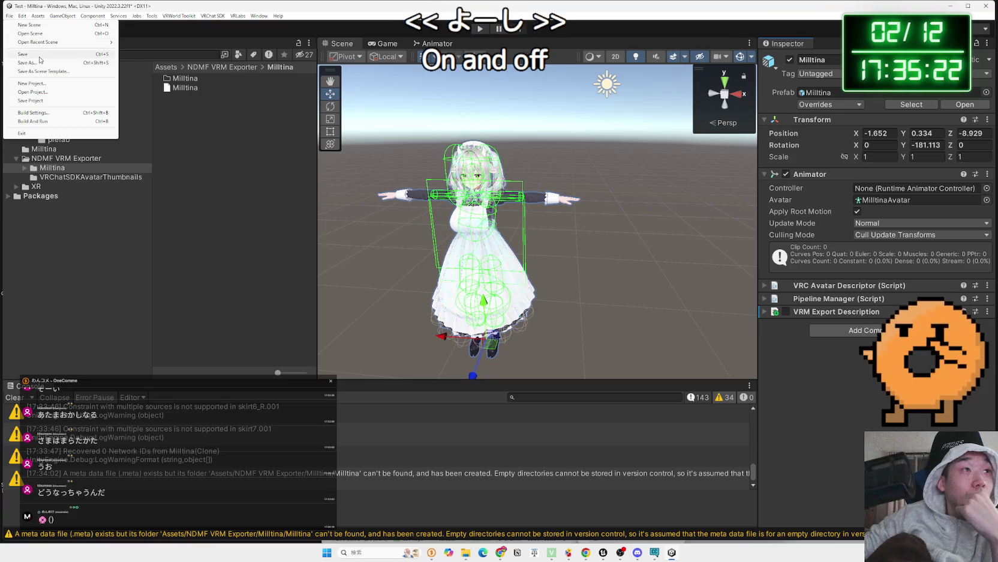
Save the Unity scene, then close VRChat Creator Companion and exit Unreal Editor.
click(40, 55)
click(950, 6)
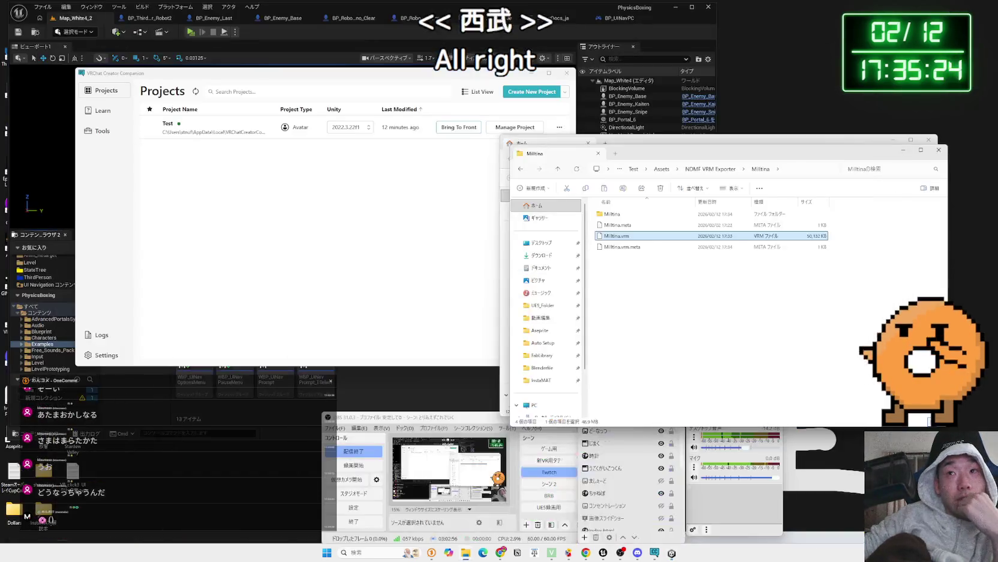
click(567, 73)
click(414, 363)
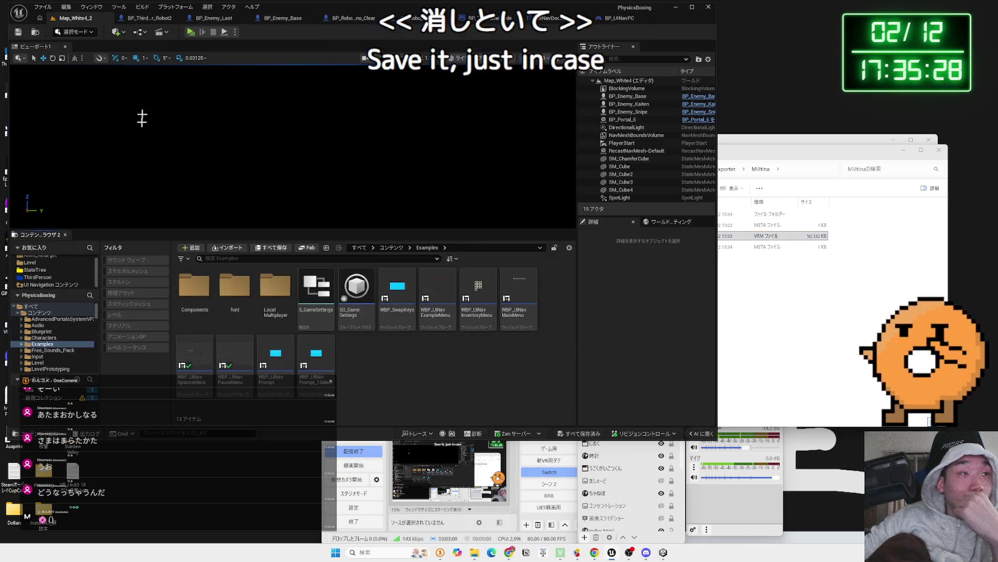
click(48, 10)
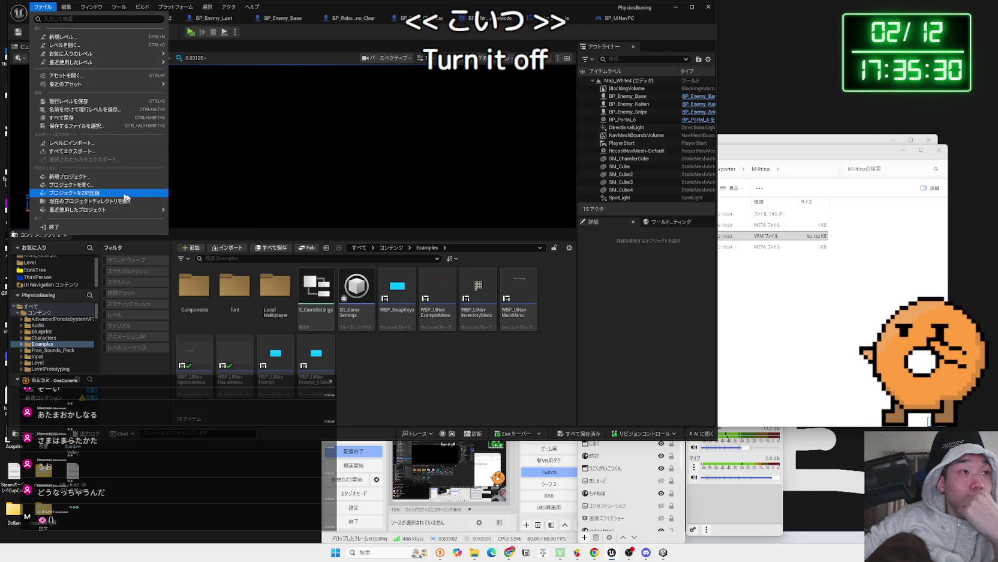
click(490, 394)
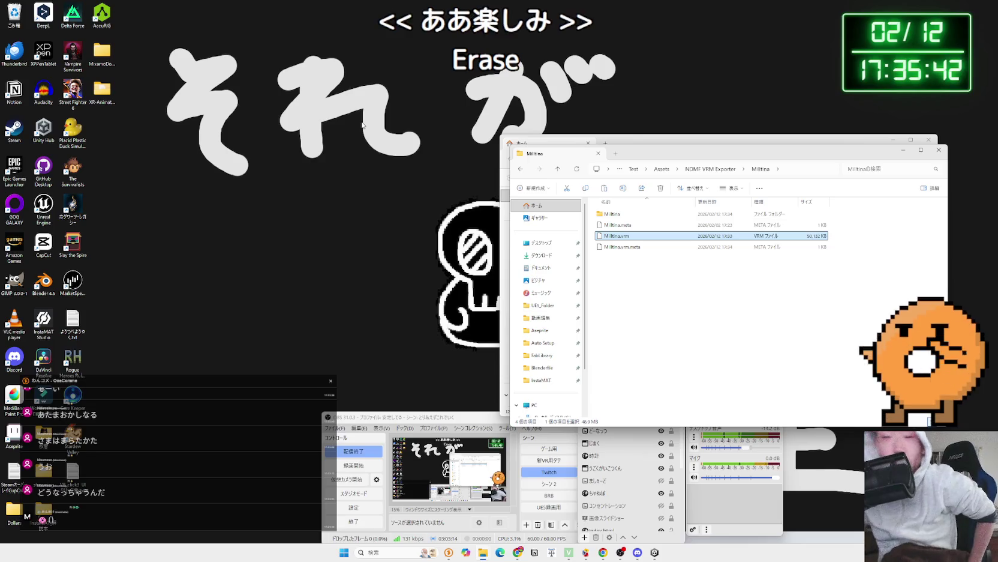
Open the 'XR Animator - electron' folder and launch electron.exe to start XR Animator.
double_click(107, 103)
drag(690, 163, 458, 155)
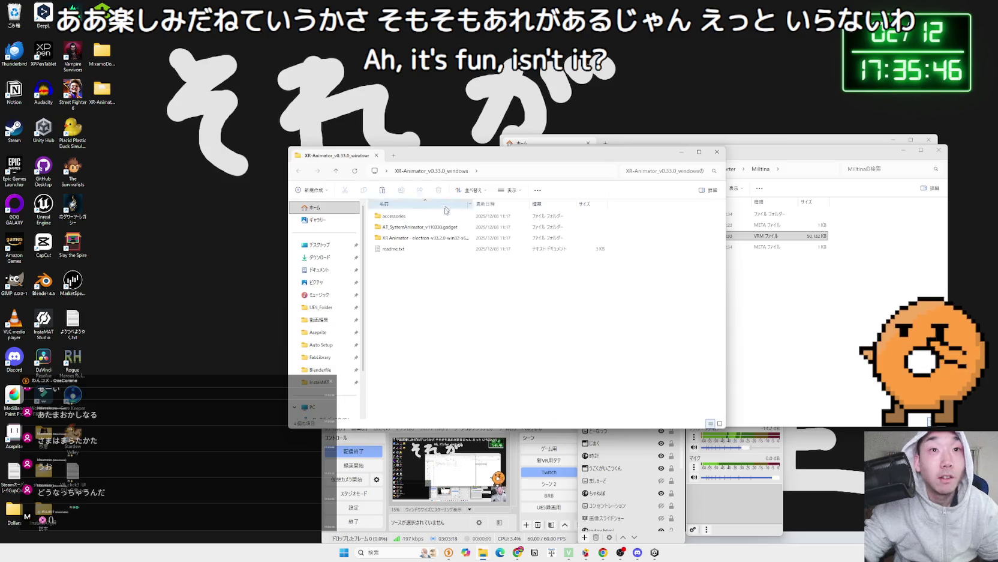
click(419, 239)
double_click(419, 240)
key(alt+Left)
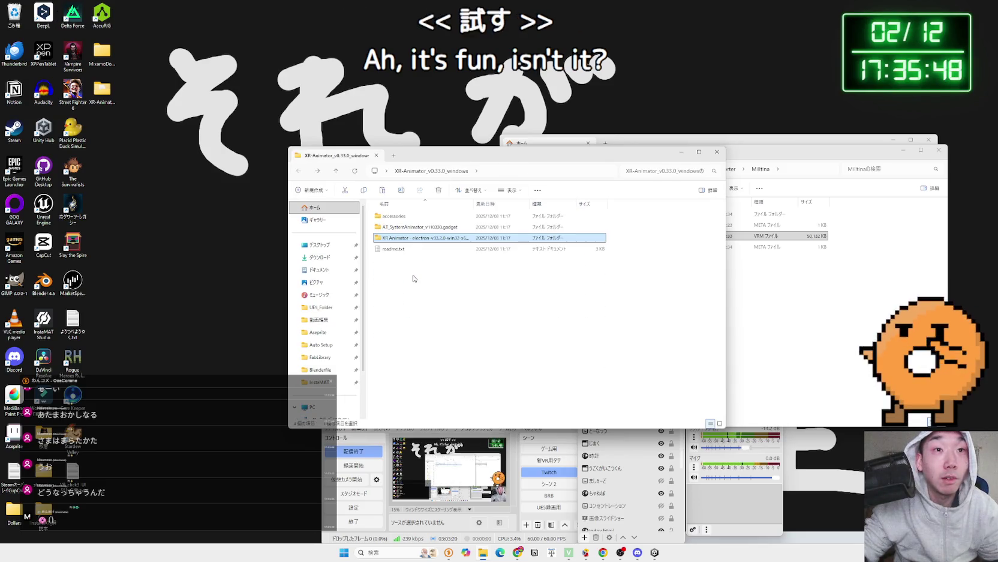
double_click(406, 239)
double_click(413, 271)
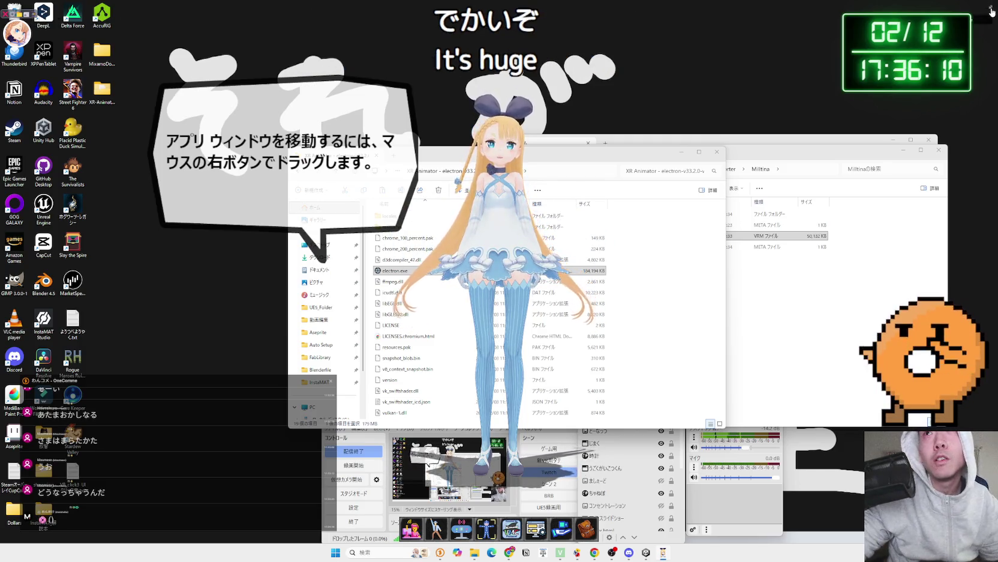
Close the XR Animator folder window and move the Milltina folder window to the right.
click(678, 375)
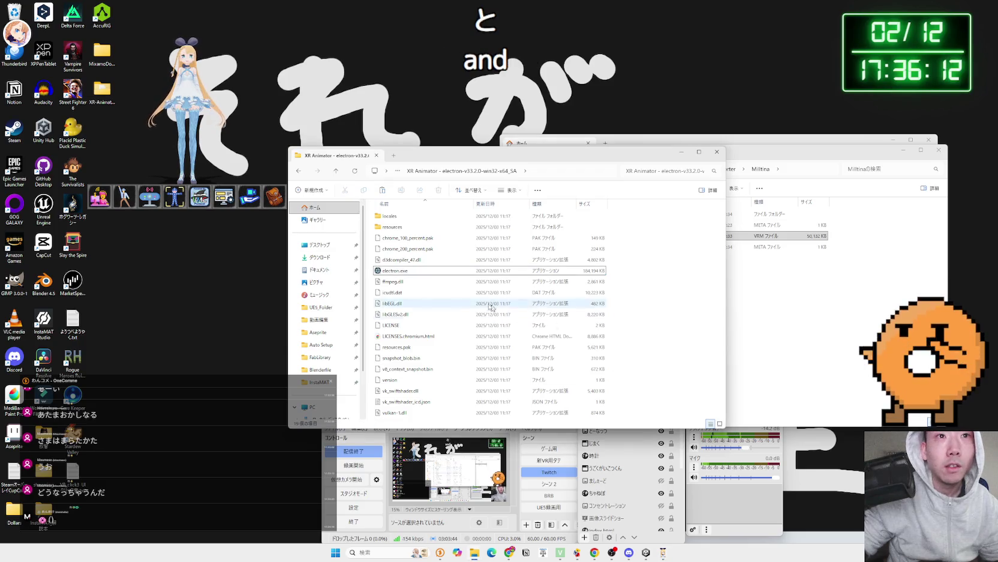
click(716, 152)
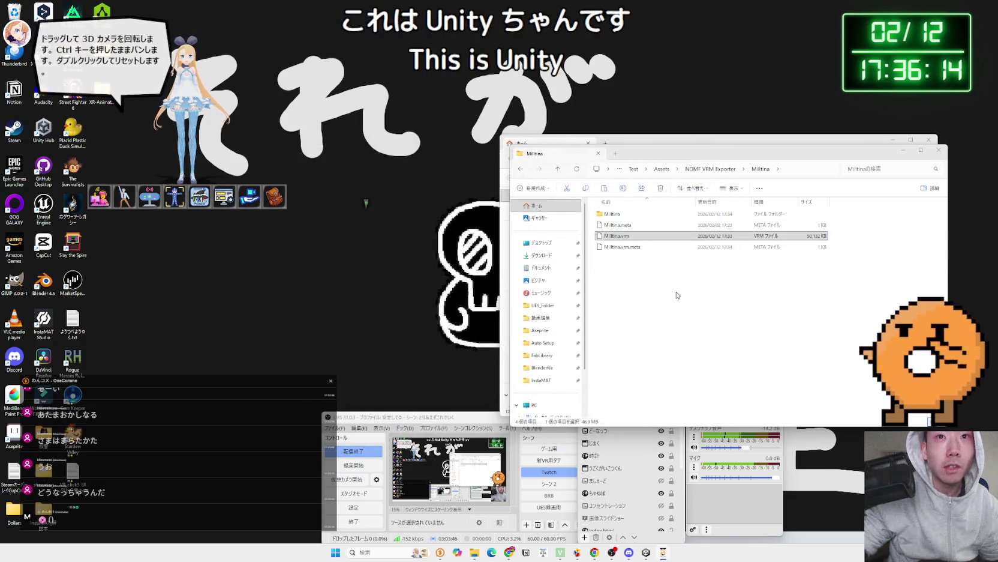
mouse_move(700, 162)
mouse_down()
mouse_move(898, 160)
mouse_move(767, 161)
mouse_up()
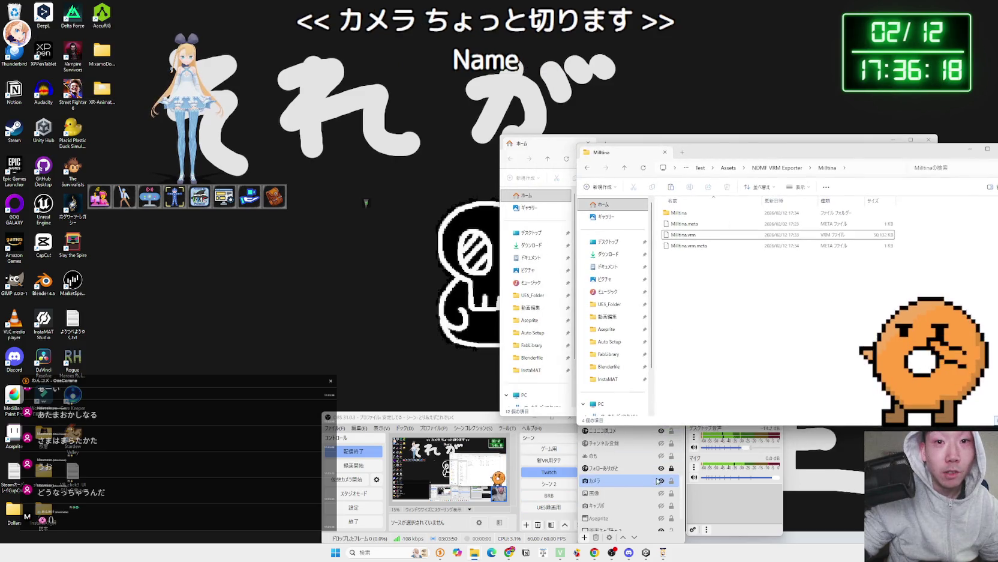
scroll(639, 479, up, 5)
right_click(640, 483)
Deactivate OBS's カメラ webcam source from its Properties, then quit XR Animator.
click(641, 485)
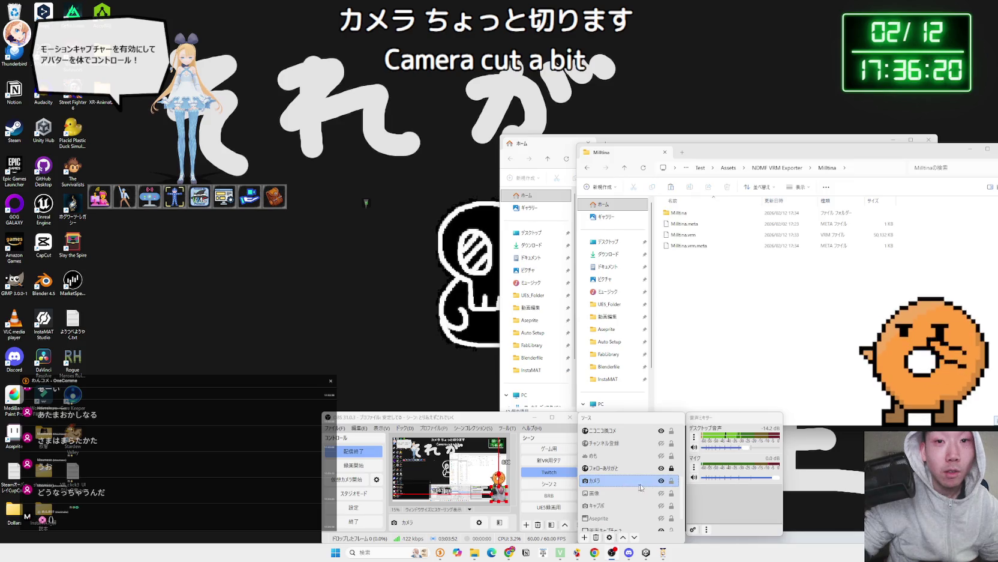
right_click(652, 484)
click(659, 466)
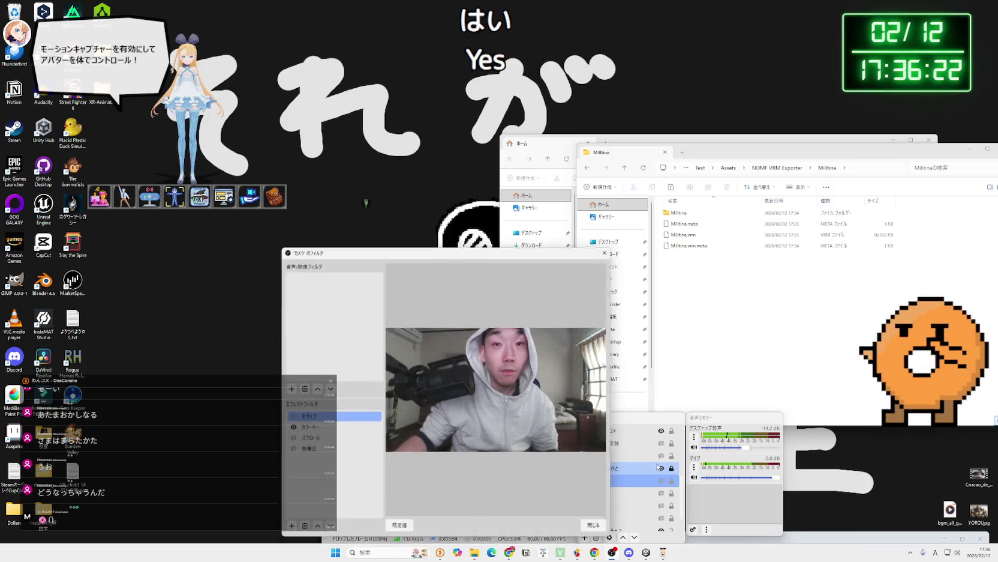
click(591, 530)
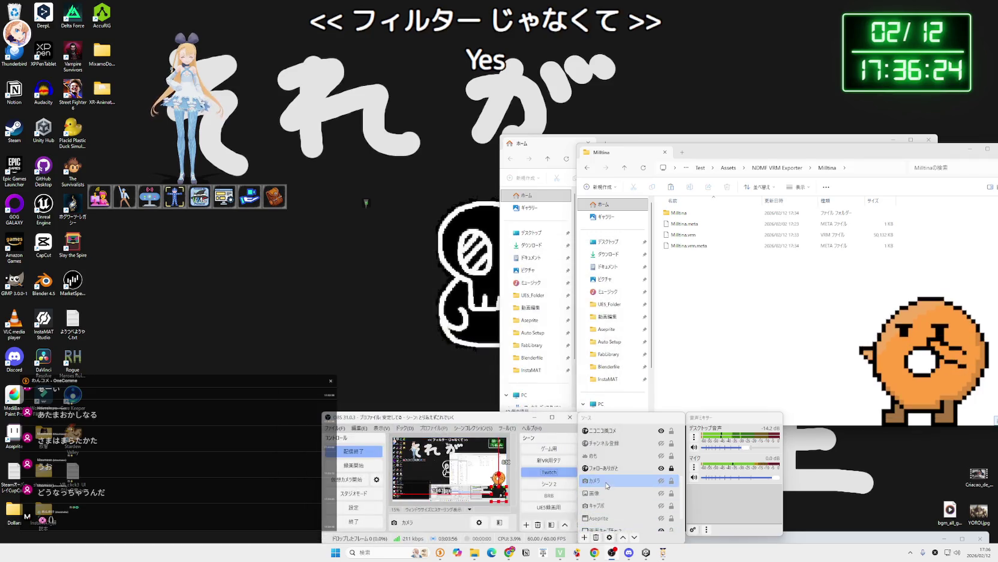
right_click(607, 486)
click(627, 480)
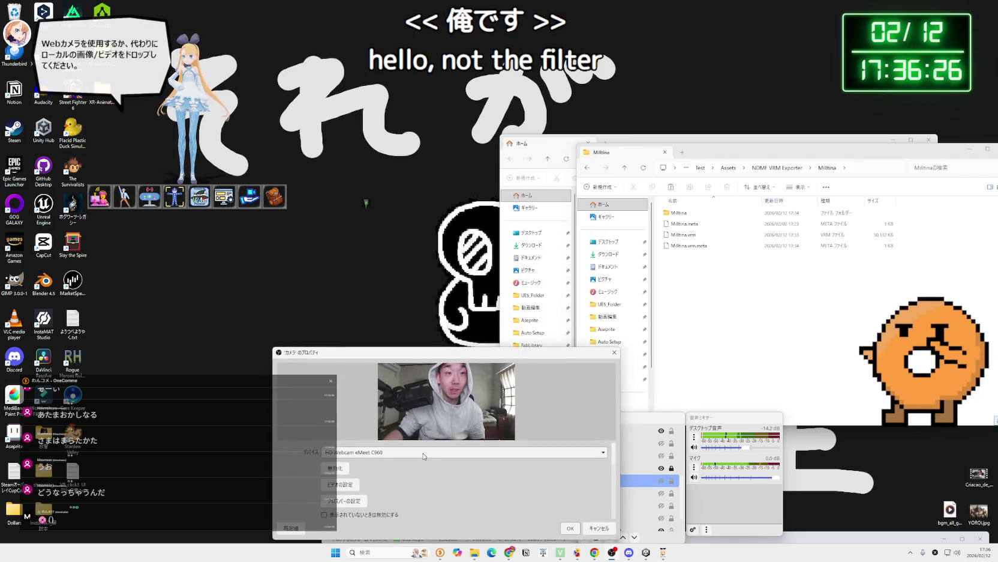
click(343, 472)
key(Return)
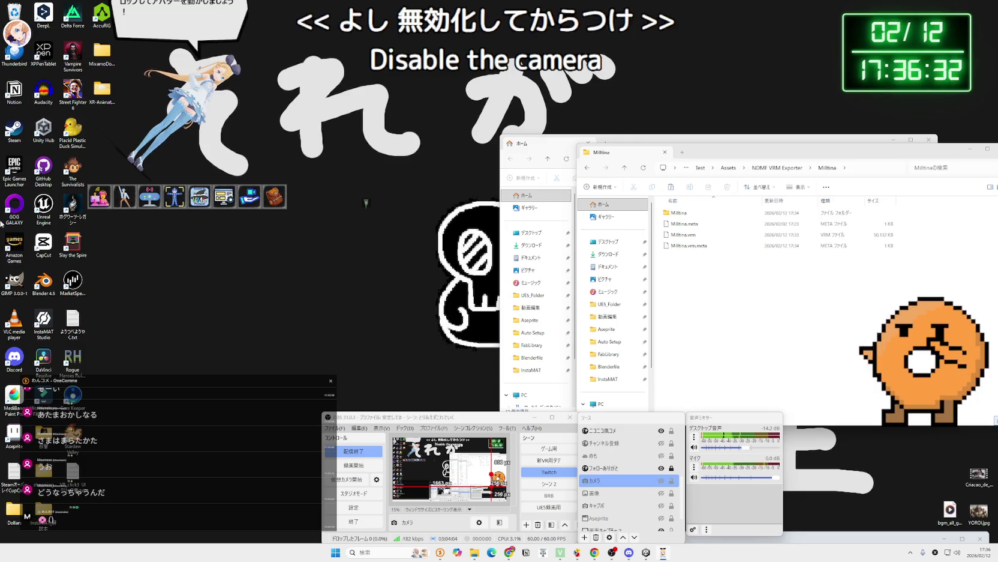
click(6, 207)
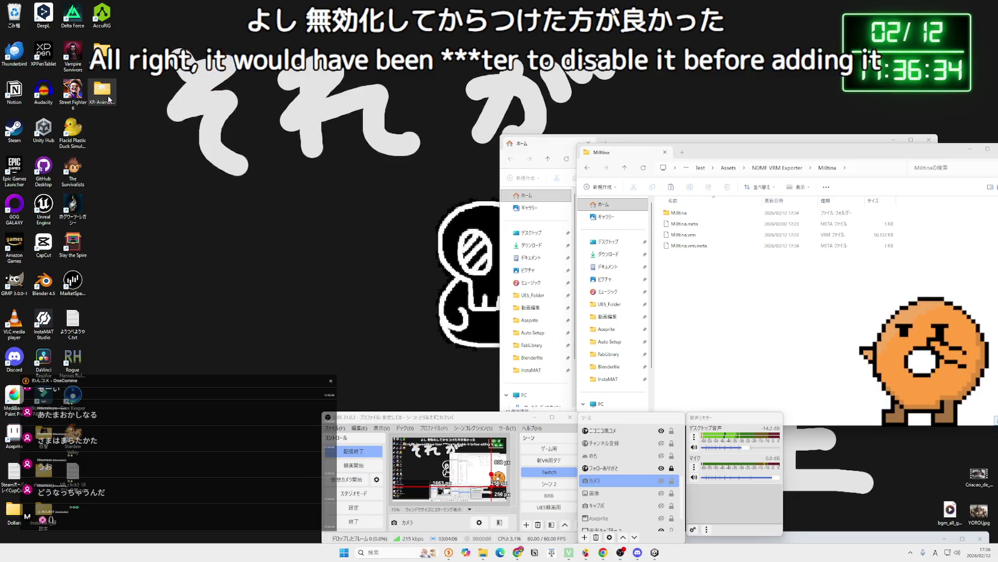
Relaunch XR Animator via electron.exe in the XR-Animator folder and enlarge the avatar.
double_click(108, 99)
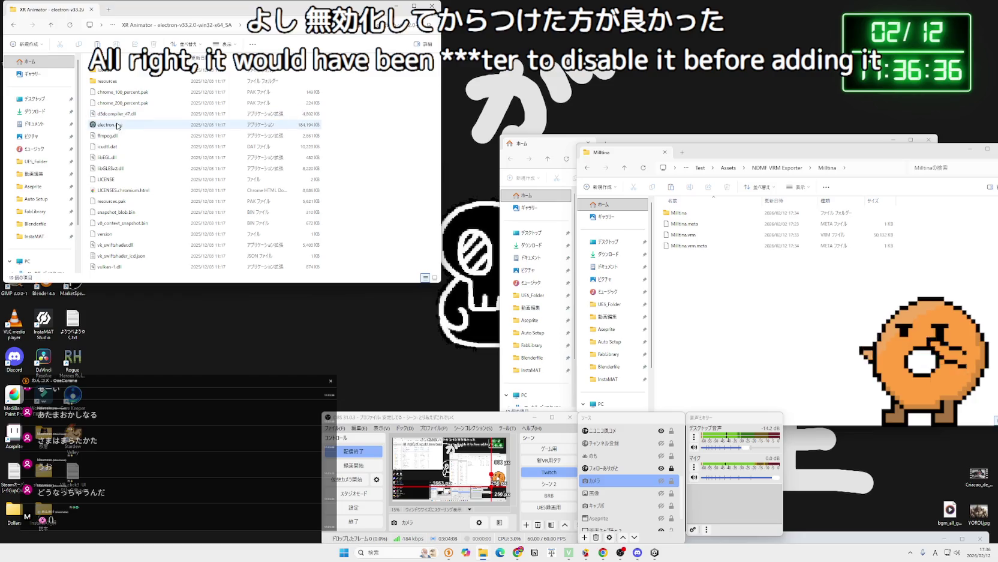
click(118, 125)
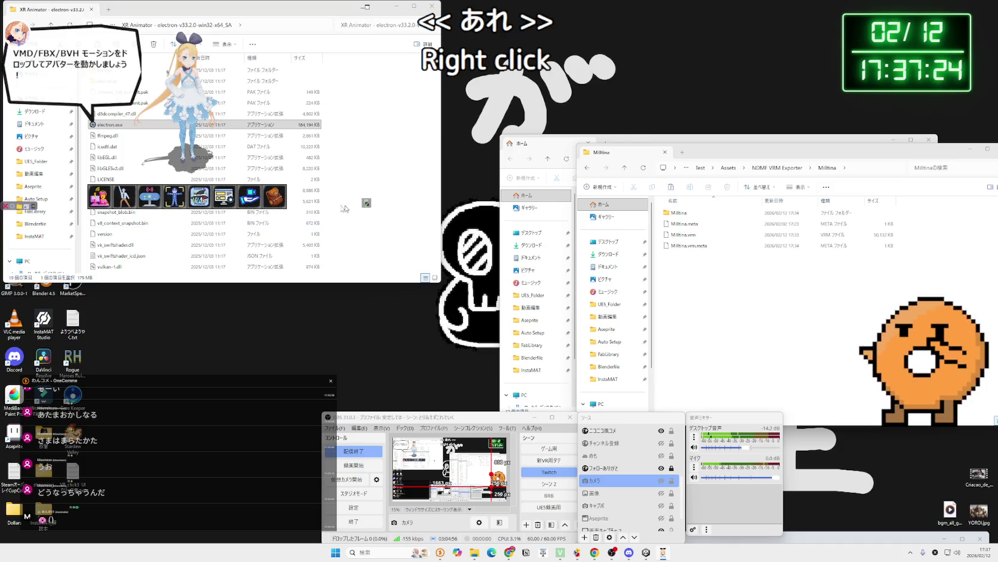
scroll(366, 207, up, 2)
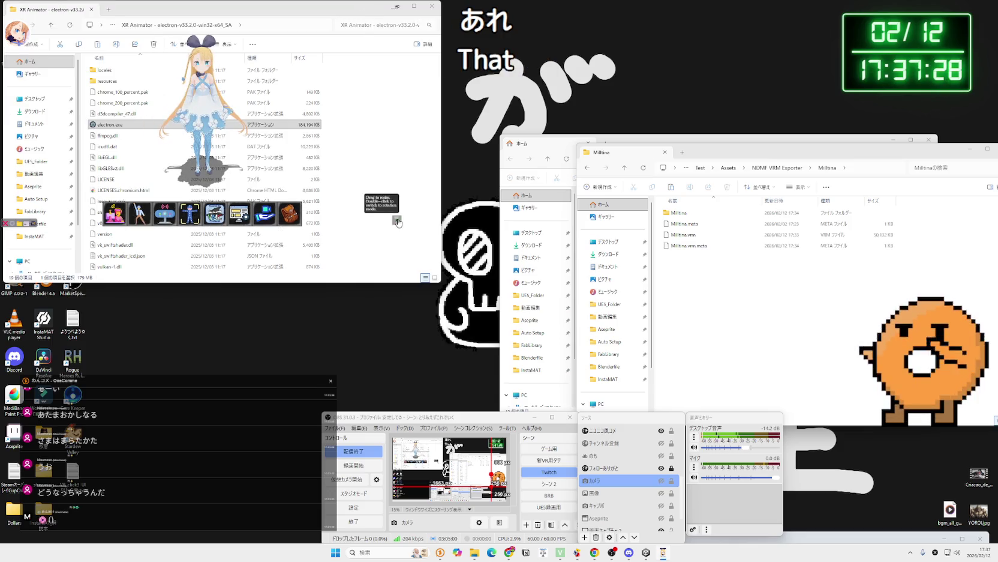
scroll(453, 279, up, 2)
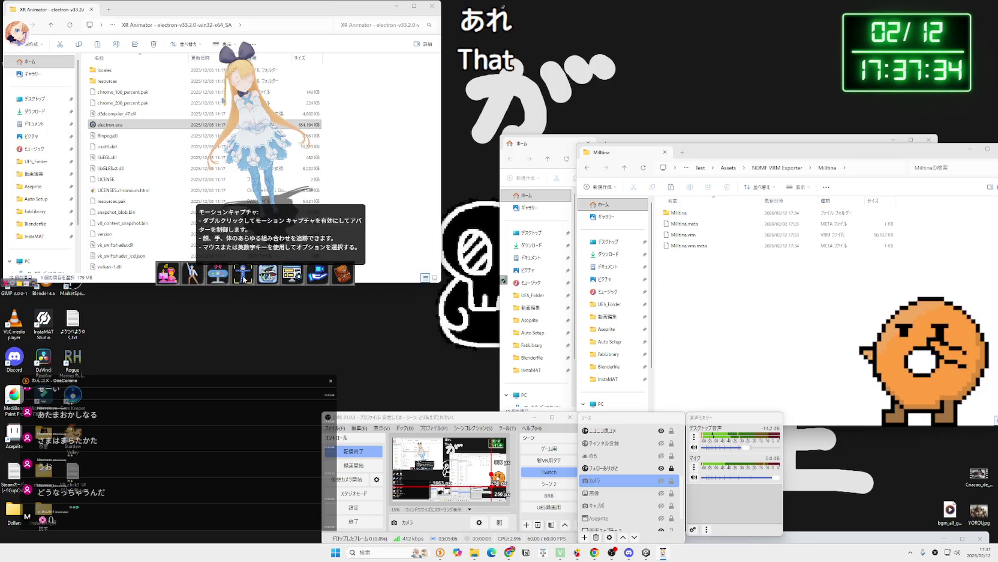
Set HD Webcam eMeet C960 as camera input and start face-and-body motion capture.
double_click(244, 279)
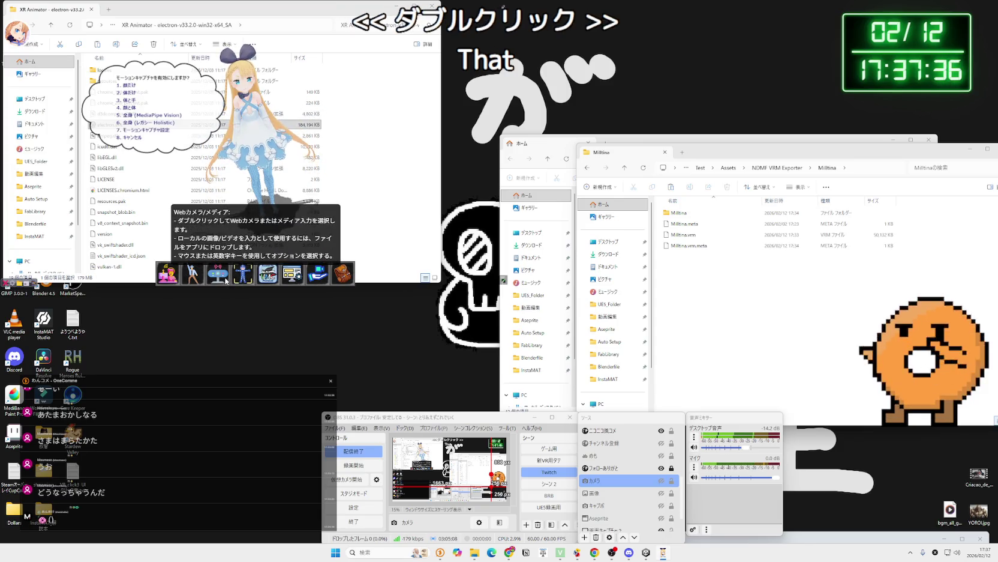
double_click(226, 280)
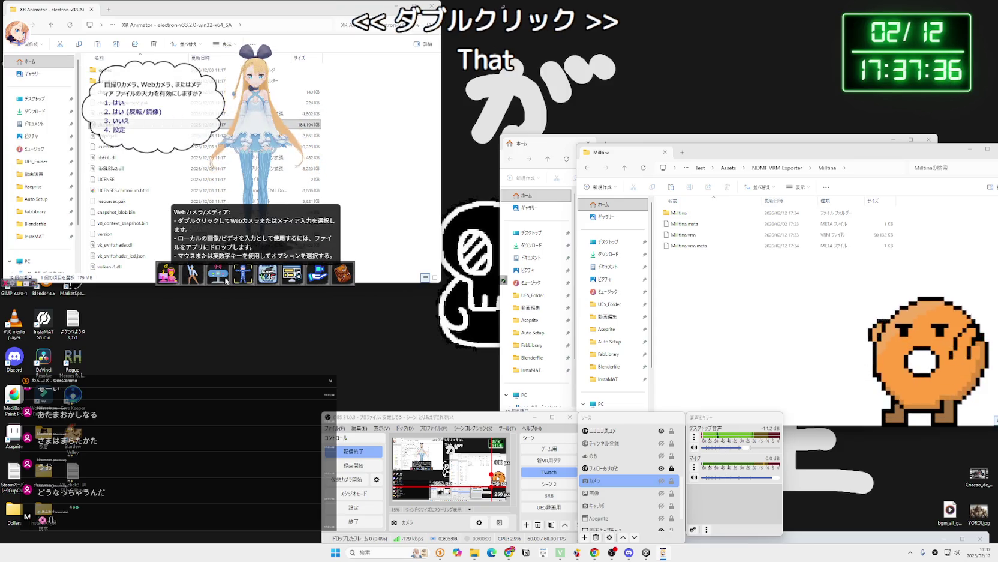
double_click(125, 106)
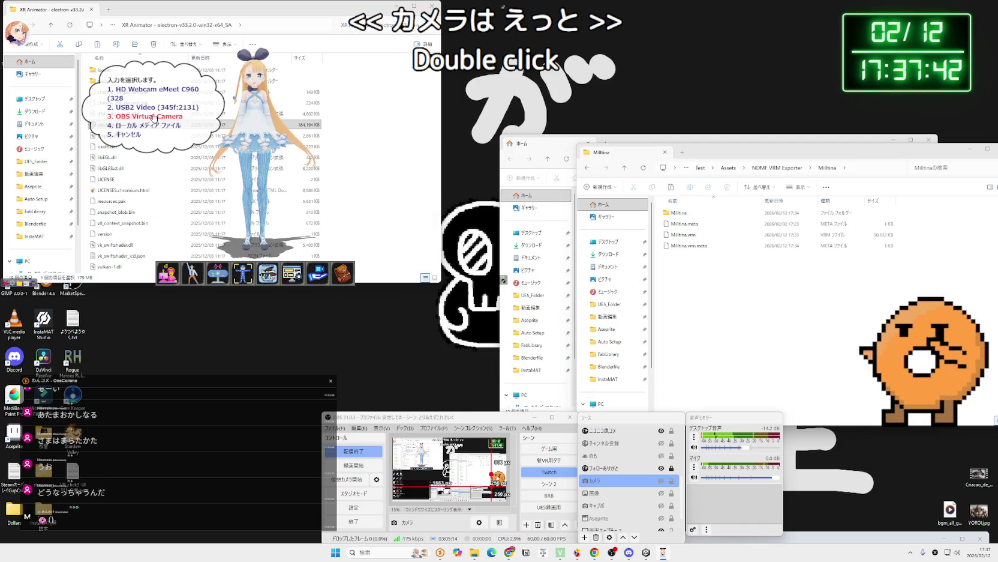
double_click(153, 94)
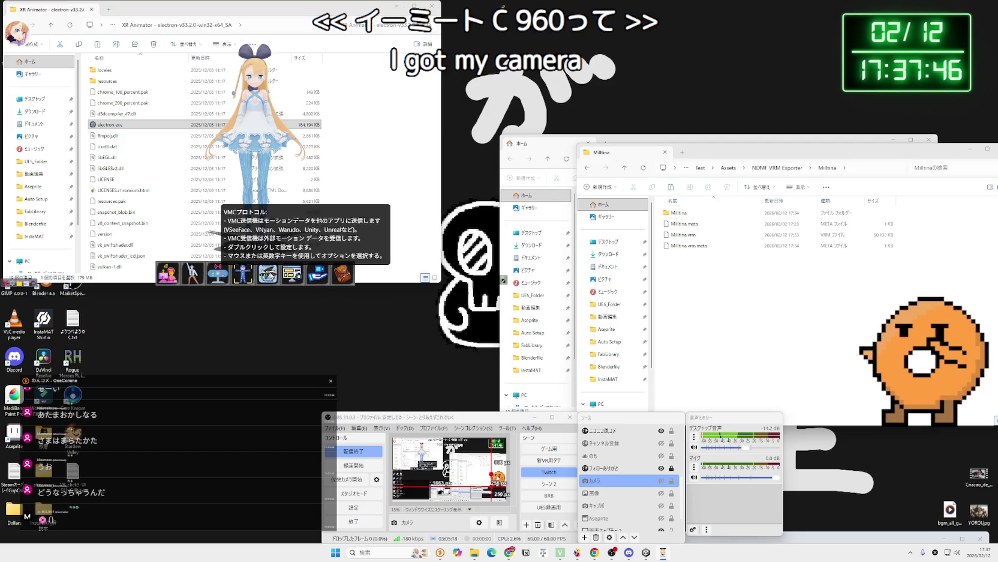
double_click(245, 278)
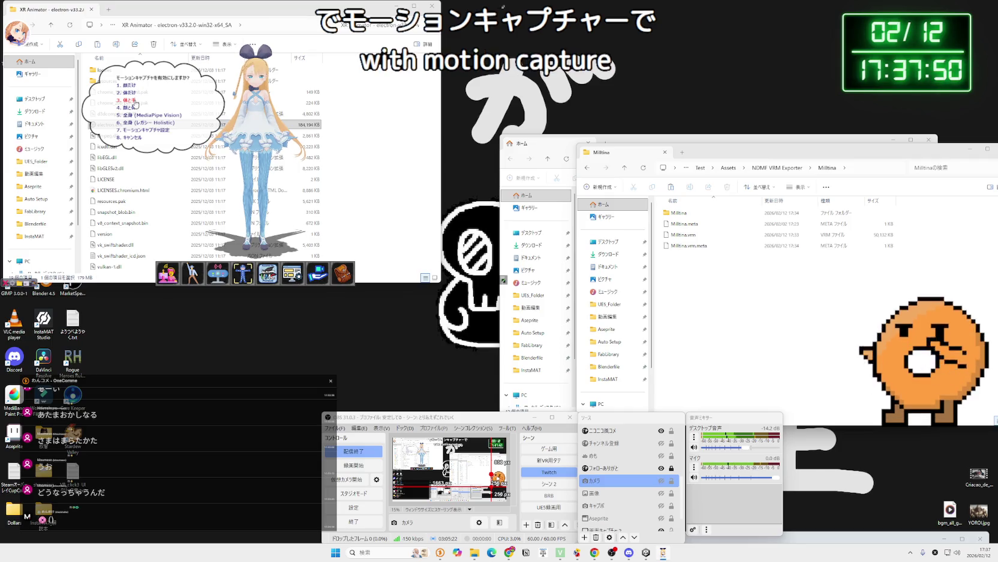
click(135, 109)
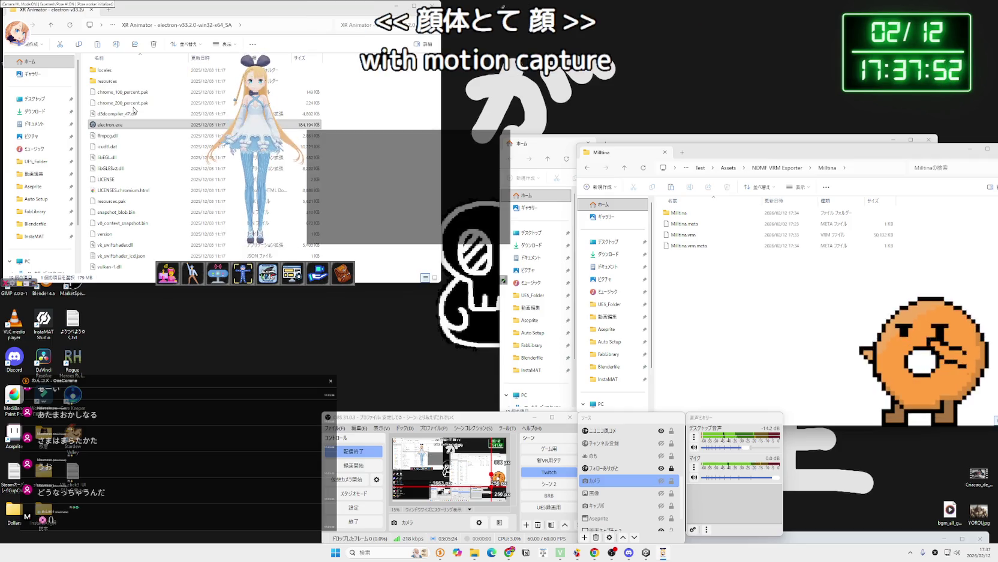
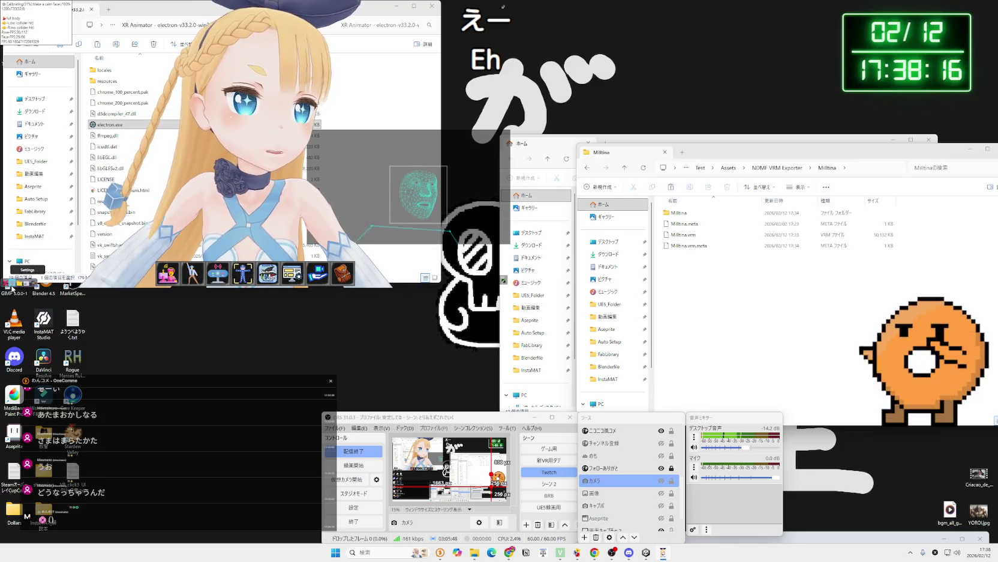
Drop Milltina.vrm onto the current XR Animator avatar.
click(13, 284)
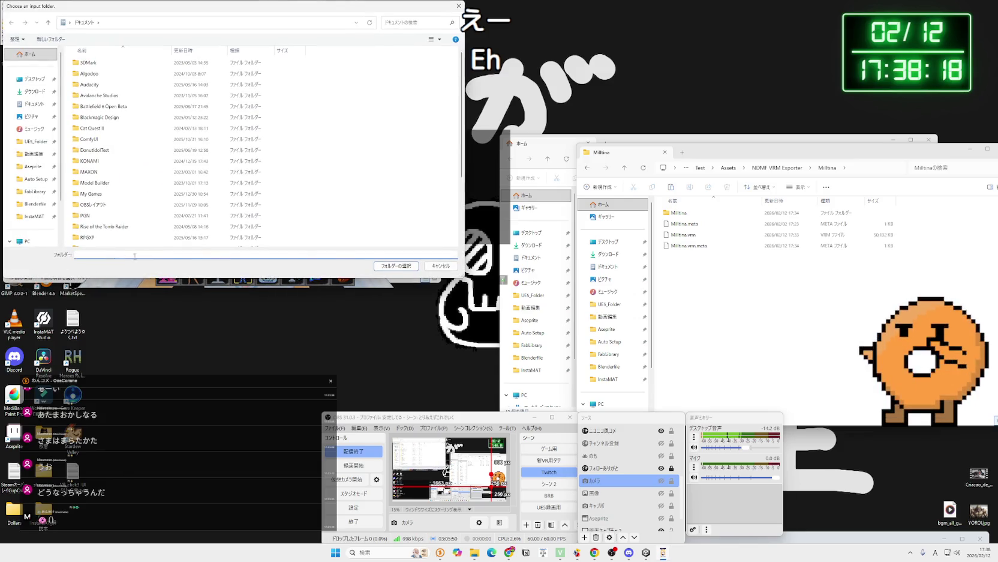
click(425, 265)
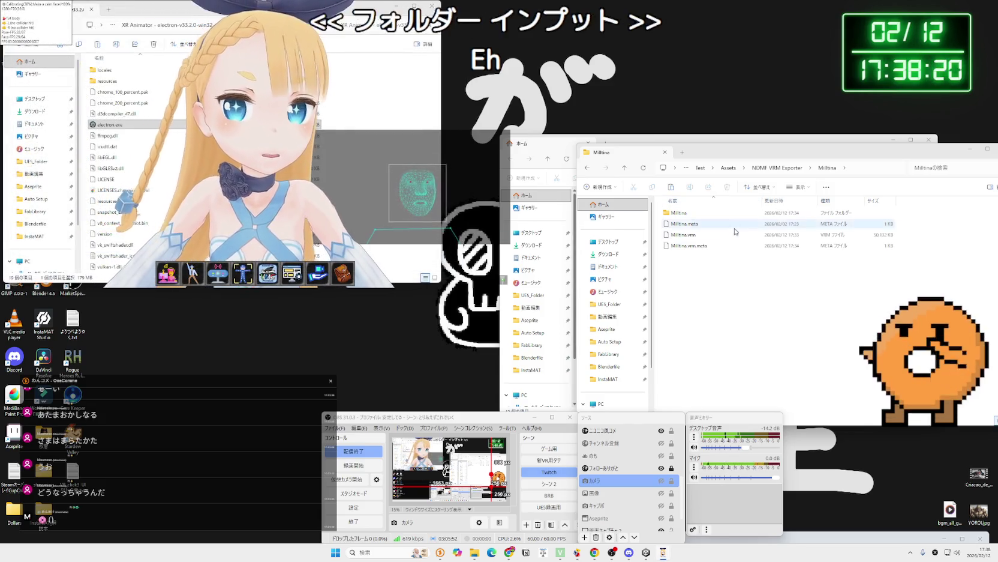
click(693, 235)
mouse_move(693, 235)
mouse_down()
mouse_move(256, 167)
mouse_move(253, 158)
mouse_up()
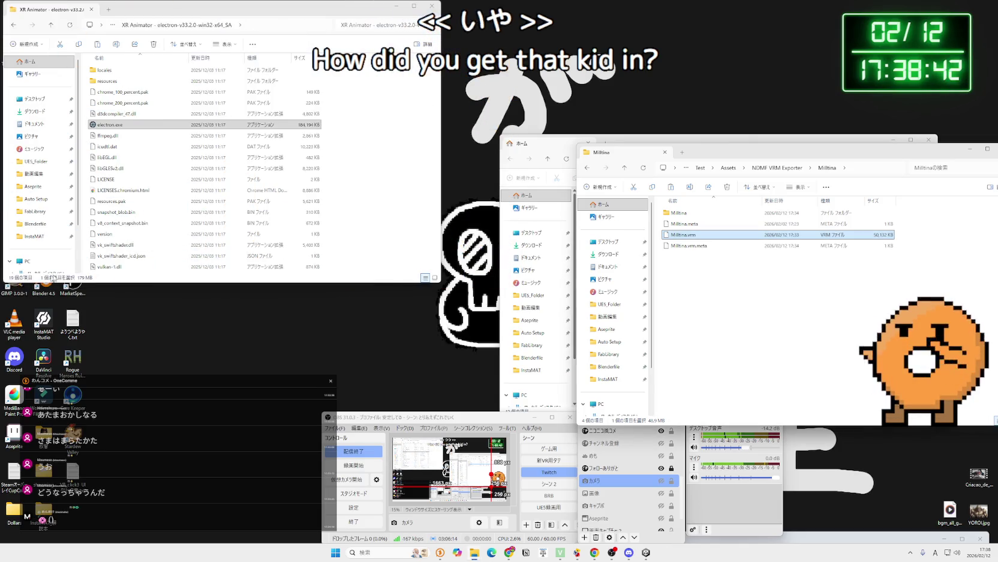
Relaunch XR Animator by running electron.exe from its program folder.
click(362, 193)
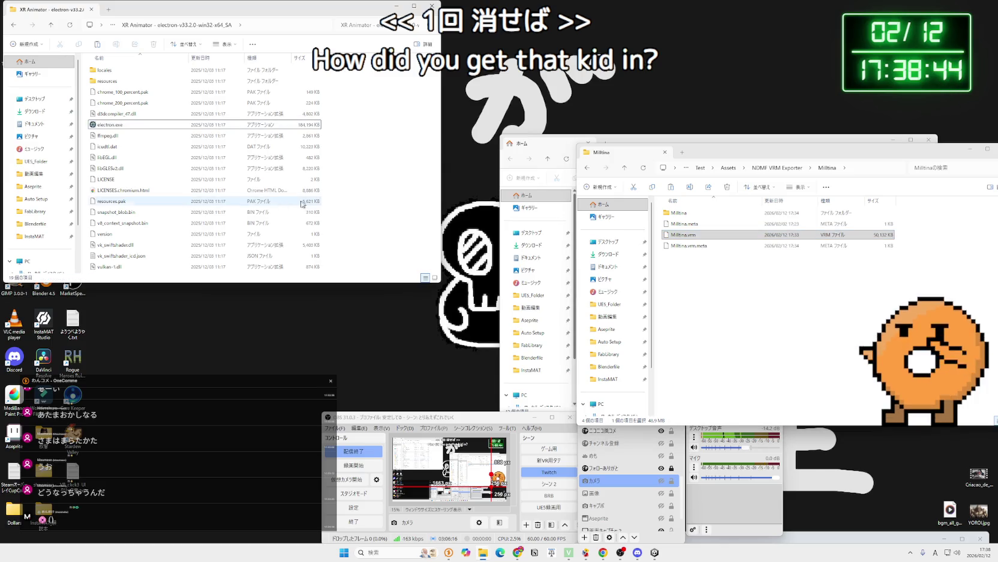
click(110, 191)
click(141, 223)
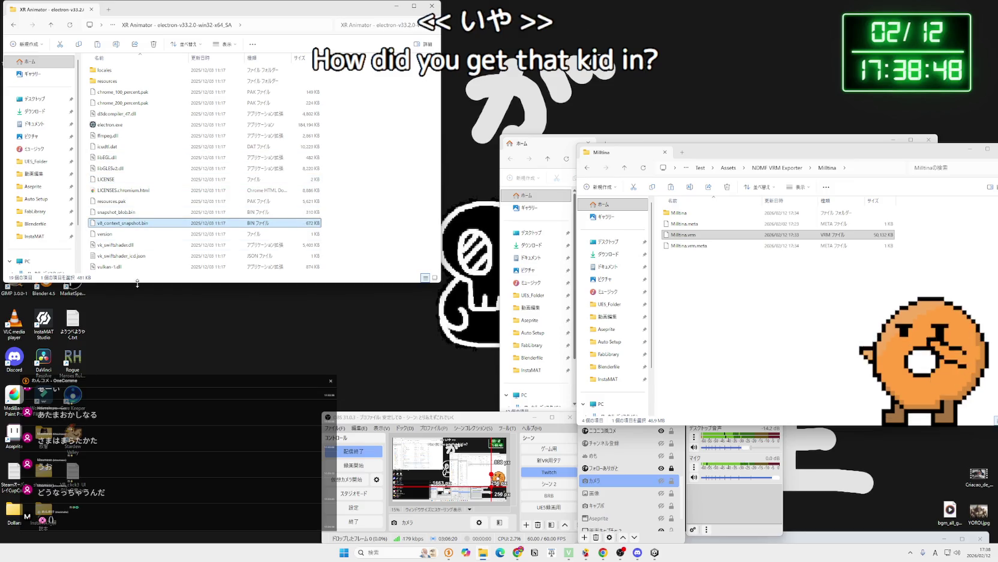
double_click(123, 126)
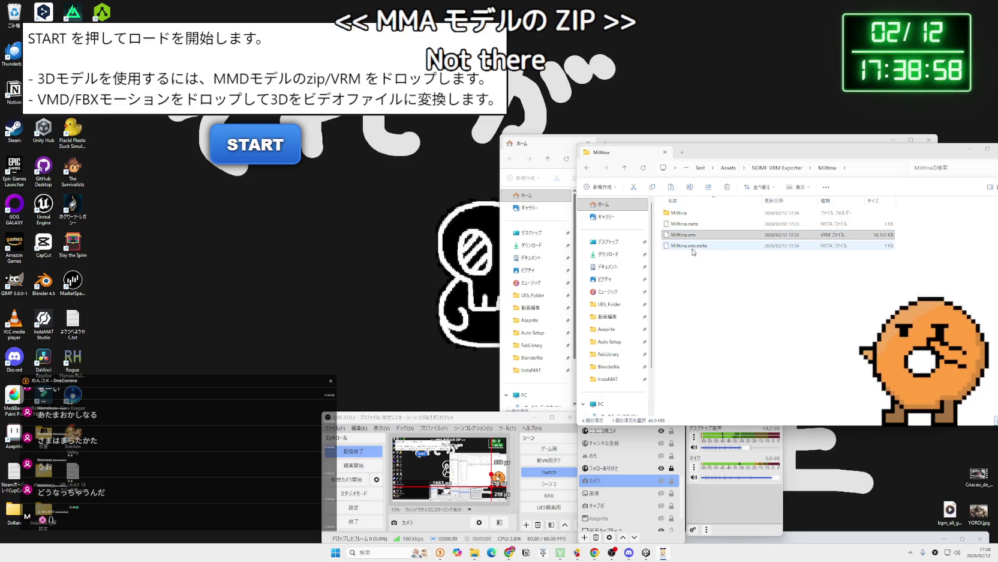
Start XR Animator with Milltina.vrm as the custom model, then close and move the Explorer windows.
drag(684, 235, 378, 169)
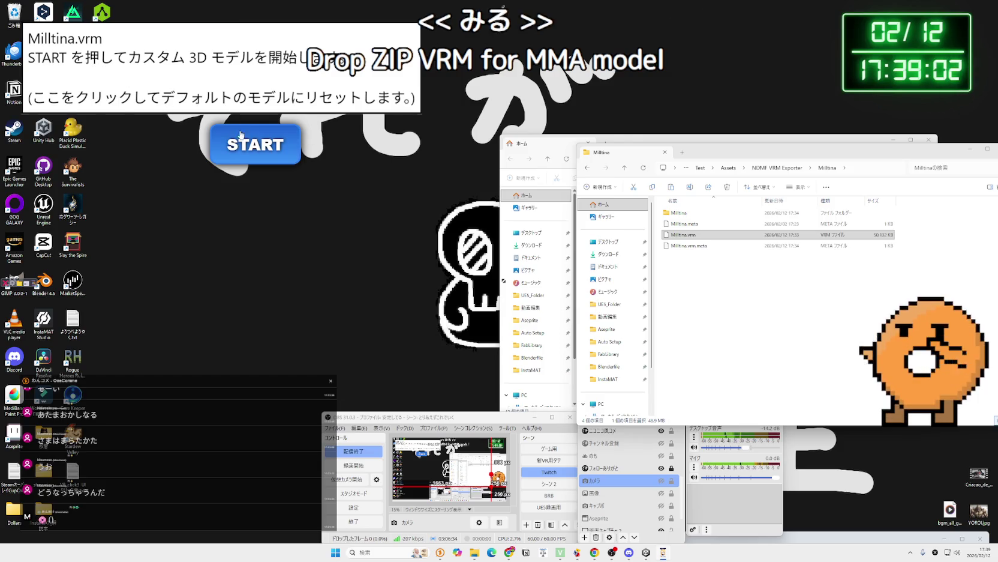
click(256, 145)
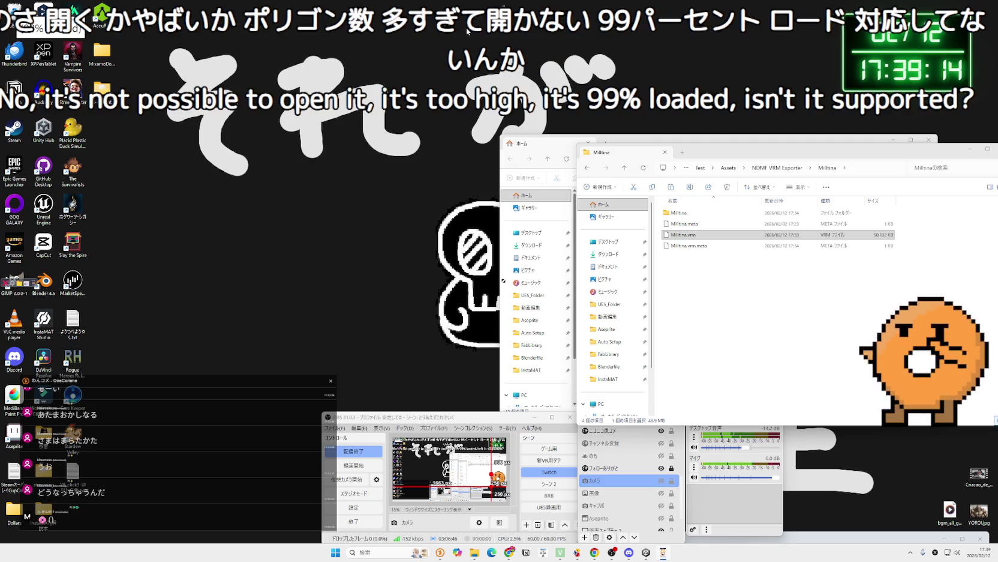
click(664, 151)
mouse_move(535, 140)
mouse_down()
mouse_move(593, 148)
mouse_move(482, 152)
mouse_move(636, 139)
mouse_up()
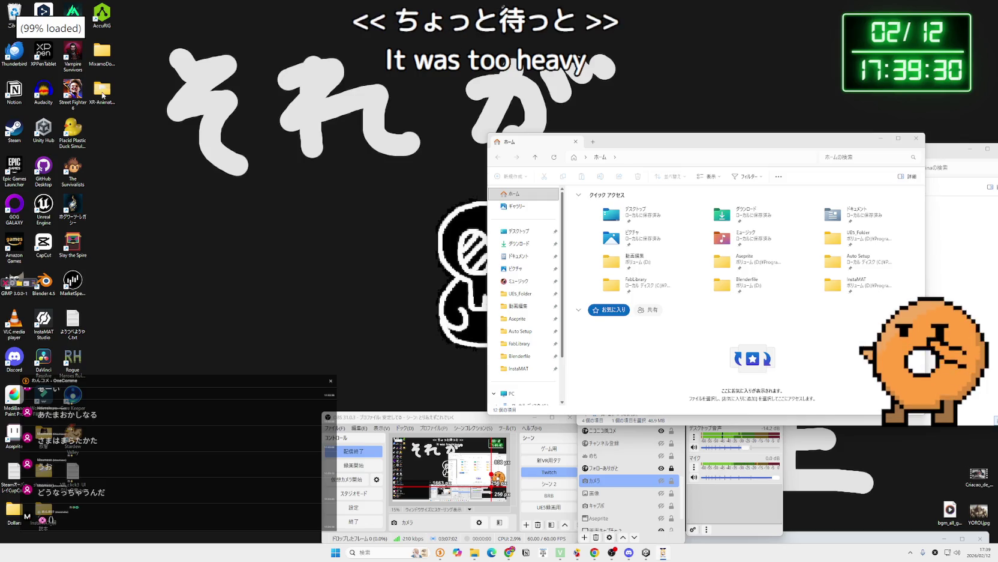
mouse_move(650, 144)
mouse_down()
mouse_move(711, 140)
mouse_move(697, 129)
mouse_up()
Search the web for 'xranimator' in a new Chrome tab.
click(509, 552)
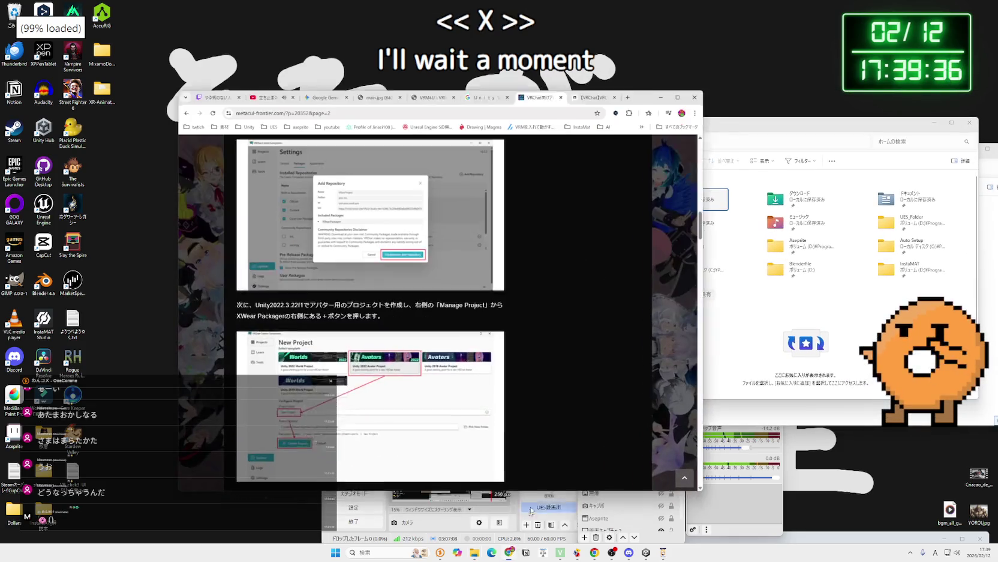
key(alt+Left)
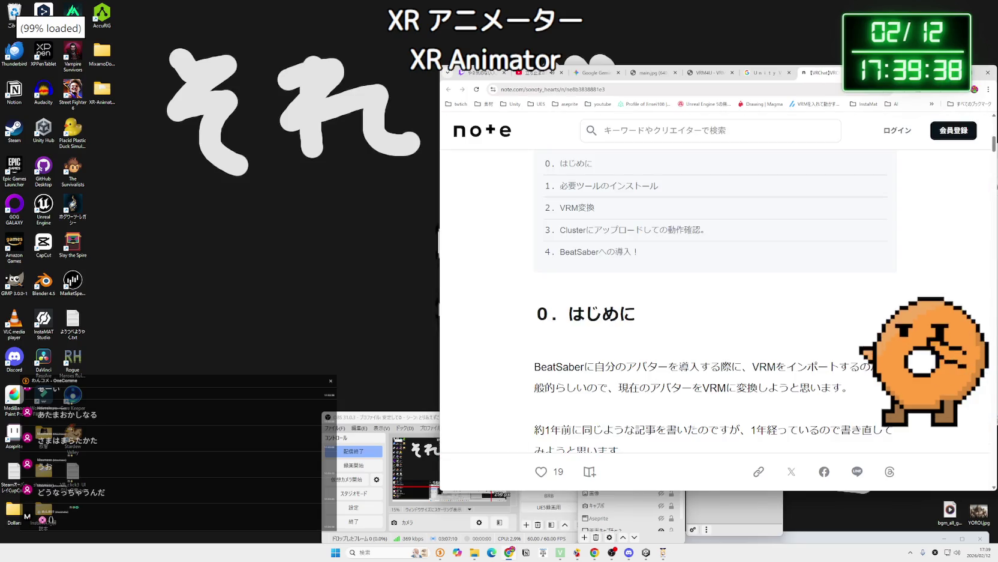
key(ctrl+t)
text(xr)
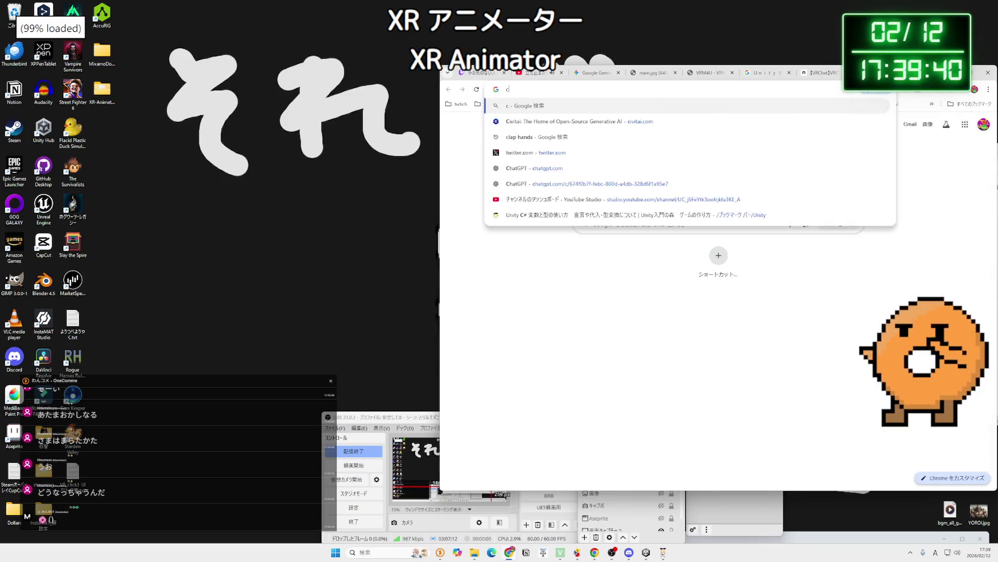
text(animator)
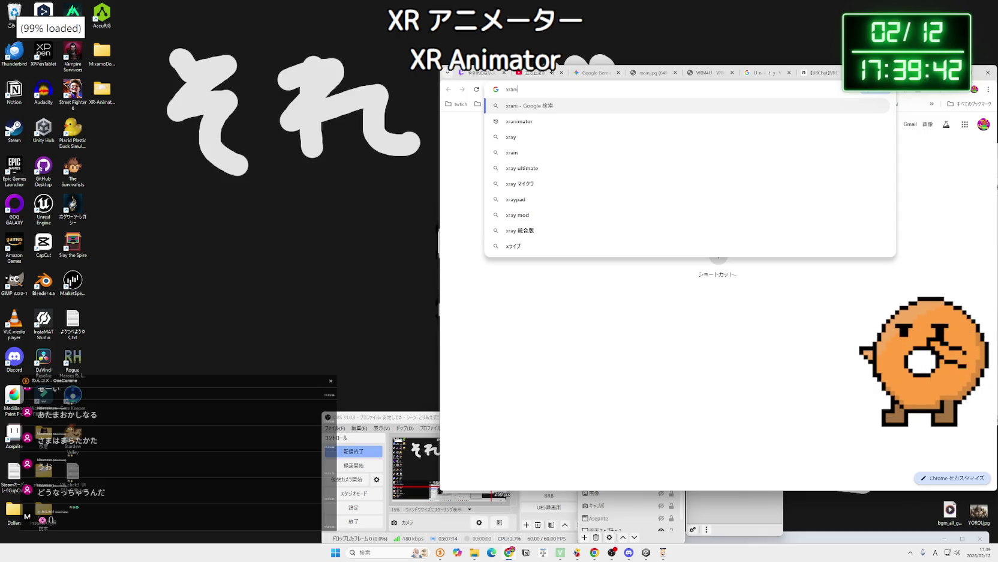
key(Return)
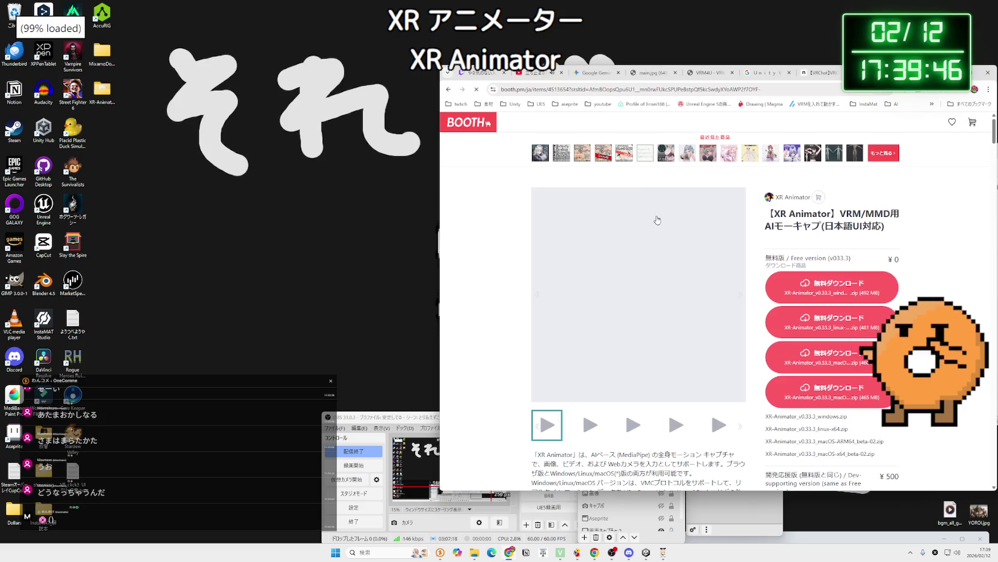
Scroll the XR Animator BOOTH page down to its Update History section.
scroll(663, 219, down, 4)
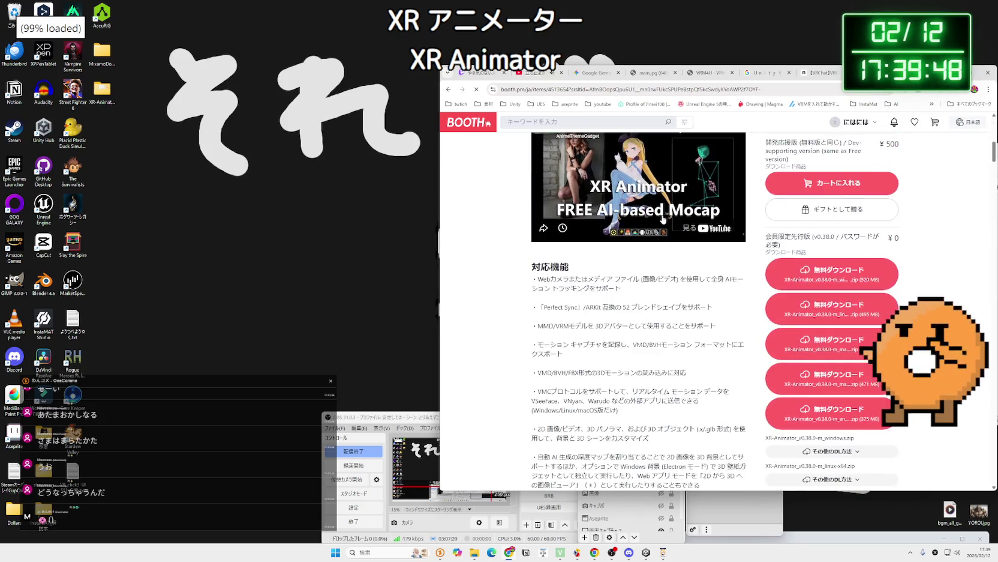
scroll(663, 219, down, 5)
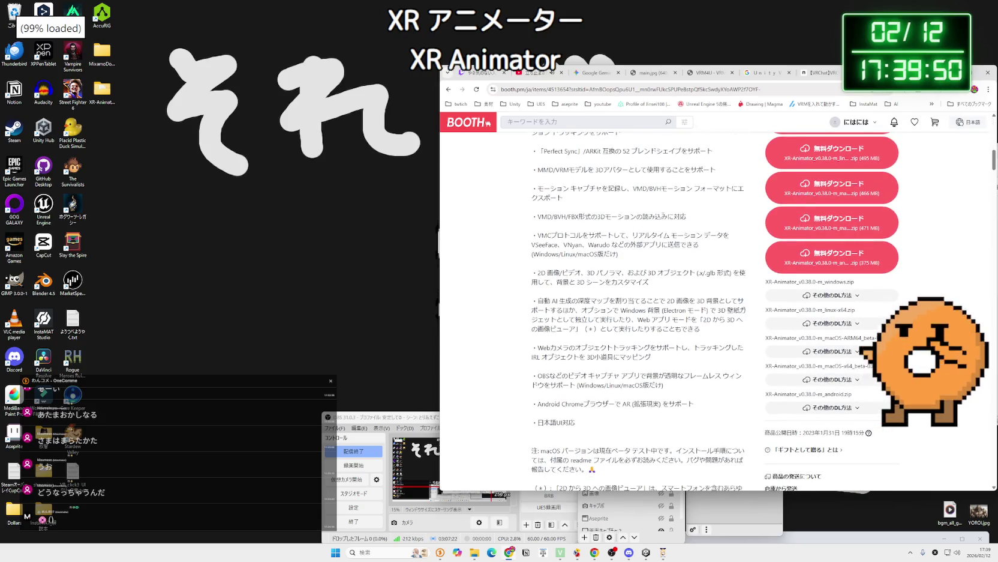
scroll(663, 214, down, 8)
scroll(663, 214, down, 10)
scroll(663, 214, down, 1)
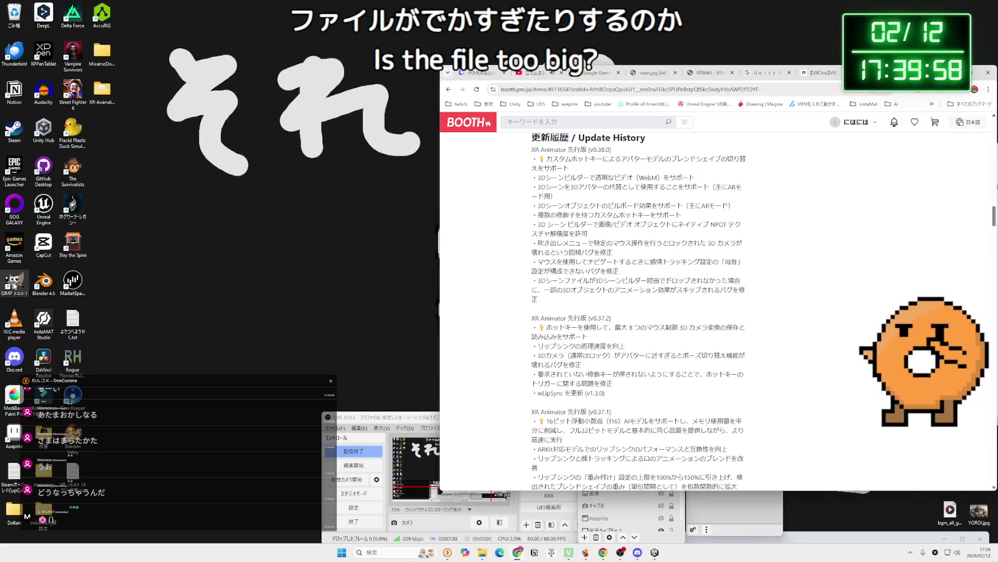
Relaunch electron.exe, reset the avatar to the default model and start it.
double_click(110, 103)
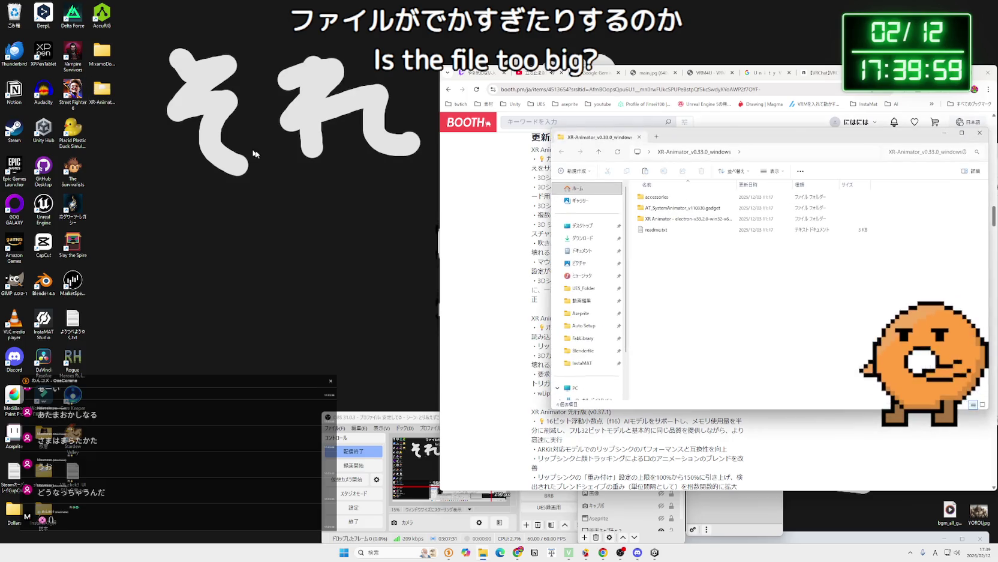
double_click(664, 220)
click(663, 254)
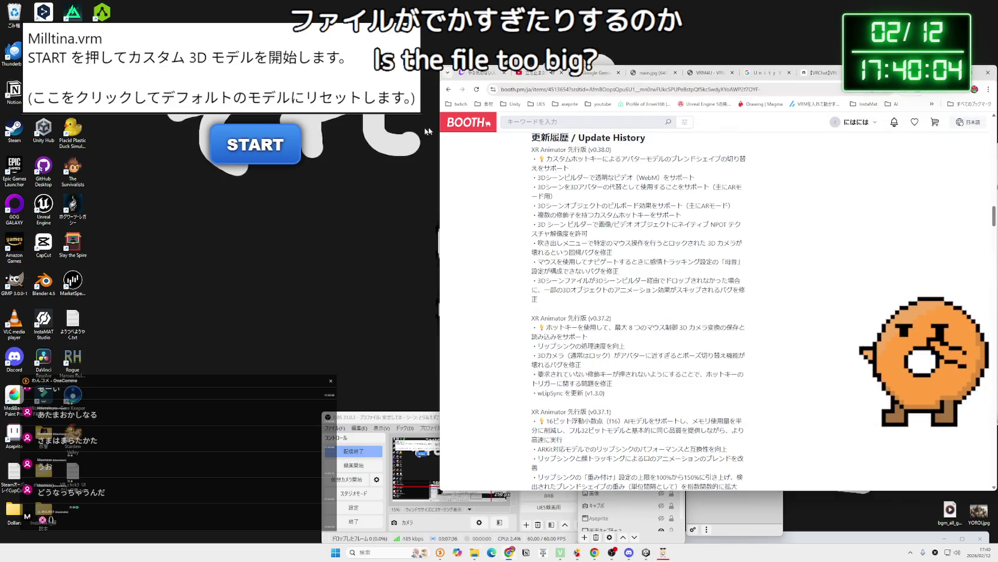
click(131, 67)
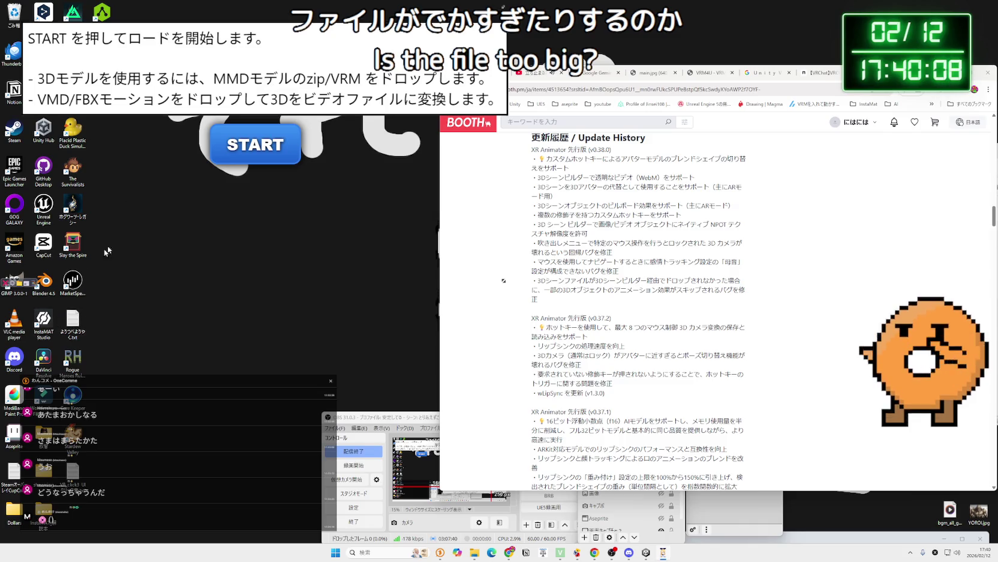
click(255, 146)
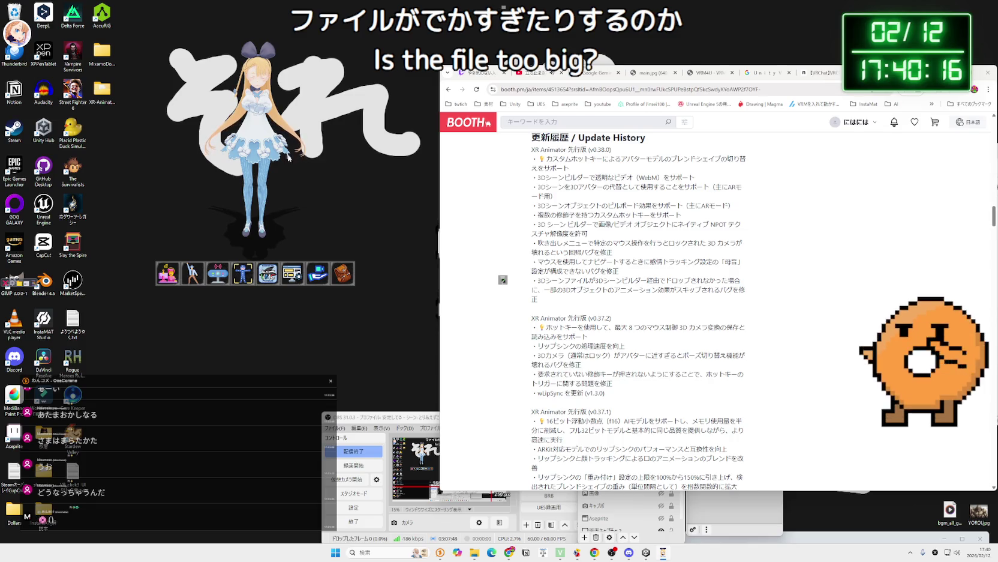
Decline the legacy settings panel prompt with いいえ.
scroll(708, 239, up, 2)
scroll(708, 239, down, 2)
scroll(708, 239, down, 3)
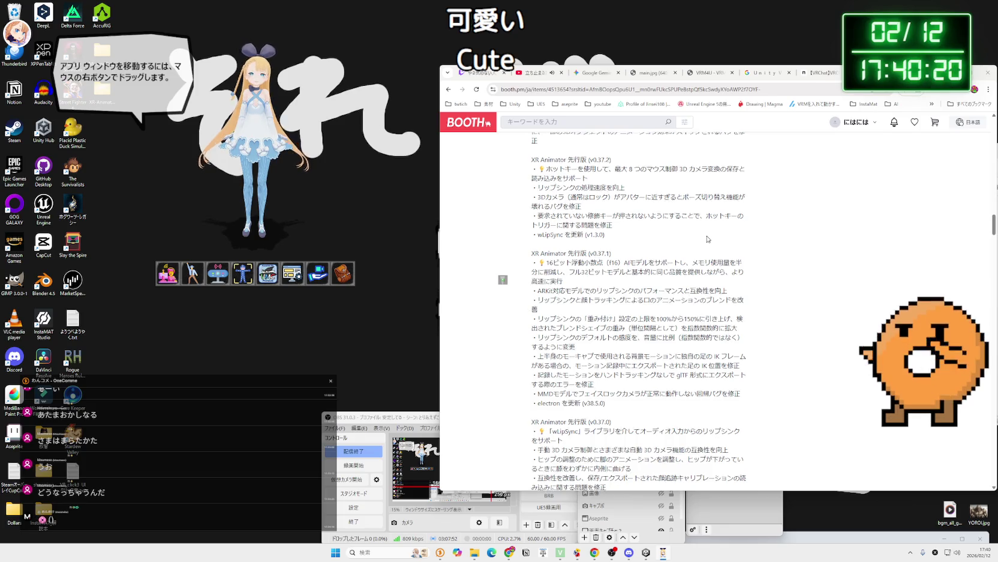
scroll(708, 238, down, 3)
scroll(699, 239, down, 3)
scroll(708, 239, down, 5)
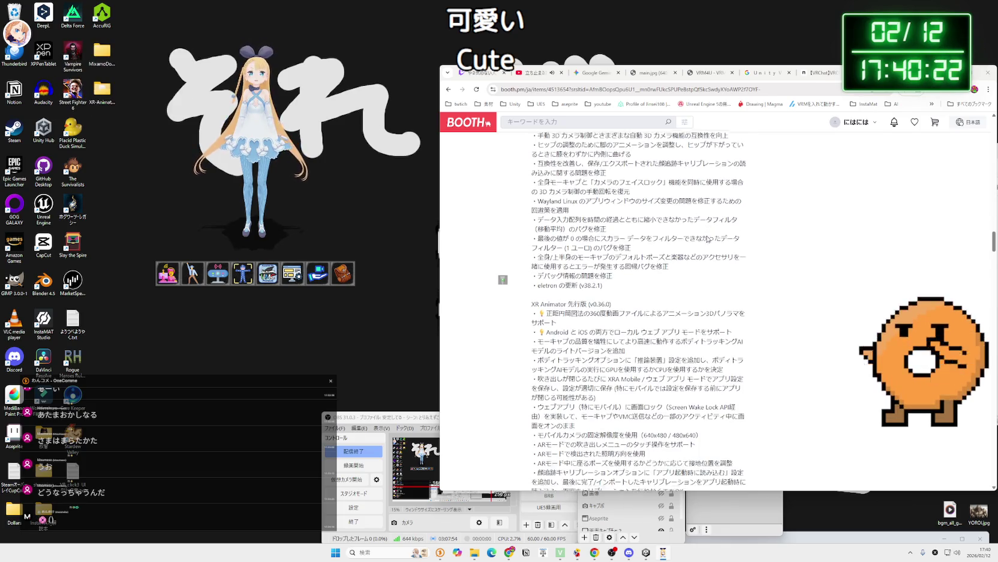
scroll(707, 239, down, 5)
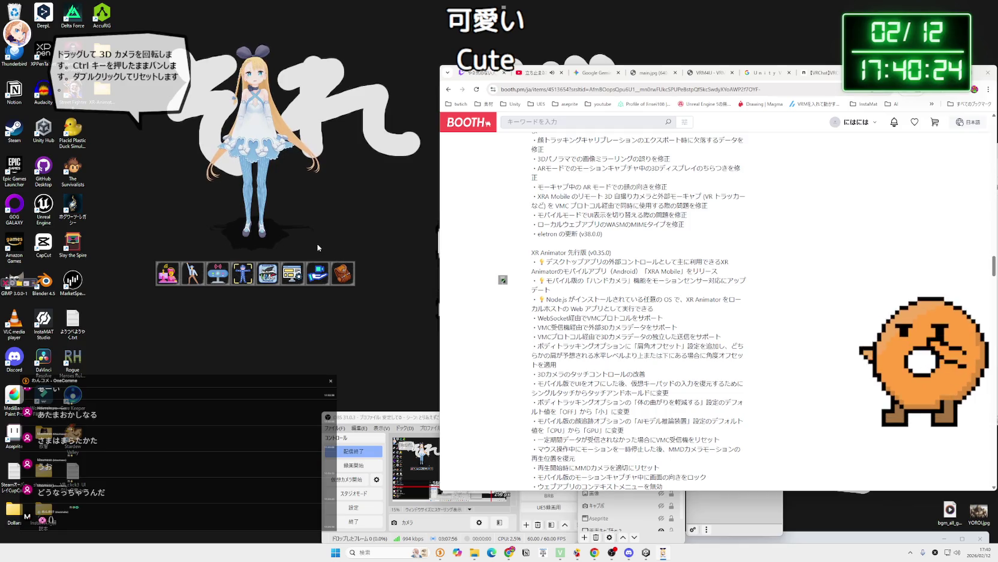
click(12, 286)
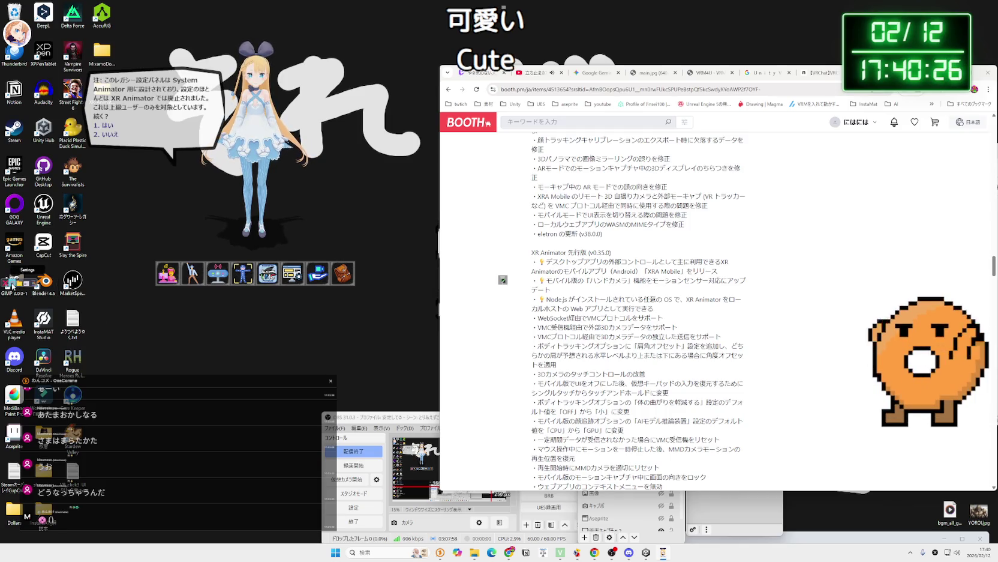
click(111, 142)
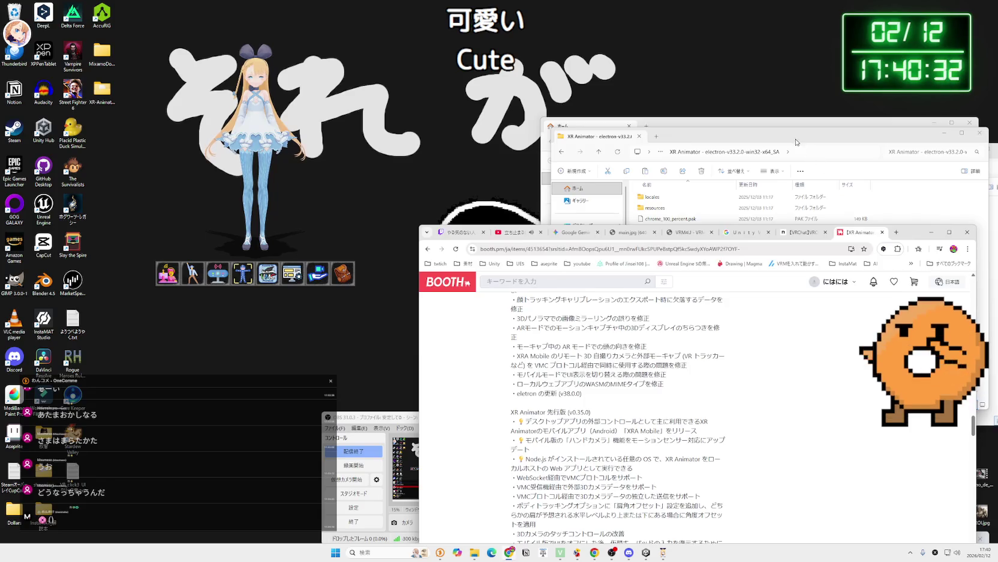
Open Milltina.vrm from the Milltina export folder as XR Animator's input model.
click(918, 107)
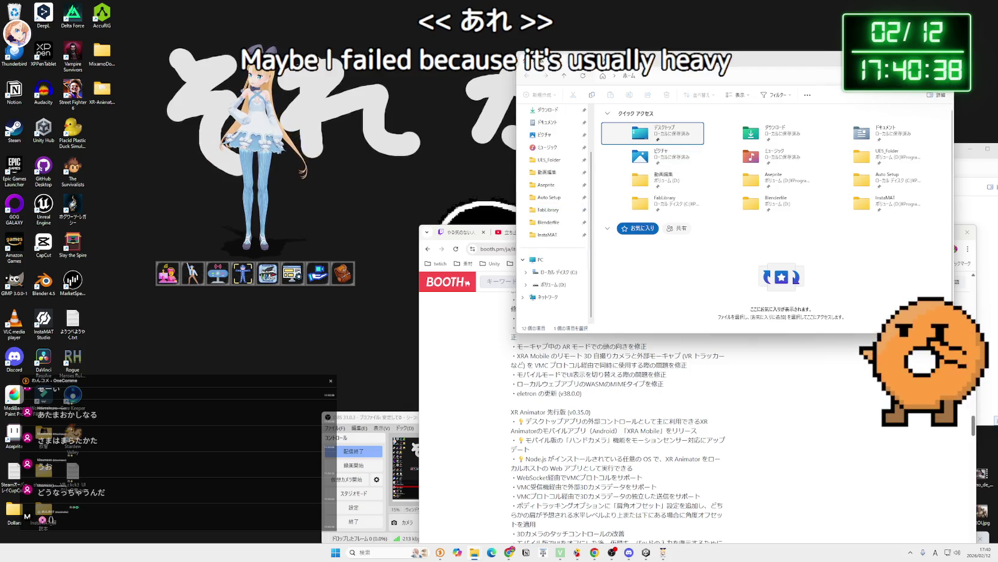
drag(768, 154, 268, 157)
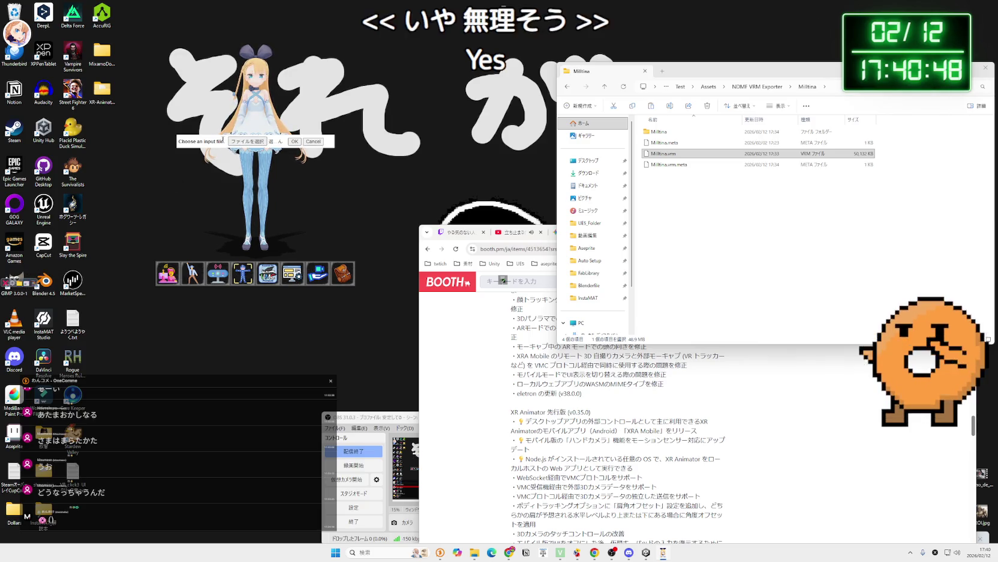
click(250, 142)
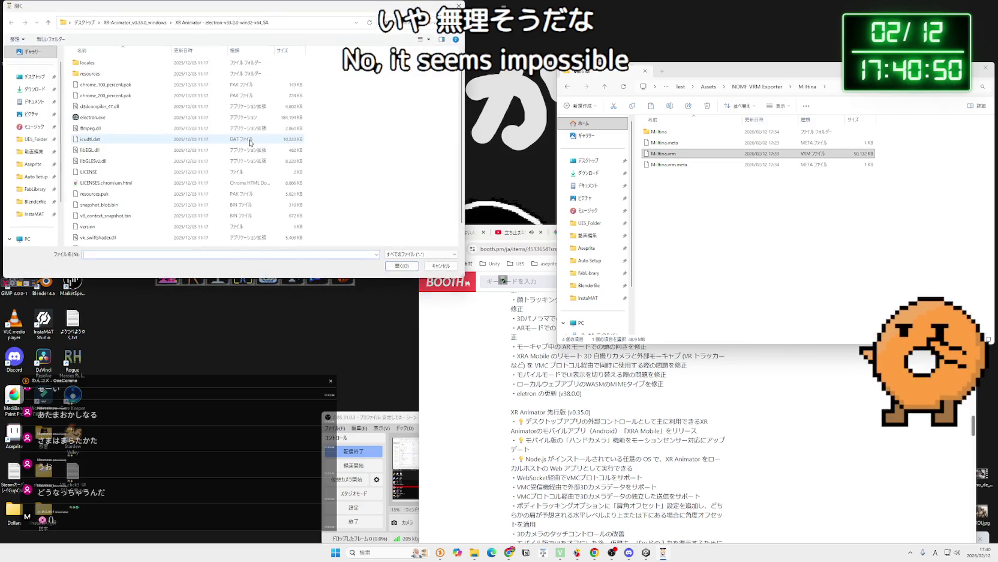
click(759, 87)
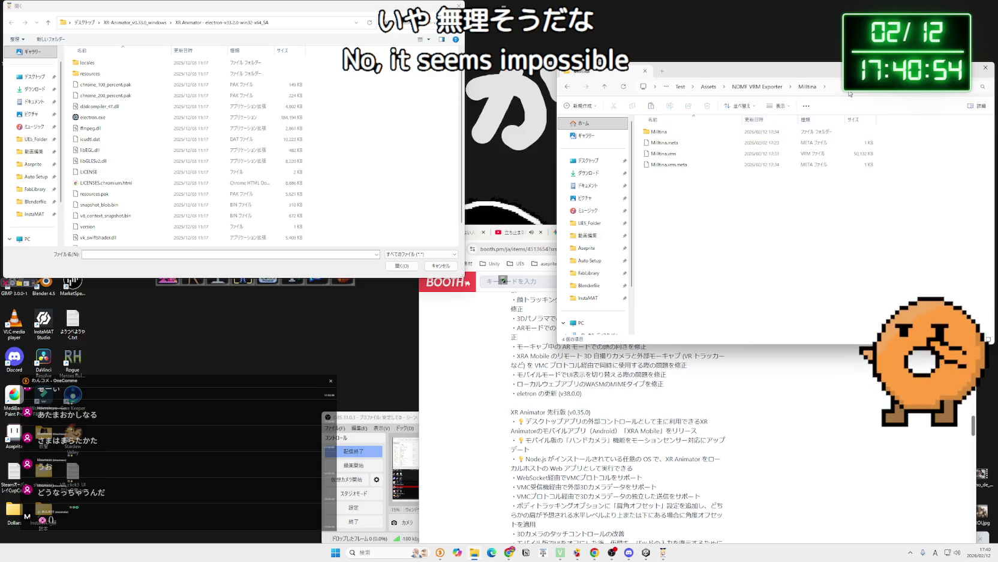
click(672, 87)
click(294, 25)
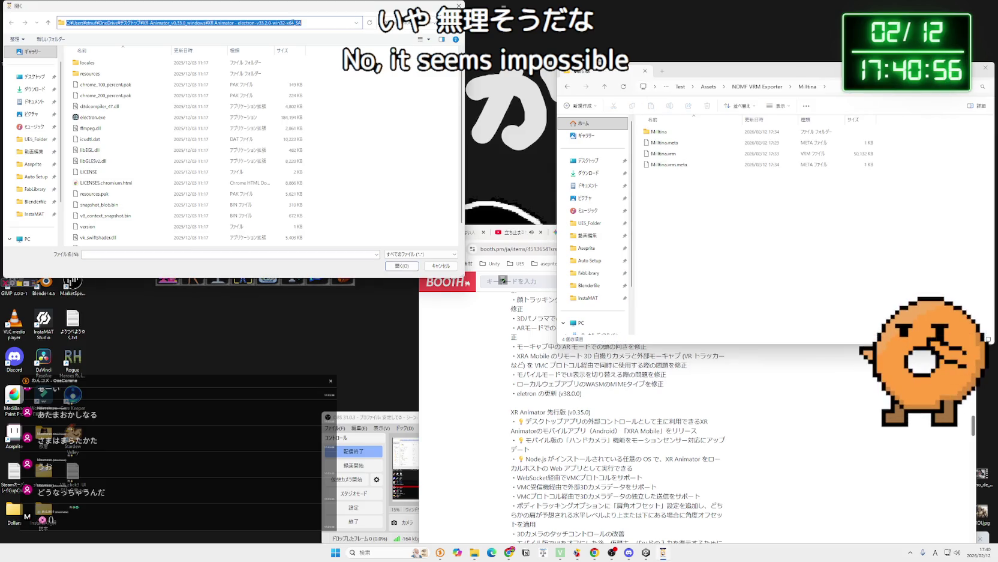
key(Return)
click(88, 85)
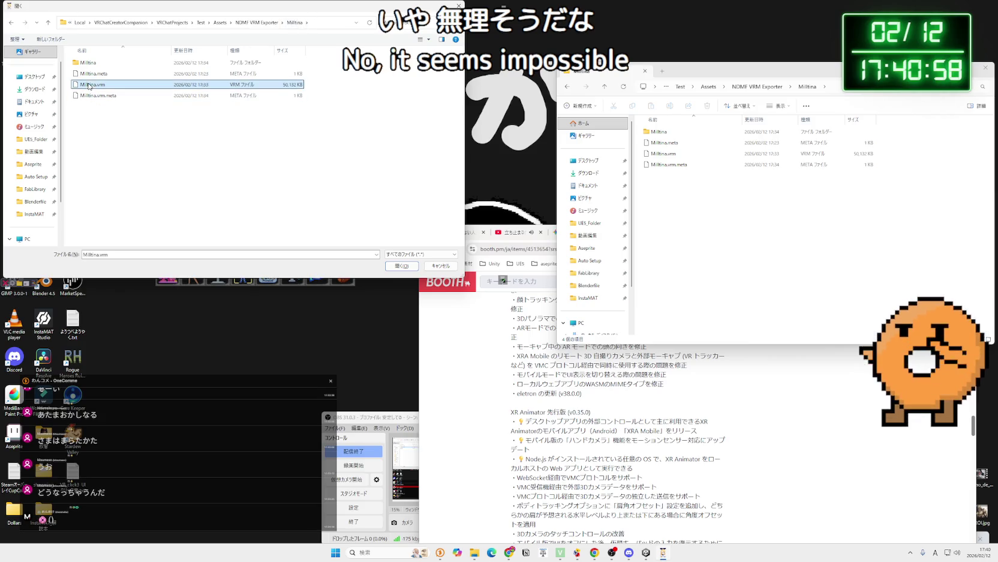
click(406, 266)
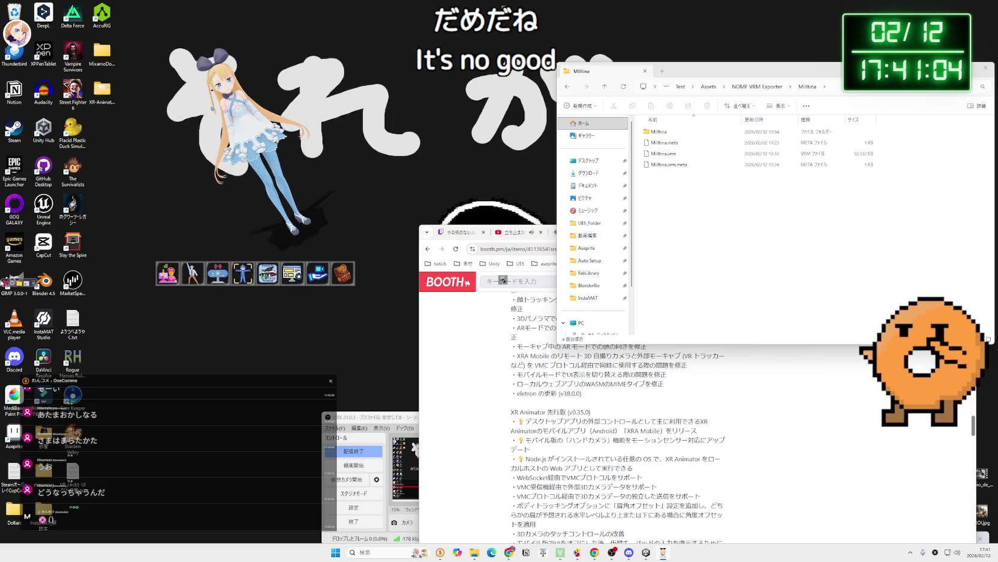
Relaunch electron.exe and start it with Milltina.vrm as the custom model.
double_click(102, 90)
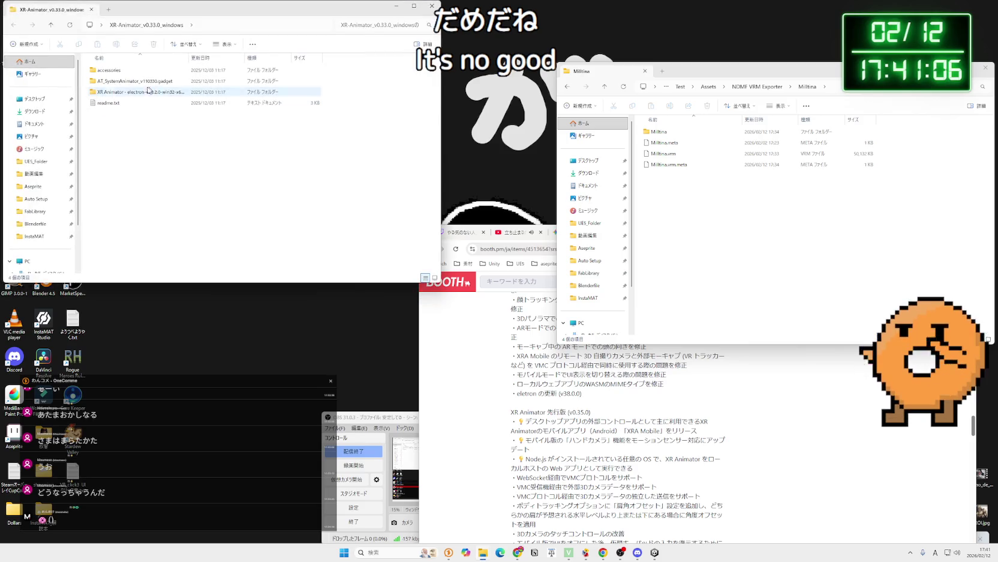
double_click(136, 93)
click(104, 126)
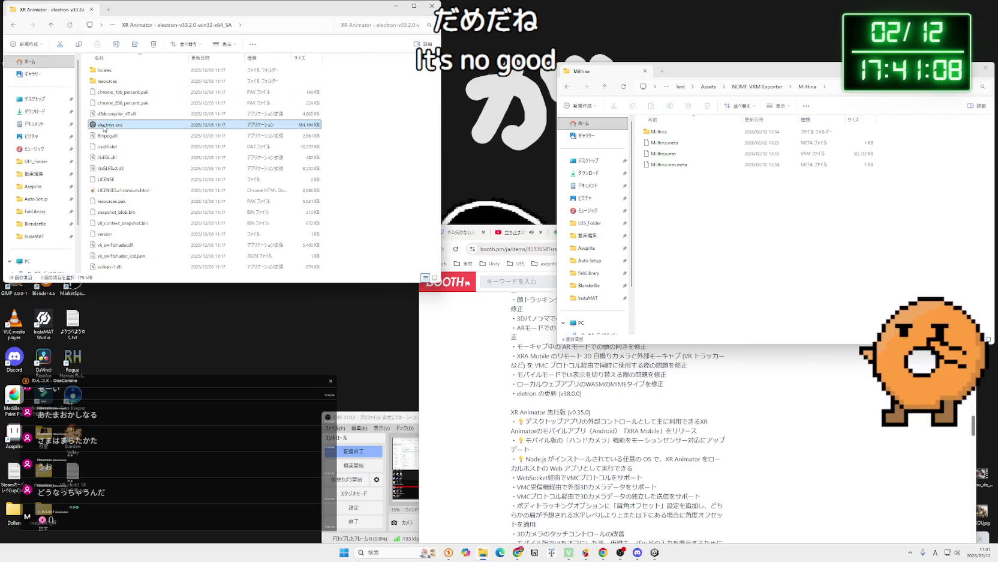
key(Return)
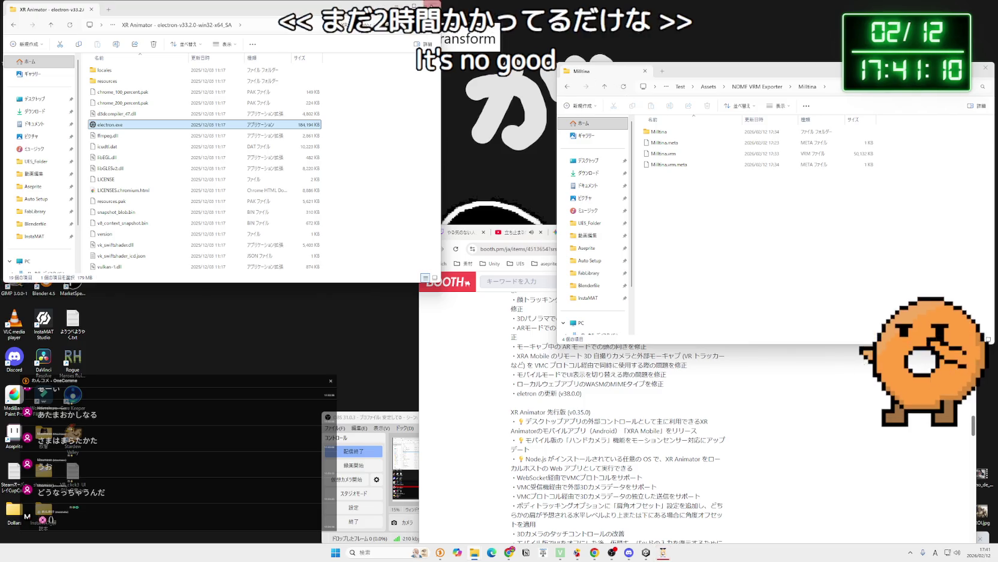
drag(662, 154, 465, 155)
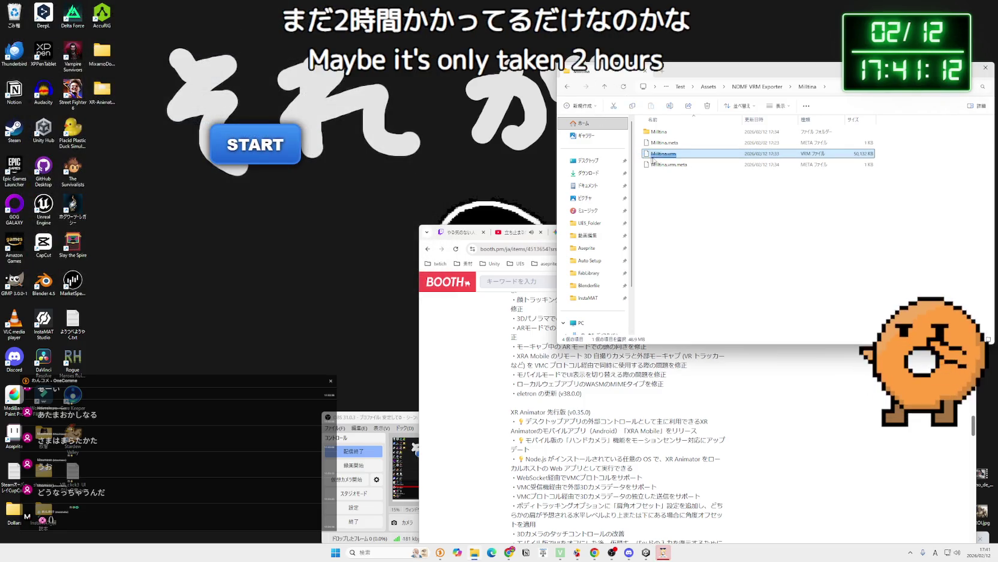
mouse_move(661, 154)
mouse_down()
mouse_move(349, 161)
mouse_move(264, 150)
mouse_up()
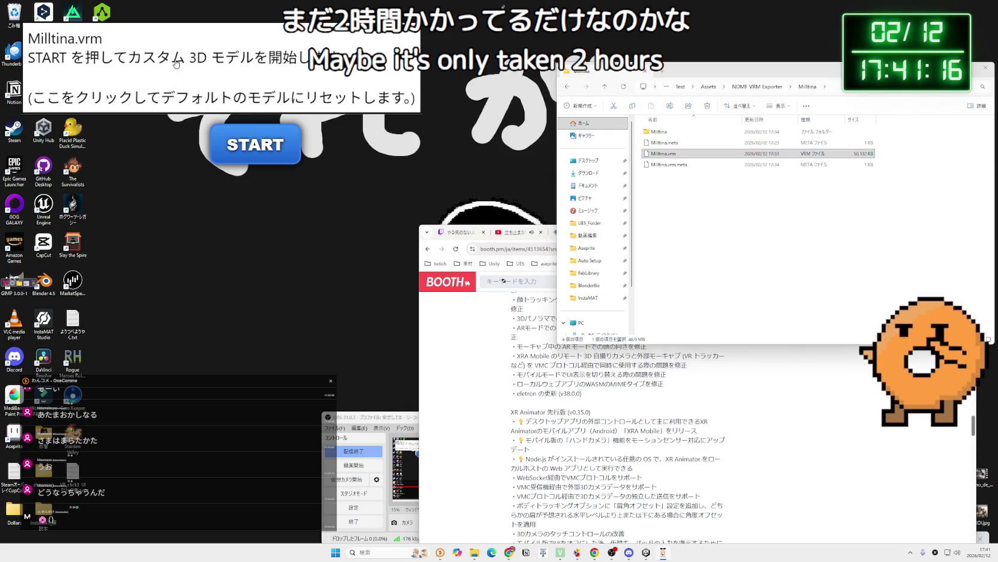
click(264, 144)
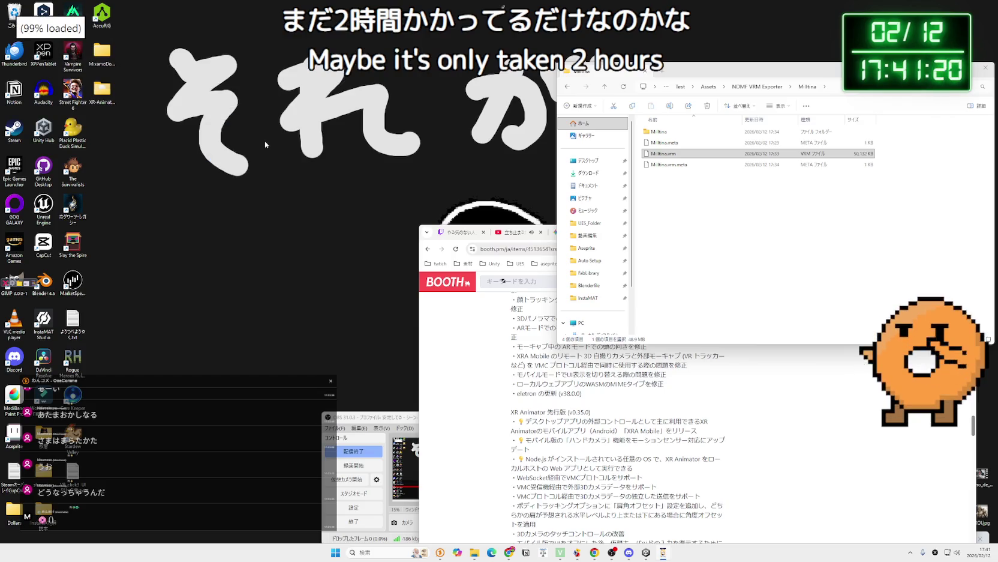
Bring the BOOTH page forward, enlarge its window and scroll down.
click(478, 271)
mouse_move(606, 231)
mouse_down()
mouse_move(606, 132)
mouse_move(592, 62)
mouse_up()
scroll(692, 266, down, 3)
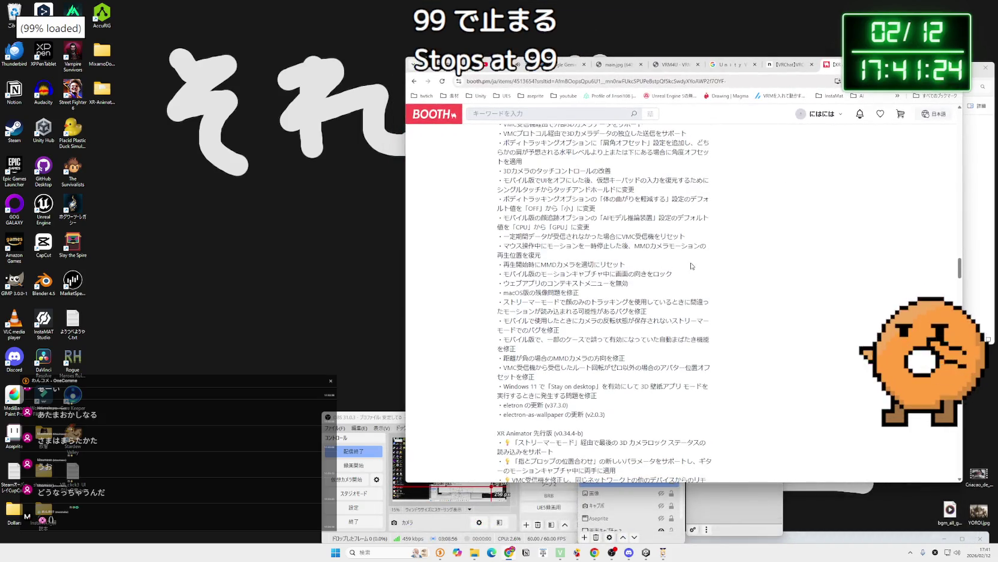
scroll(686, 263, down, 10)
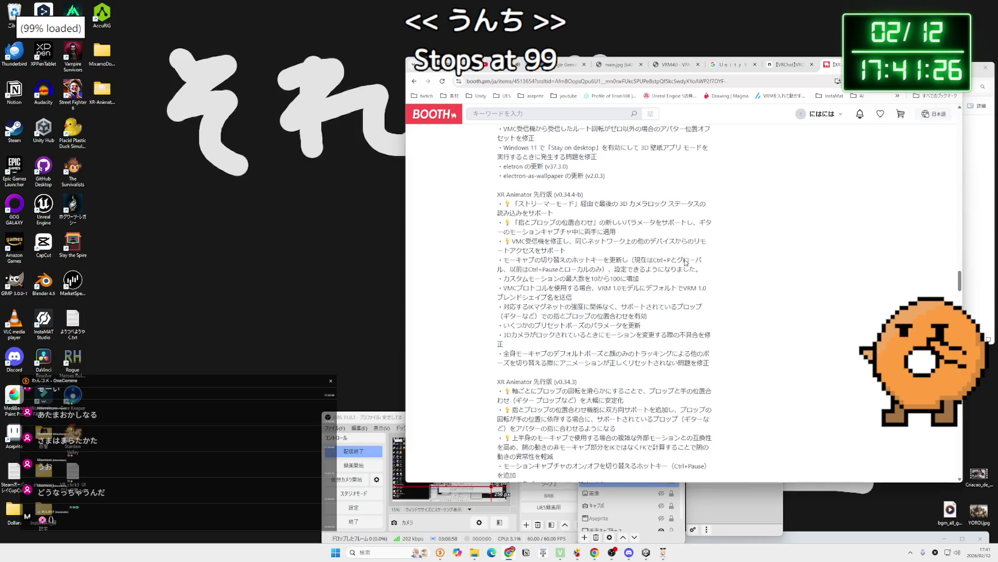
Search Google for 'xranimator 99' and open the note.com article on the 99% stall.
scroll(684, 258, down, 2)
key(alt+Left)
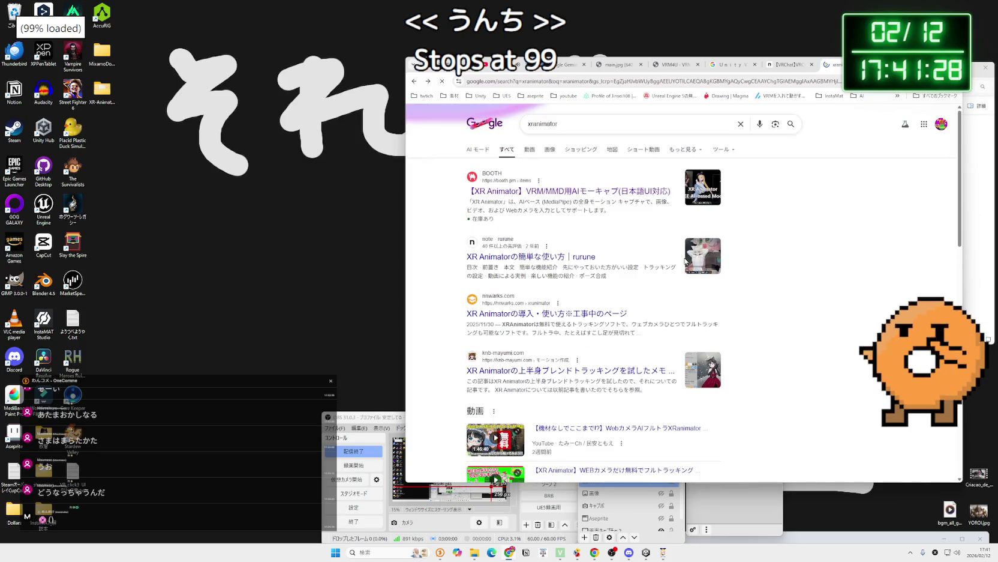
click(611, 123)
text(99)
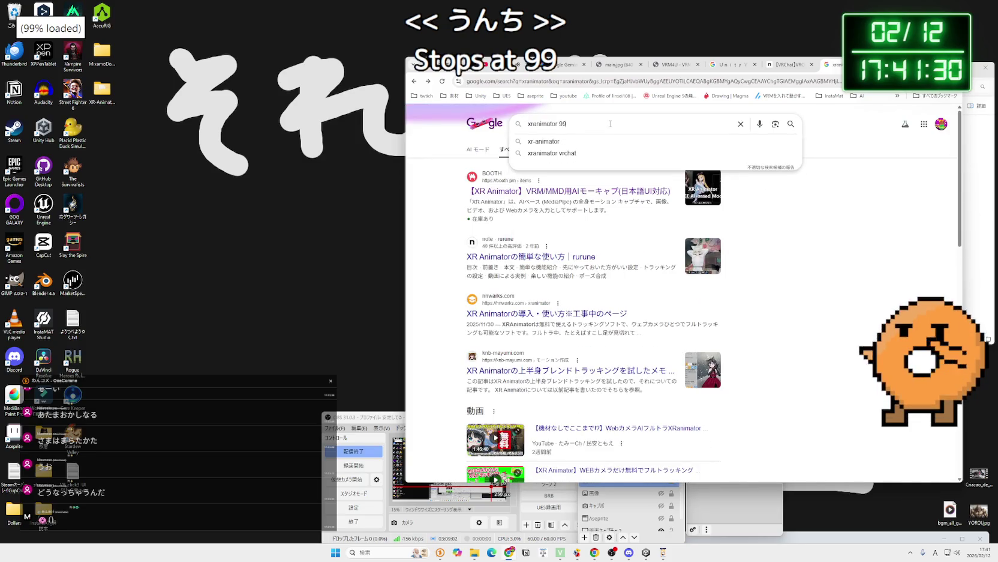
key(Return)
click(598, 210)
Read the article's section on the VRM loading conditions.
scroll(638, 240, down, 2)
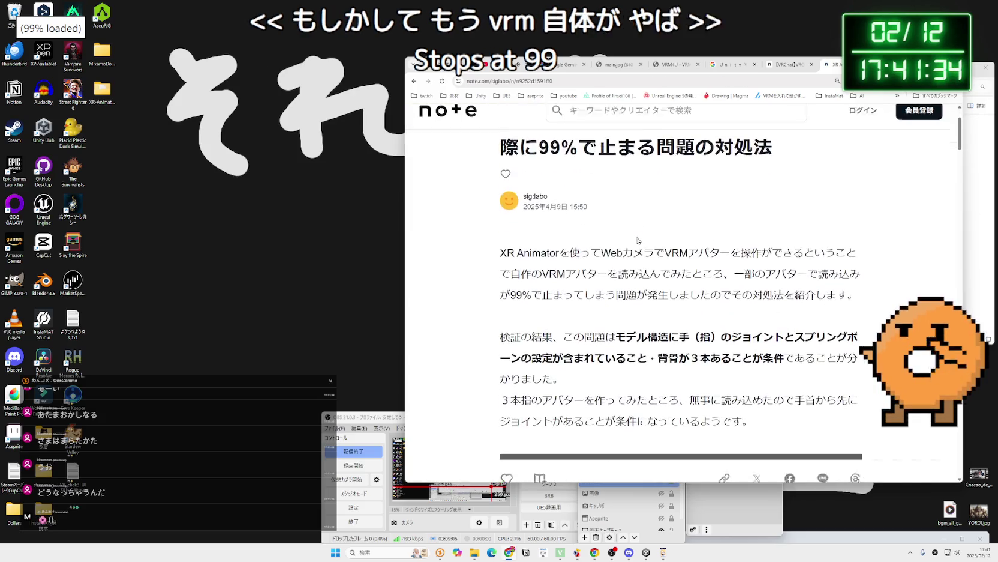
scroll(638, 240, down, 2)
click(711, 235)
drag(616, 220, 768, 240)
click(749, 239)
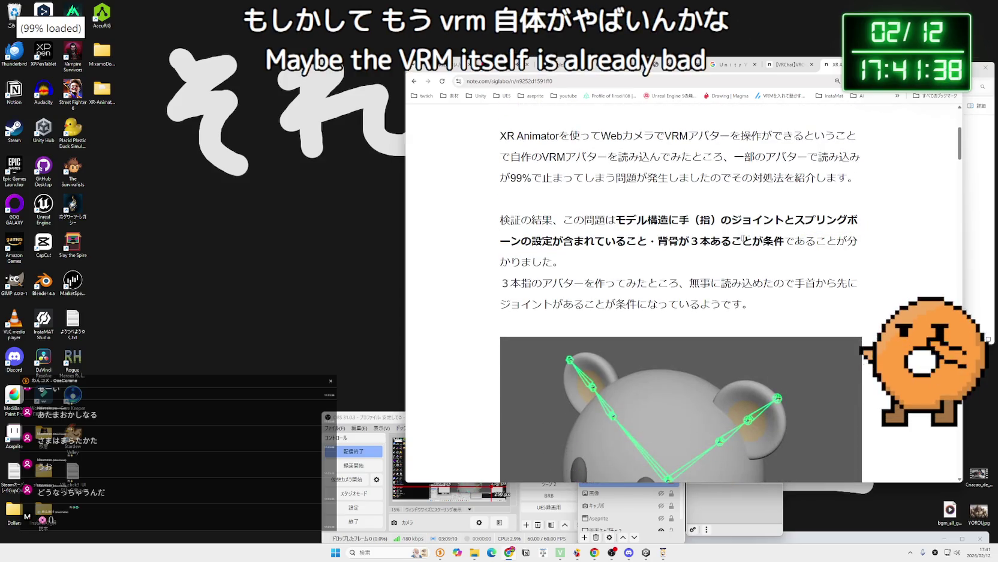
scroll(728, 238, down, 10)
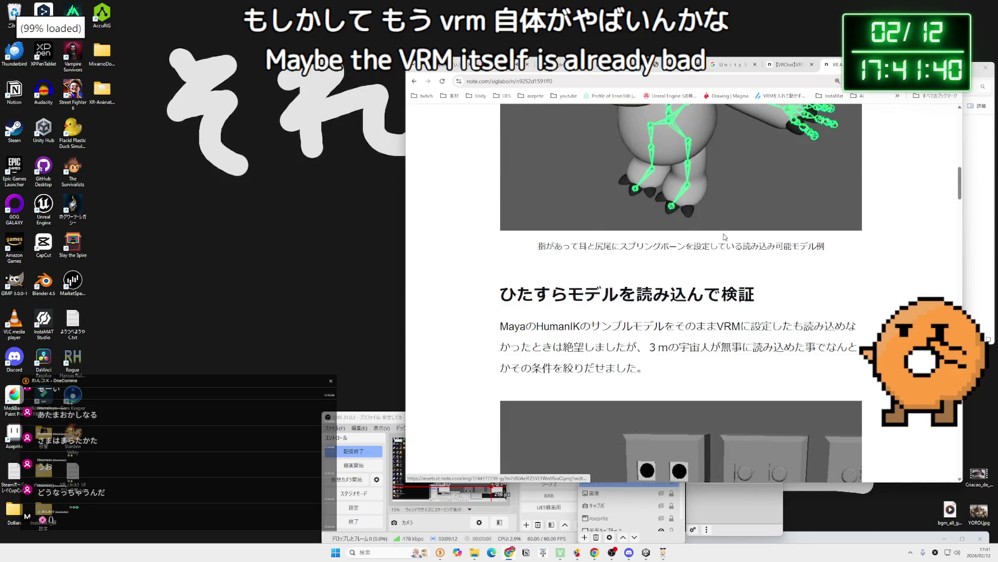
scroll(723, 237, down, 12)
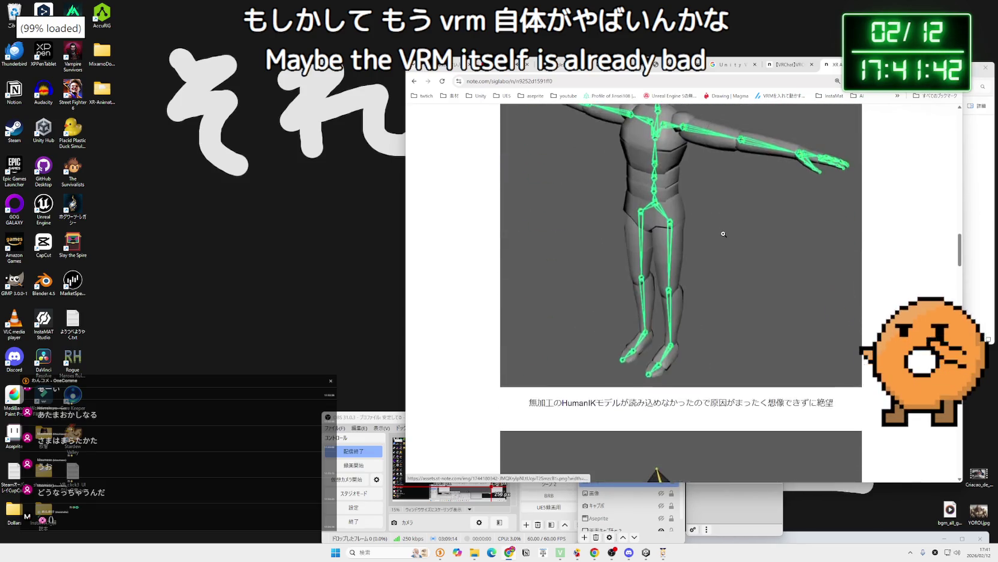
scroll(724, 234, down, 15)
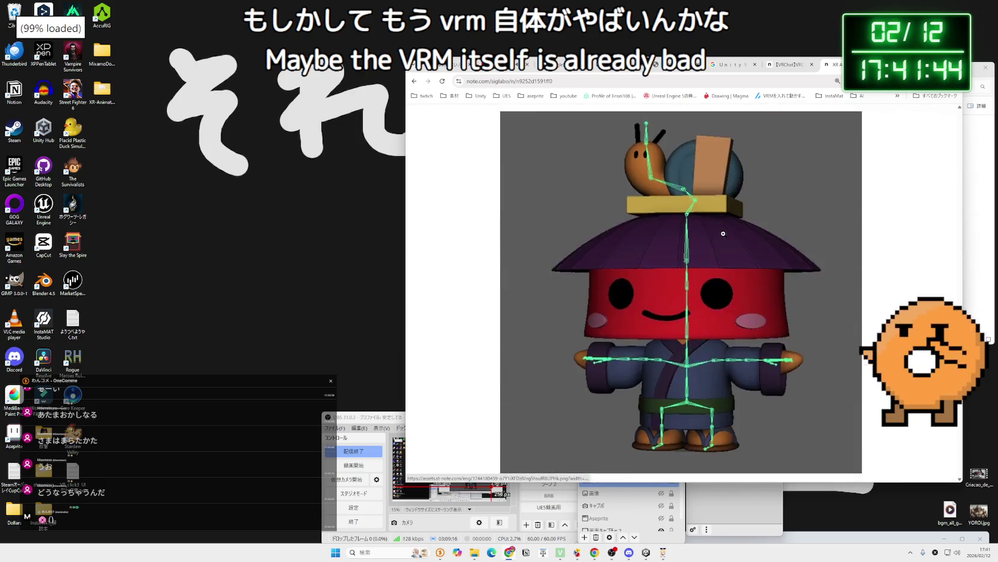
scroll(724, 233, down, 3)
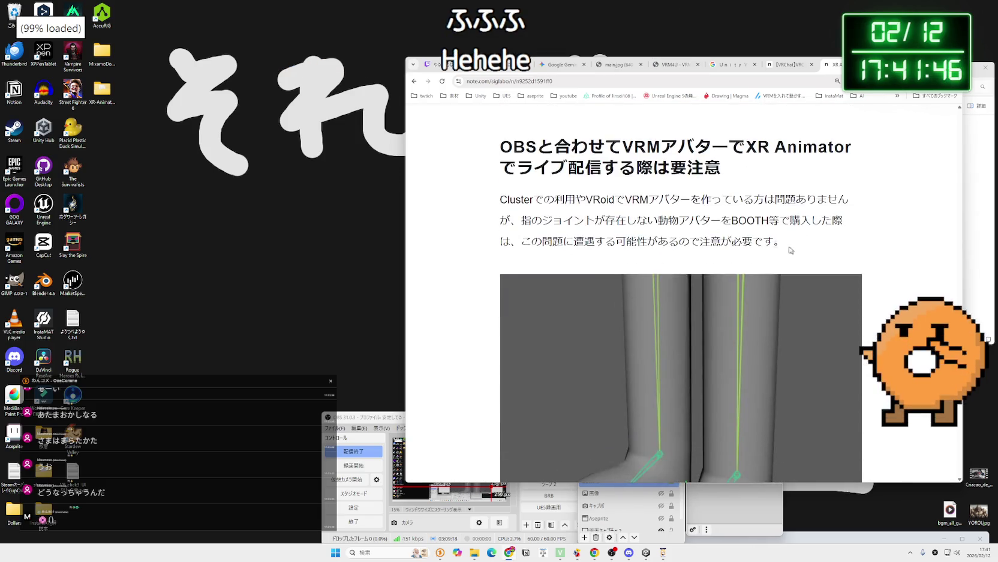
Read on through the OBS streaming warning and summary, then scroll back up.
mouse_move(500, 199)
mouse_down()
mouse_move(574, 220)
mouse_move(793, 245)
mouse_up()
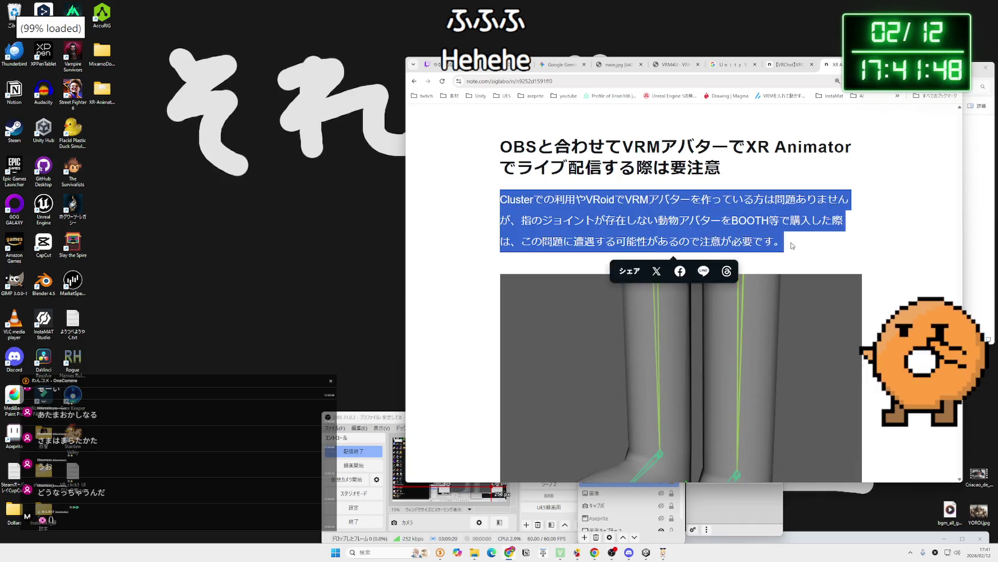
scroll(623, 225, down, 8)
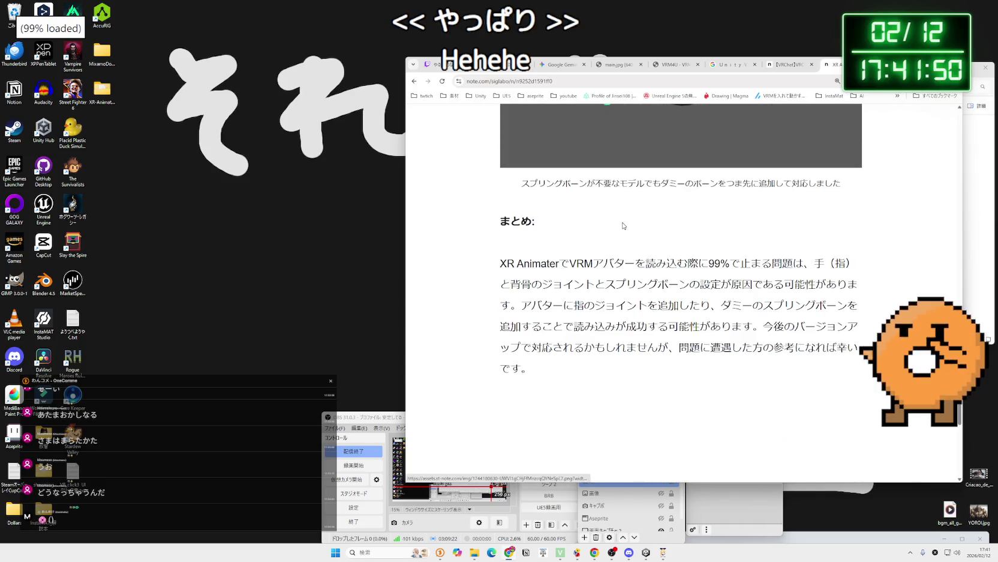
scroll(623, 225, down, 2)
mouse_move(531, 250)
mouse_down()
mouse_move(627, 228)
mouse_move(502, 145)
mouse_up()
click(524, 221)
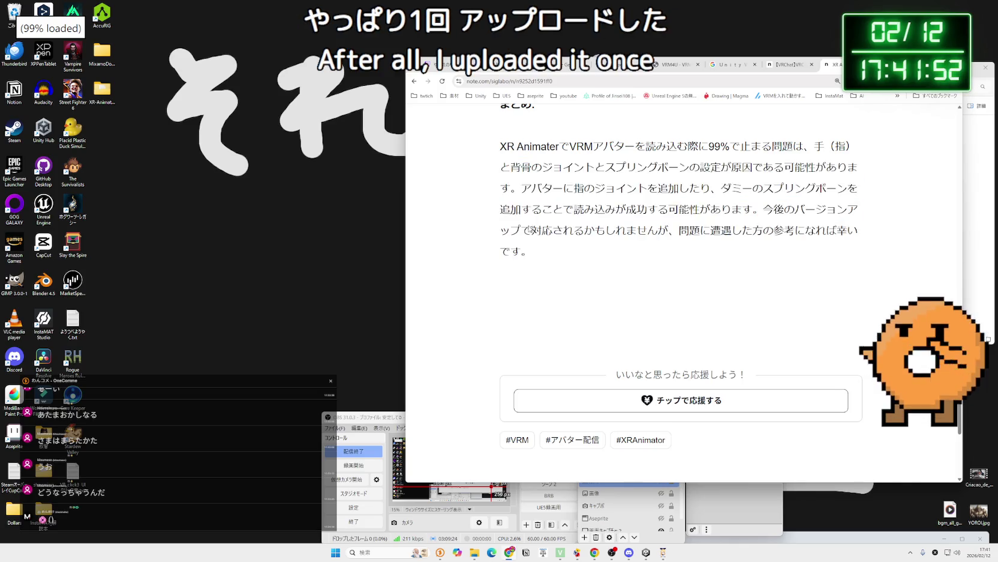
scroll(544, 242, up, 12)
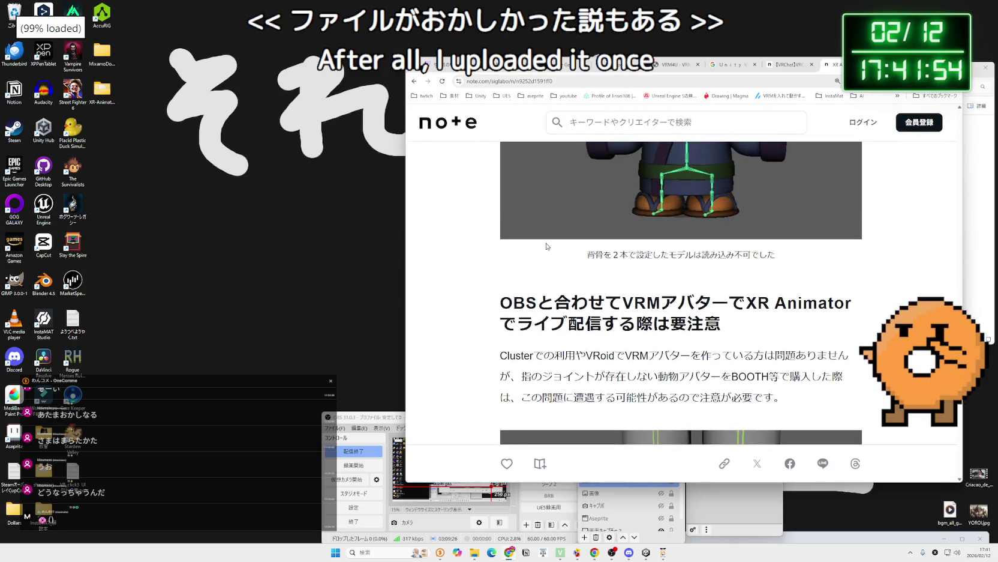
scroll(546, 242, up, 10)
scroll(546, 239, up, 8)
drag(540, 64, 565, 66)
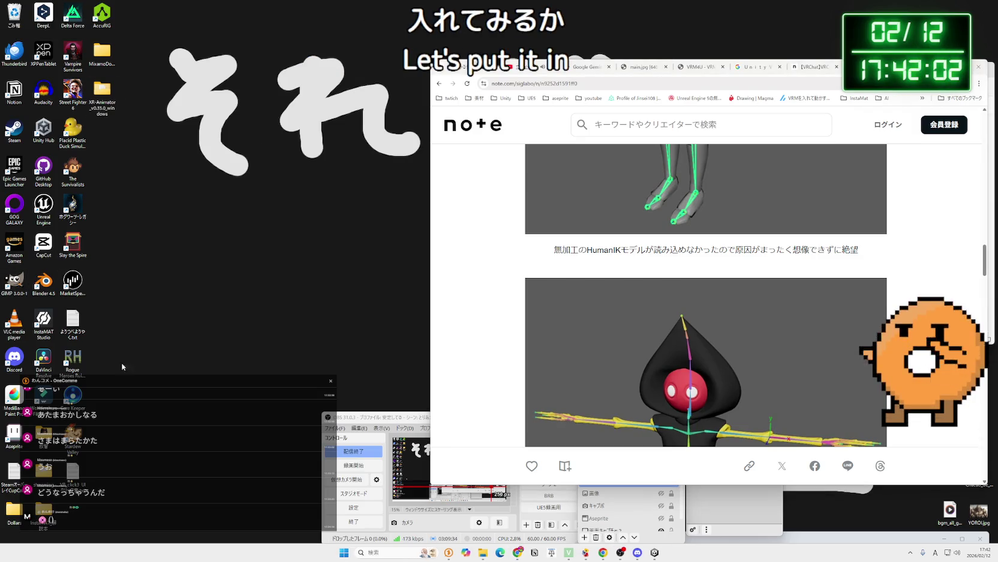
click(701, 486)
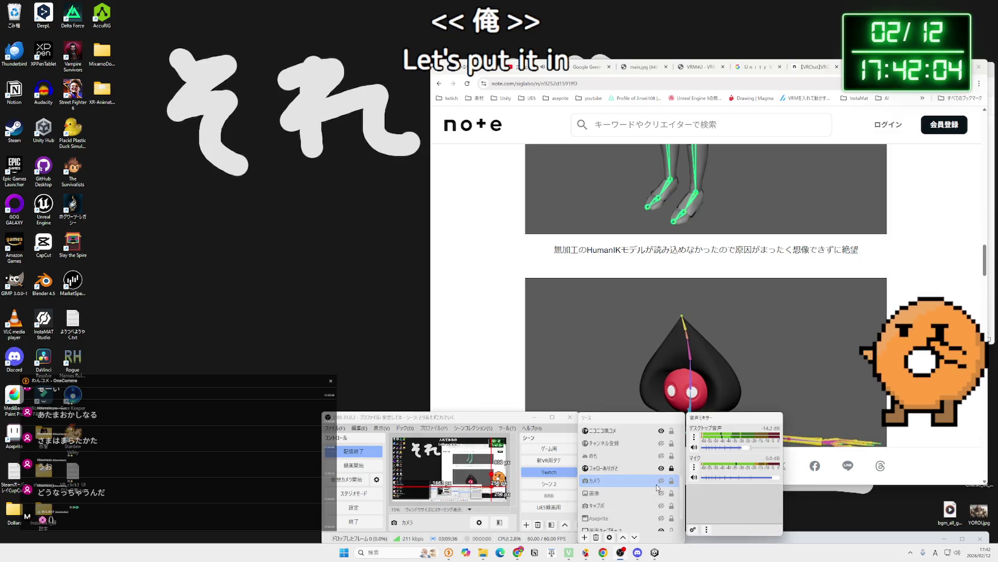
Reactivate the カメラ webcam source in its Properties to restore the eMeet C960 feed.
right_click(648, 480)
click(669, 479)
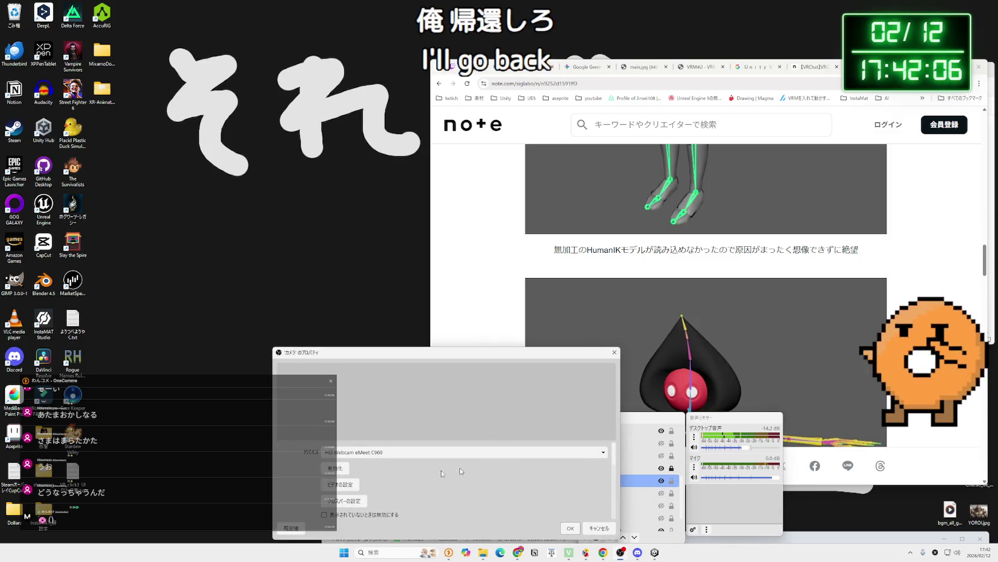
click(338, 468)
key(Escape)
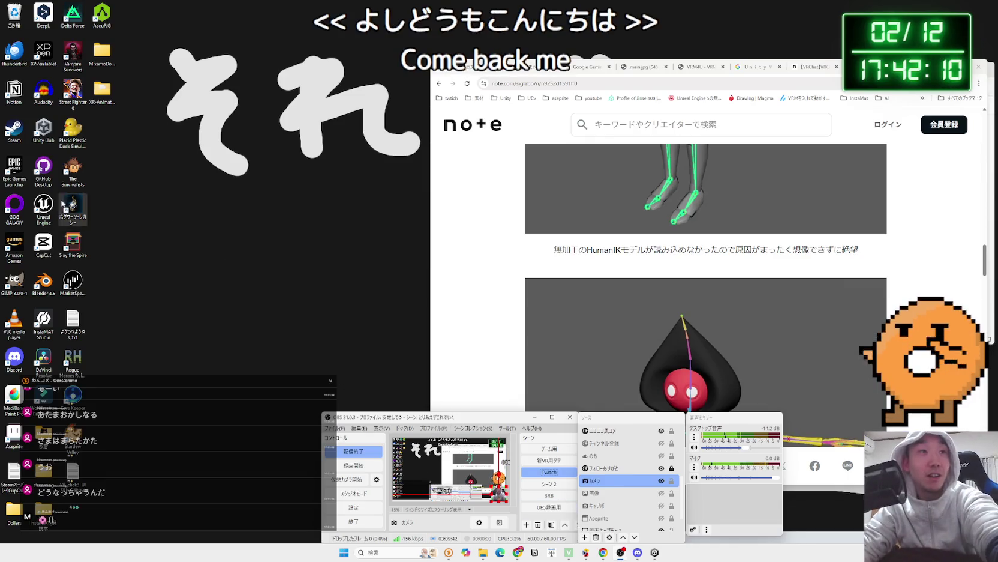
double_click(43, 207)
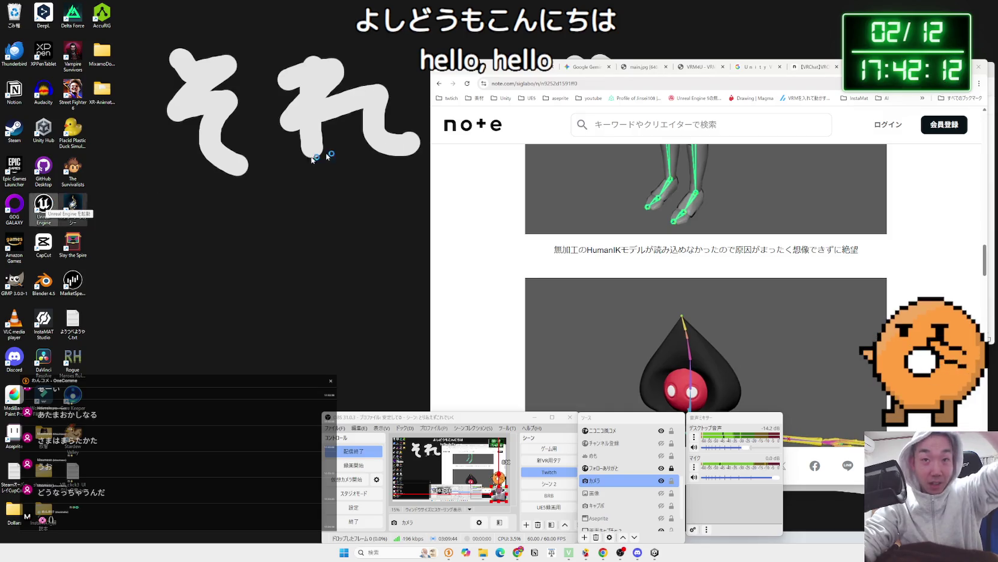
Switch through the Chrome tabs to the VRM4U documentation page and scroll it.
key(alt+Tab)
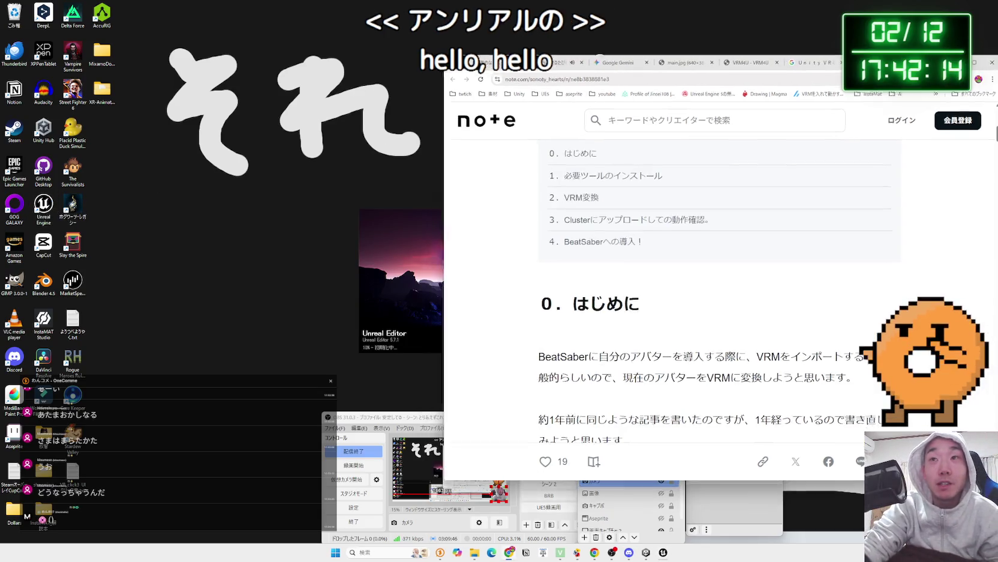
click(806, 61)
click(855, 60)
click(806, 61)
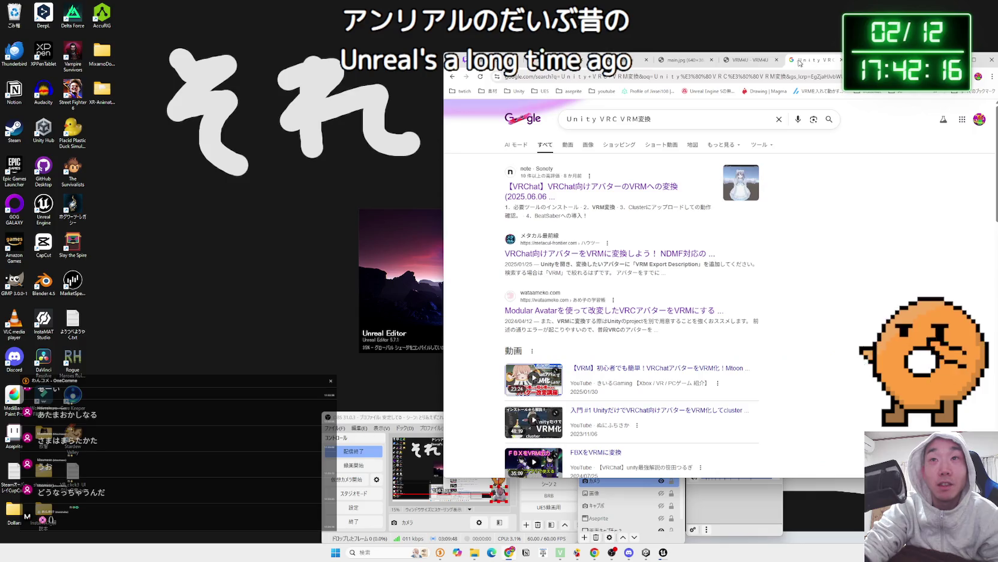
click(749, 60)
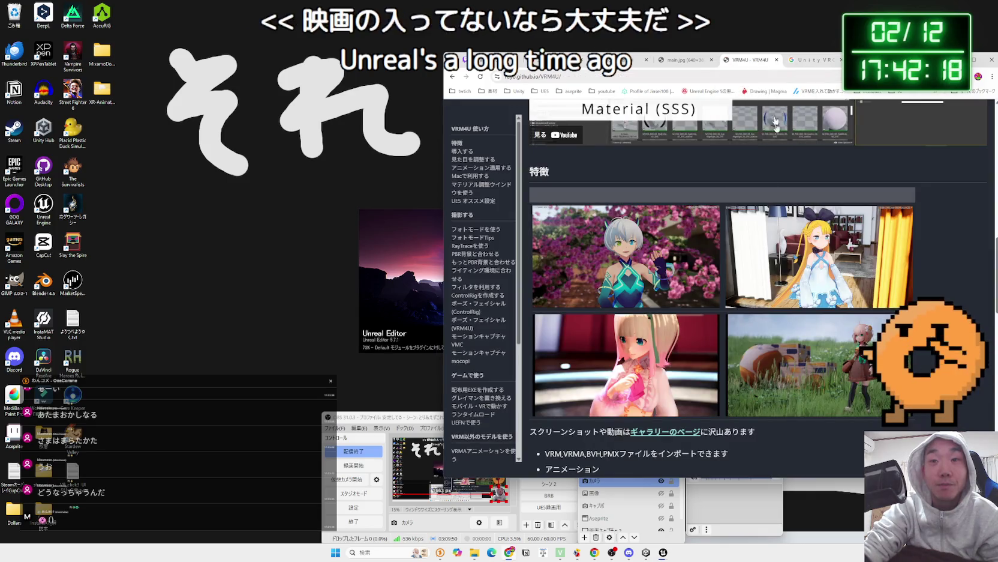
scroll(761, 222, down, 2)
scroll(761, 226, down, 6)
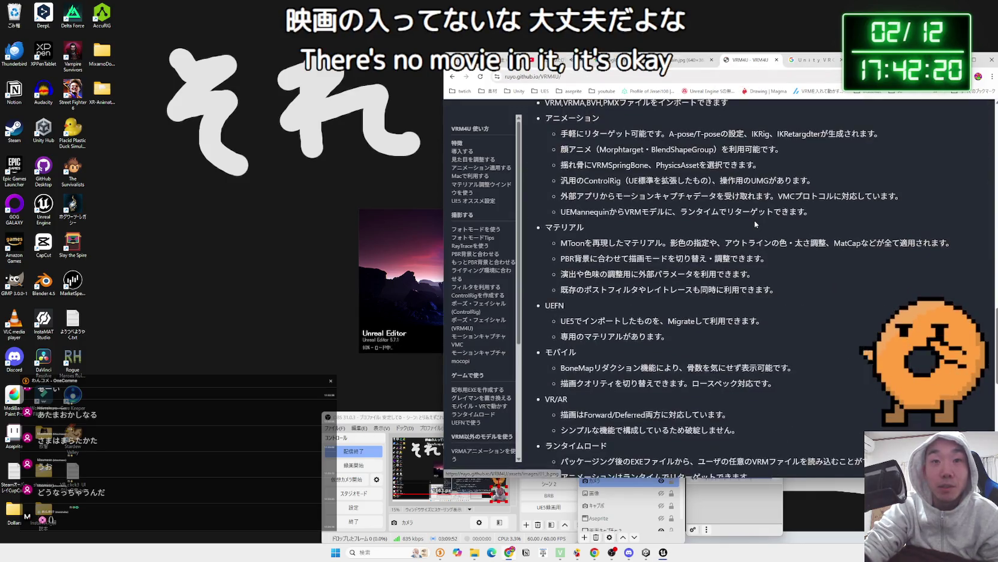
Open the existing jiggletest project from the Unreal Engine launcher.
click(618, 32)
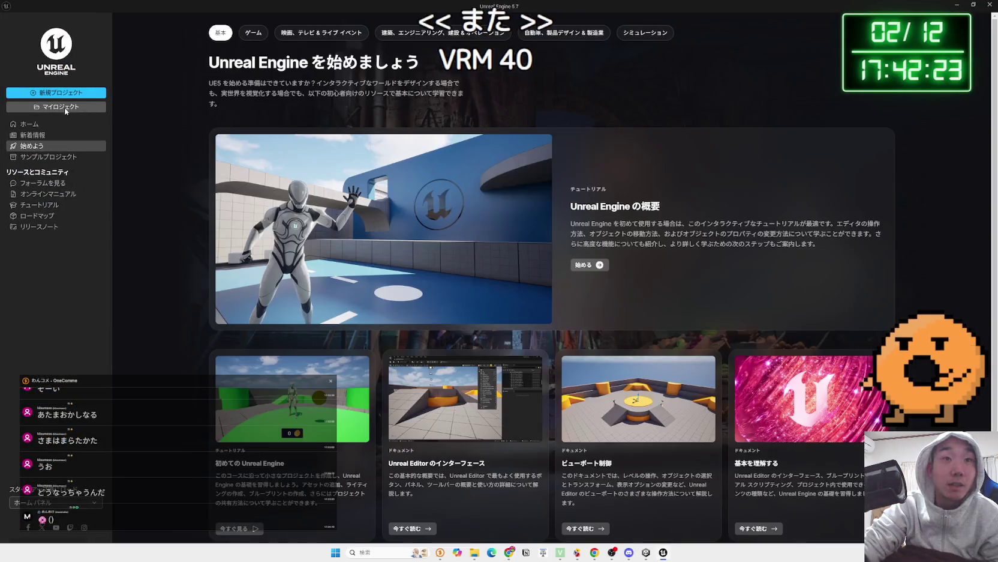
click(68, 106)
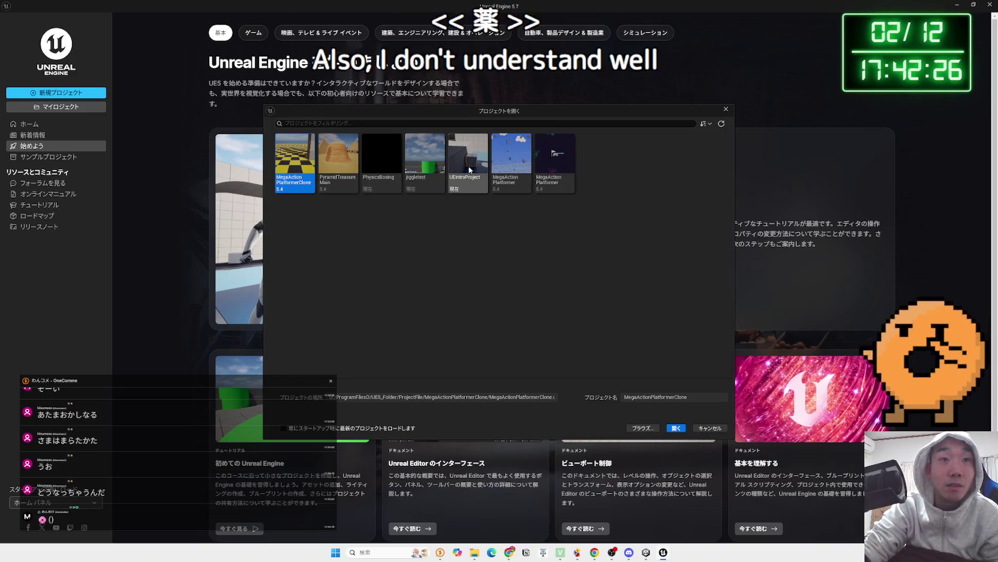
click(427, 163)
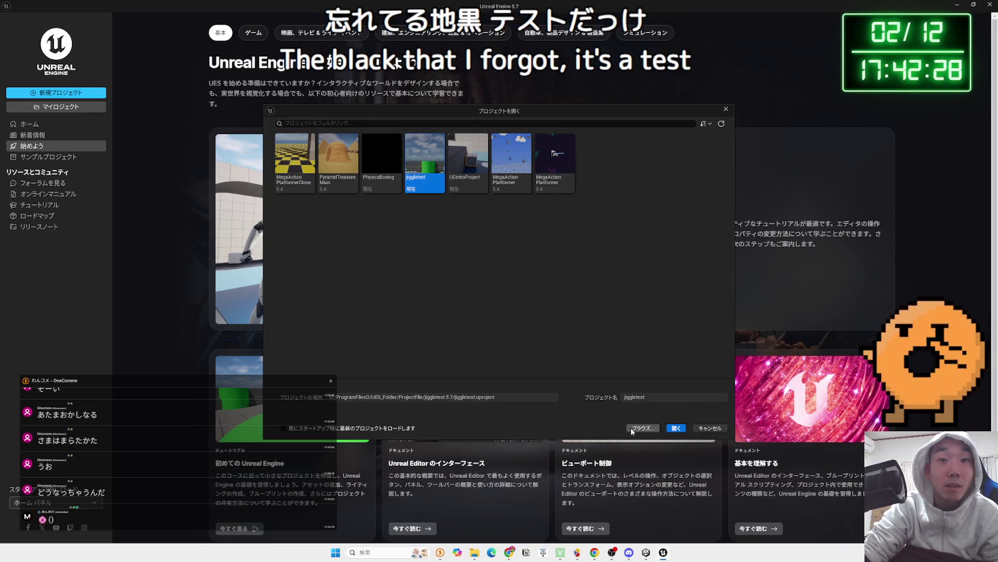
click(676, 428)
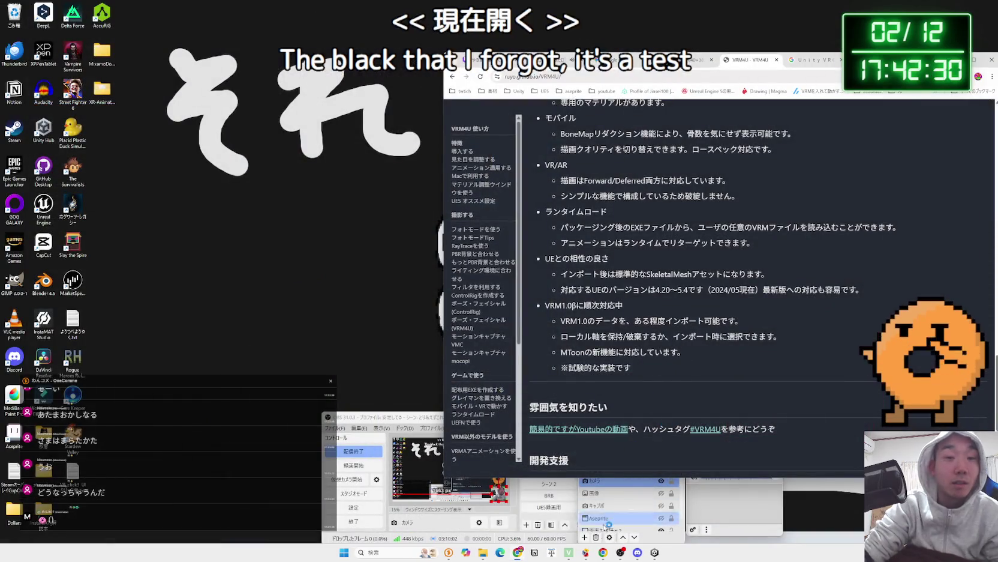
click(487, 555)
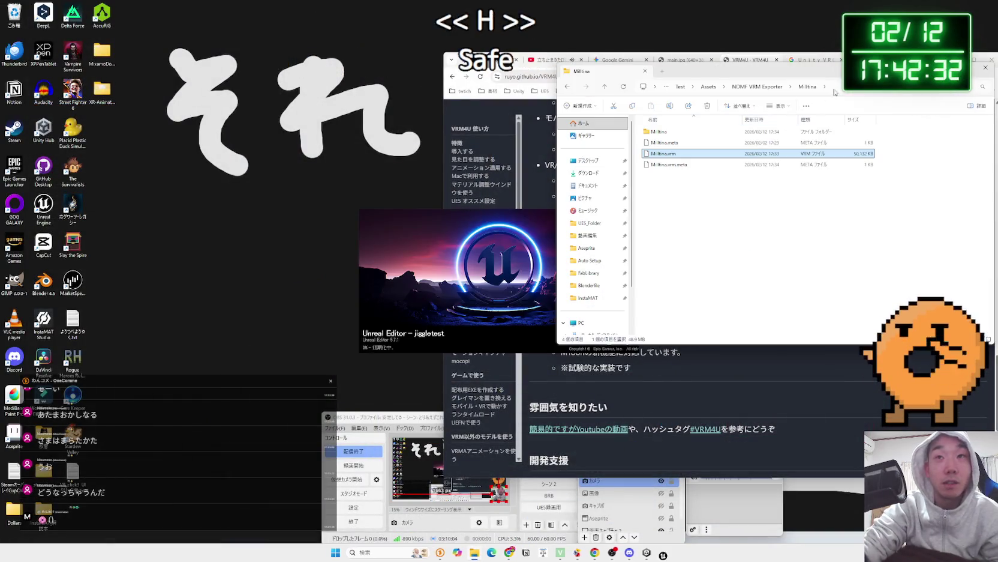
Review the VRM4U page, Google results and the note.com guide's NDMF VRM Exporter section.
drag(862, 75, 893, 208)
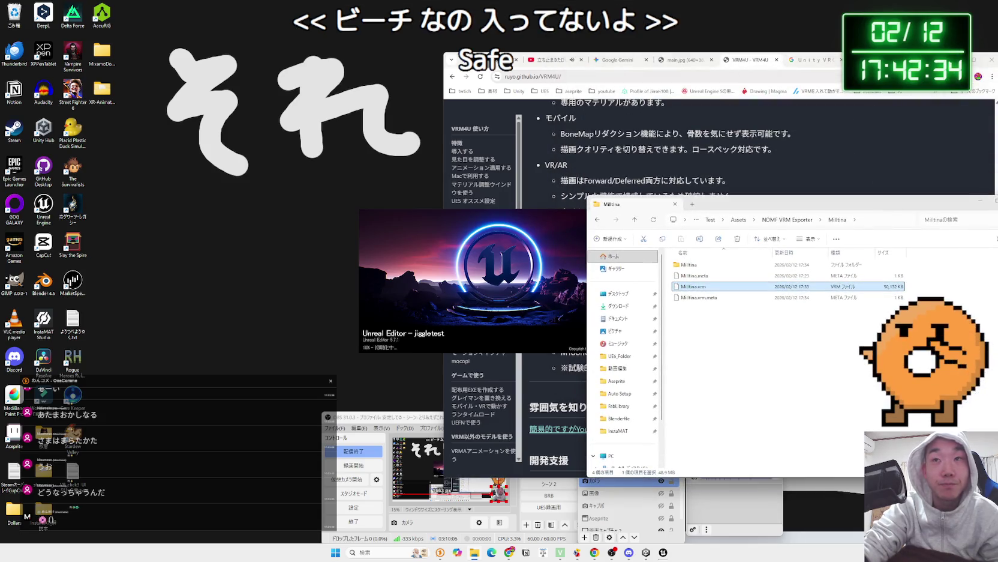
click(487, 59)
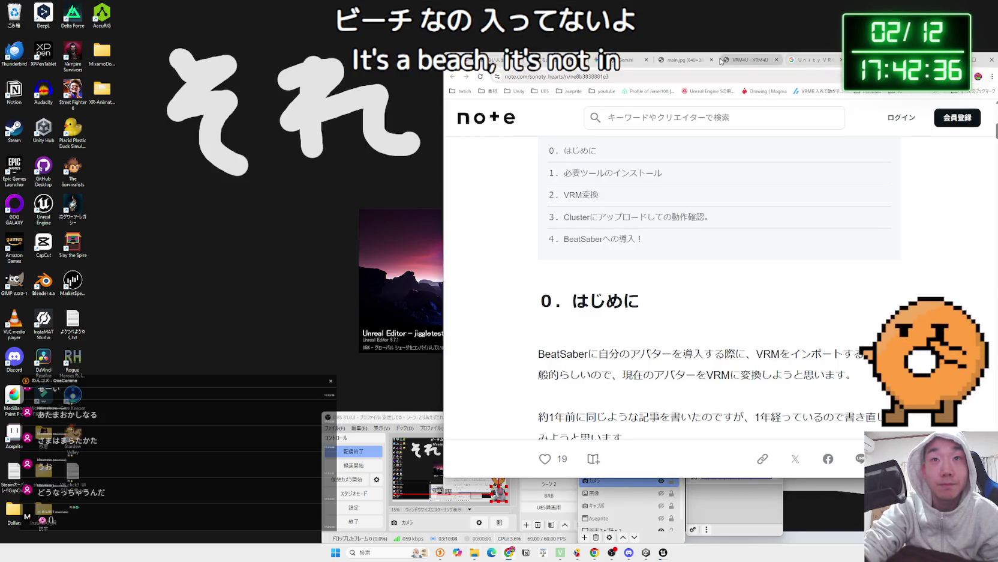
click(719, 61)
click(753, 65)
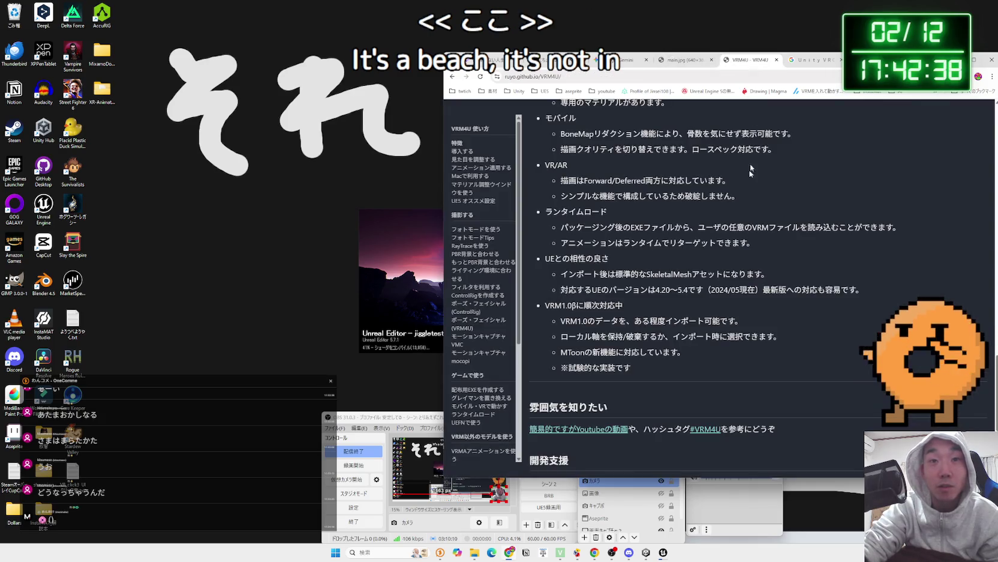
click(813, 59)
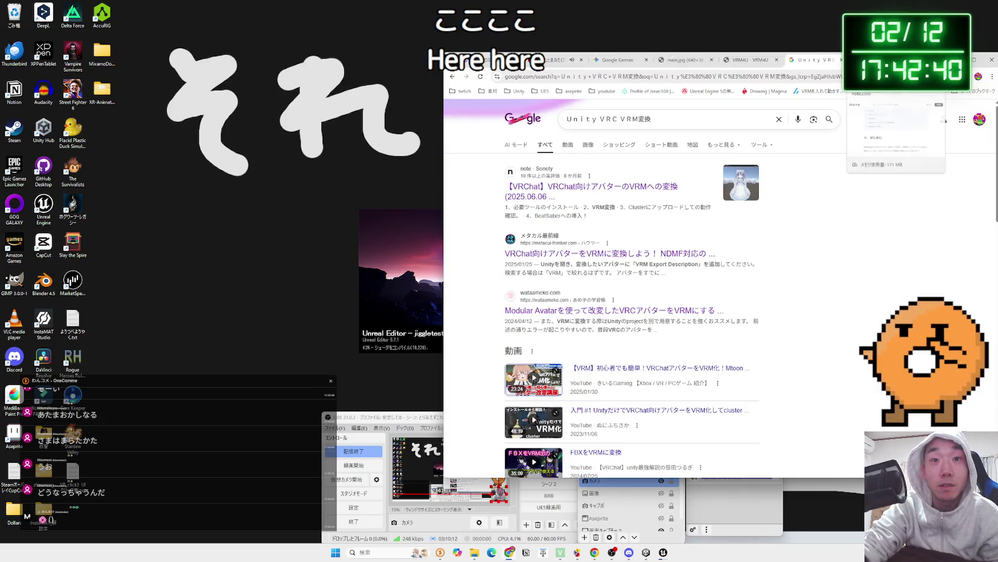
click(864, 60)
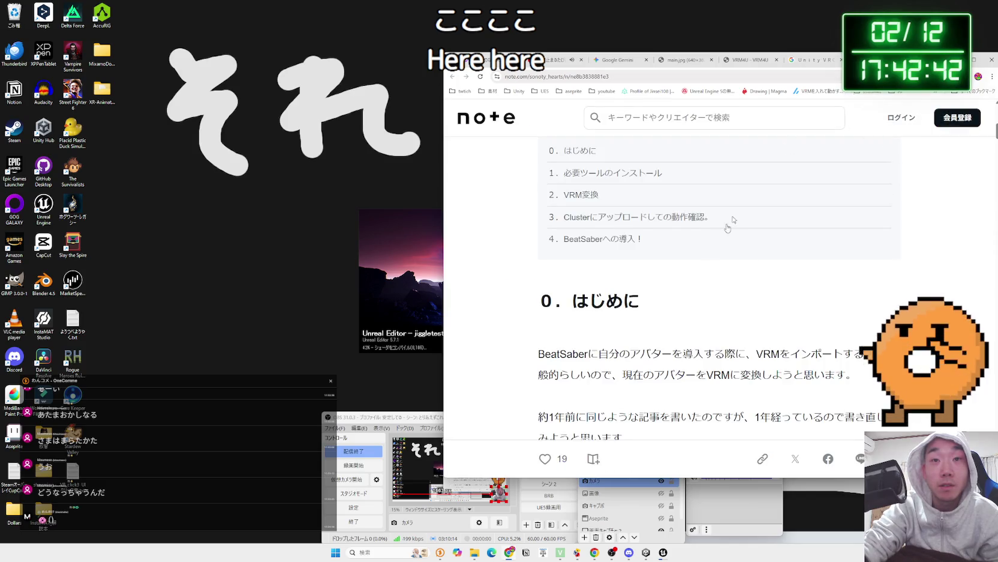
scroll(745, 202, down, 10)
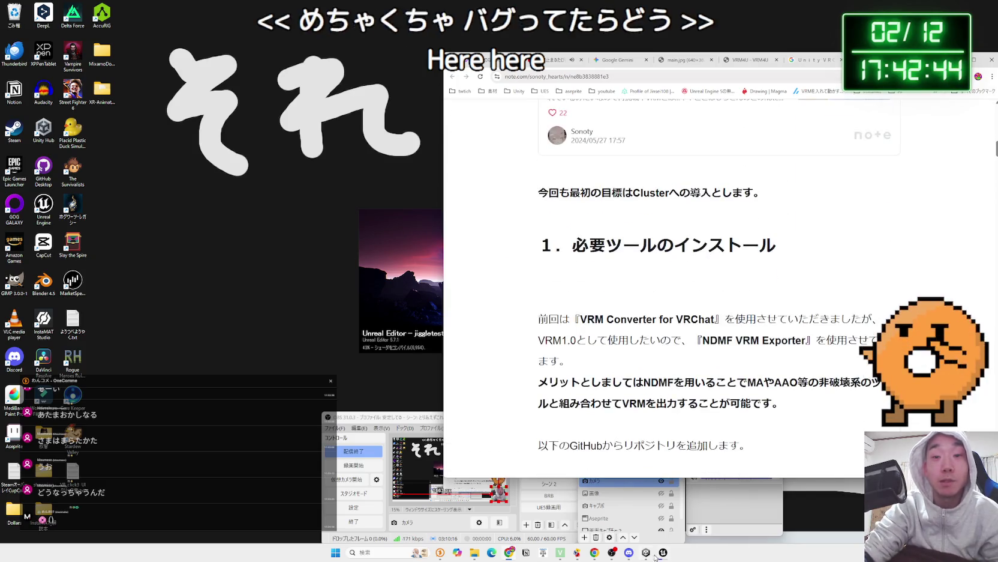
click(650, 554)
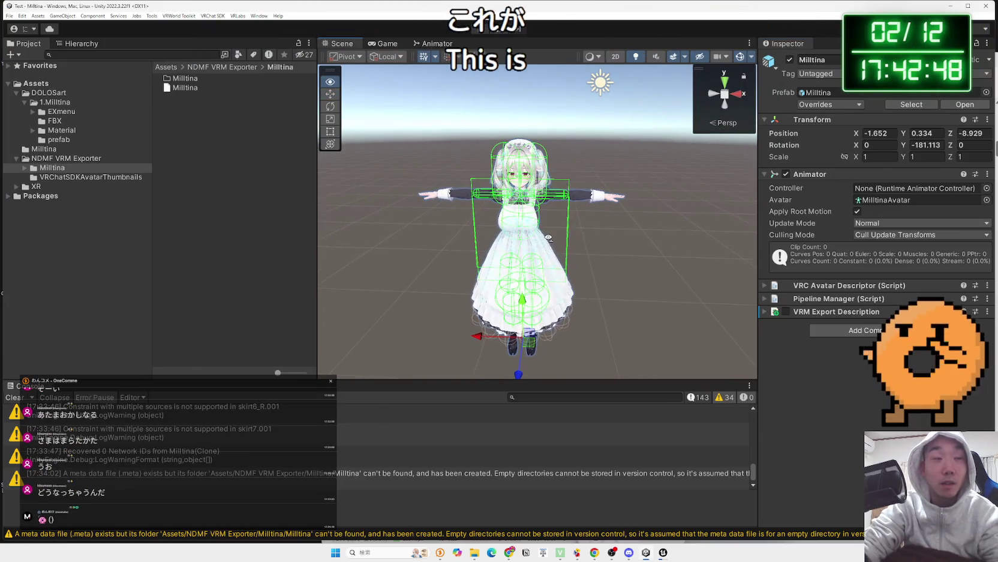
Frame the view on the Milltina avatar root and glance at its VRC Avatar Descriptor settings.
scroll(574, 239, up, 3)
drag(574, 238, 507, 239)
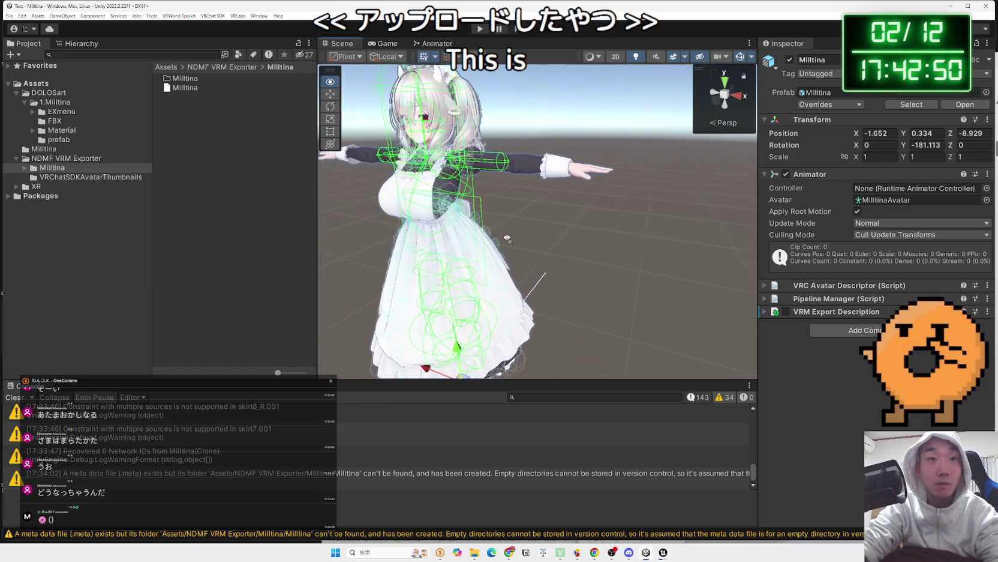
click(552, 172)
click(552, 171)
drag(630, 174, 690, 176)
click(764, 285)
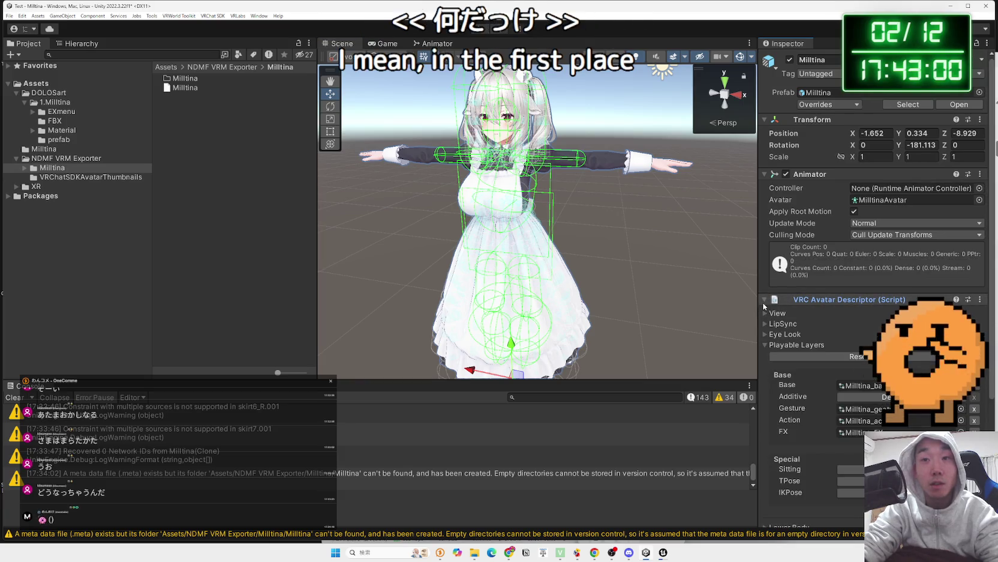
click(764, 300)
click(641, 163)
click(641, 163)
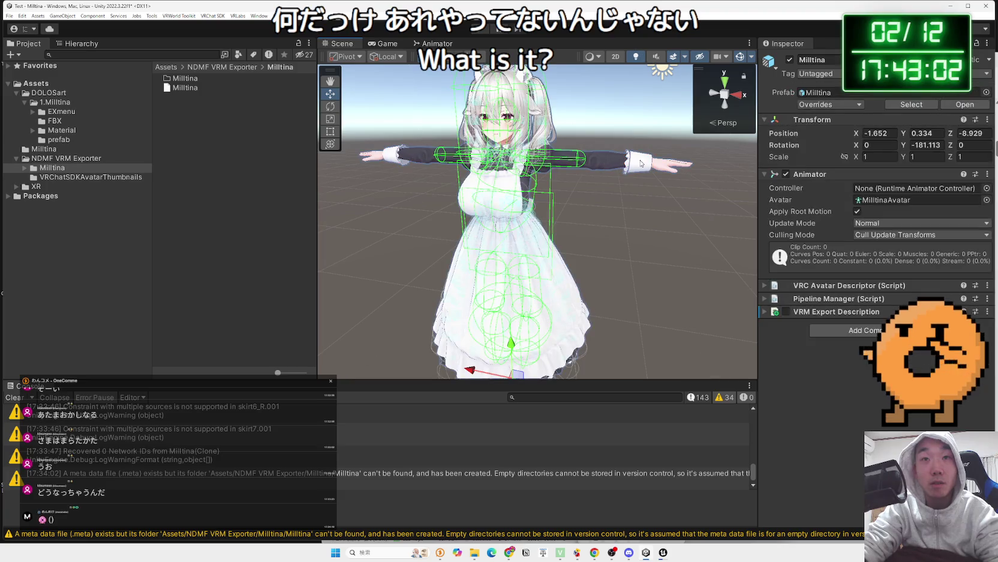
key(f)
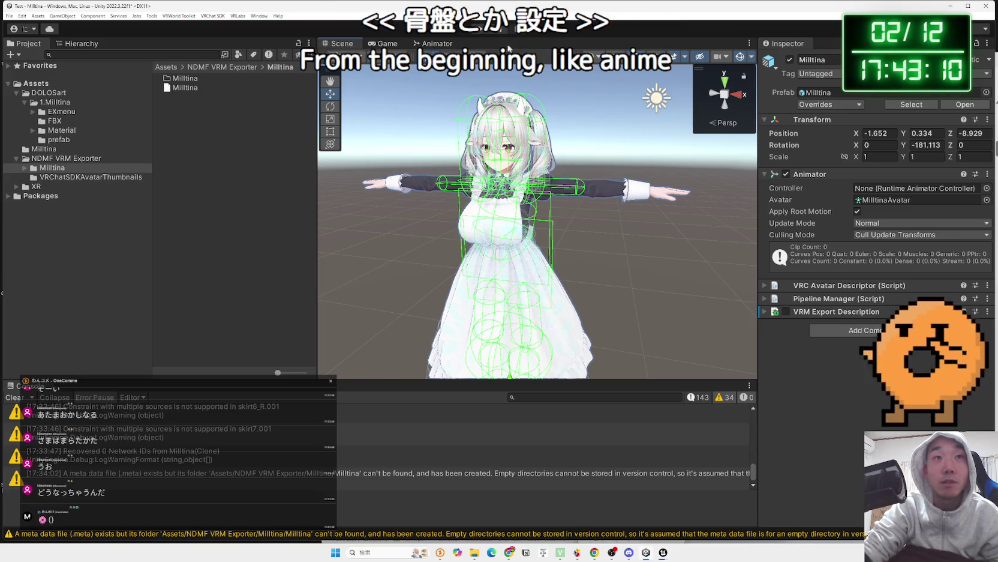
Peek at the avatar's animator graph, then reselect the Milltina avatar root in the scene.
click(437, 44)
click(341, 44)
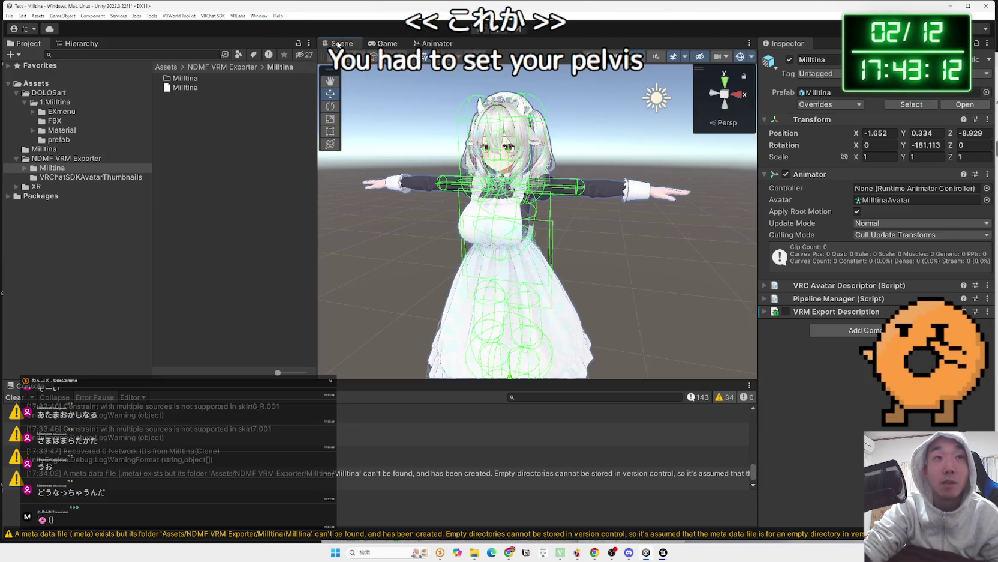
click(522, 191)
click(455, 191)
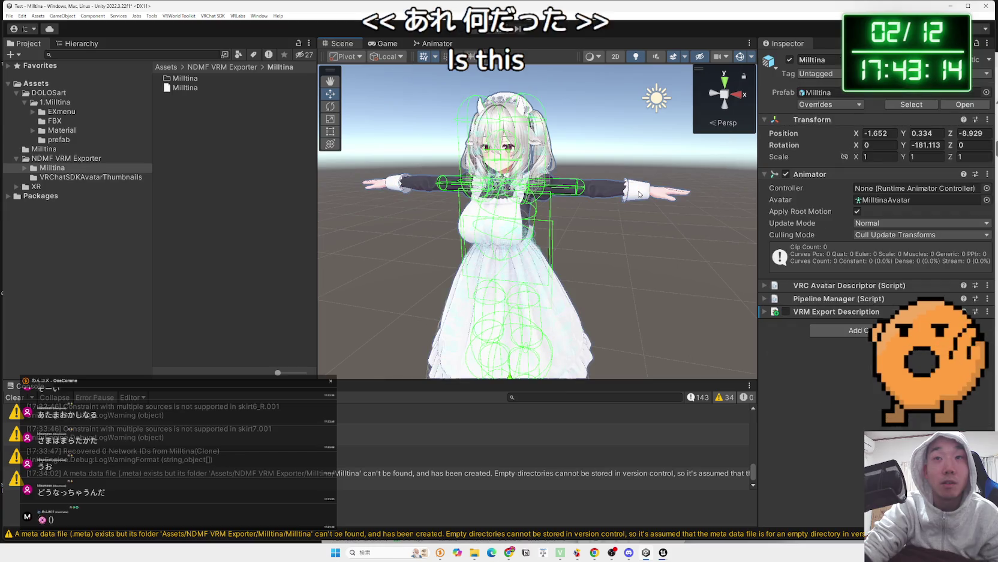
Browse the 1.Milltina FBX, Material and prefab subfolders.
click(57, 104)
click(169, 99)
key(Up)
key(Up)
key(Down)
click(184, 96)
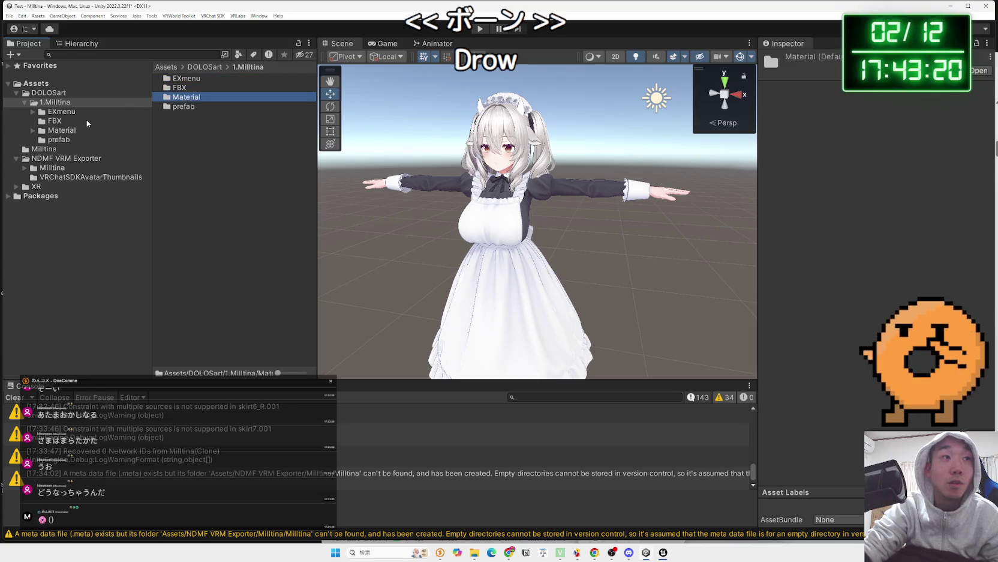
click(55, 121)
click(58, 139)
Collapse the DOLOSart tree back to Assets and reselect the Milltina avatar in the scene.
click(24, 102)
click(16, 92)
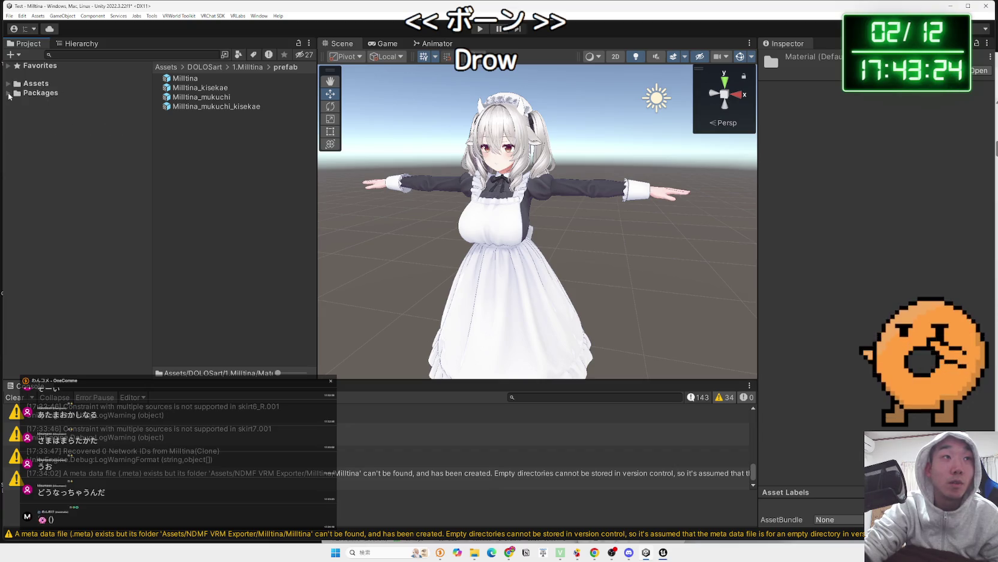
click(9, 93)
click(8, 93)
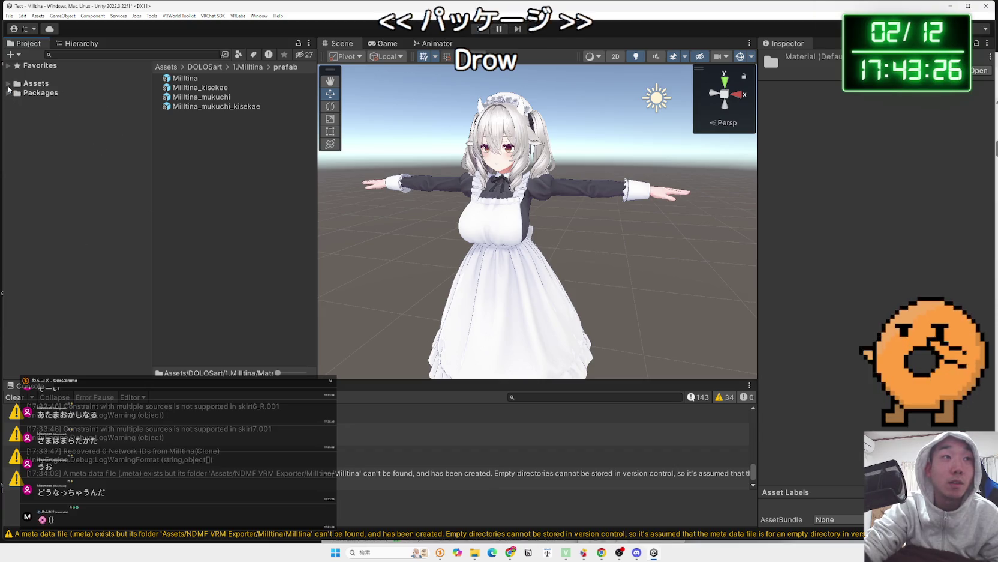
click(9, 83)
click(510, 240)
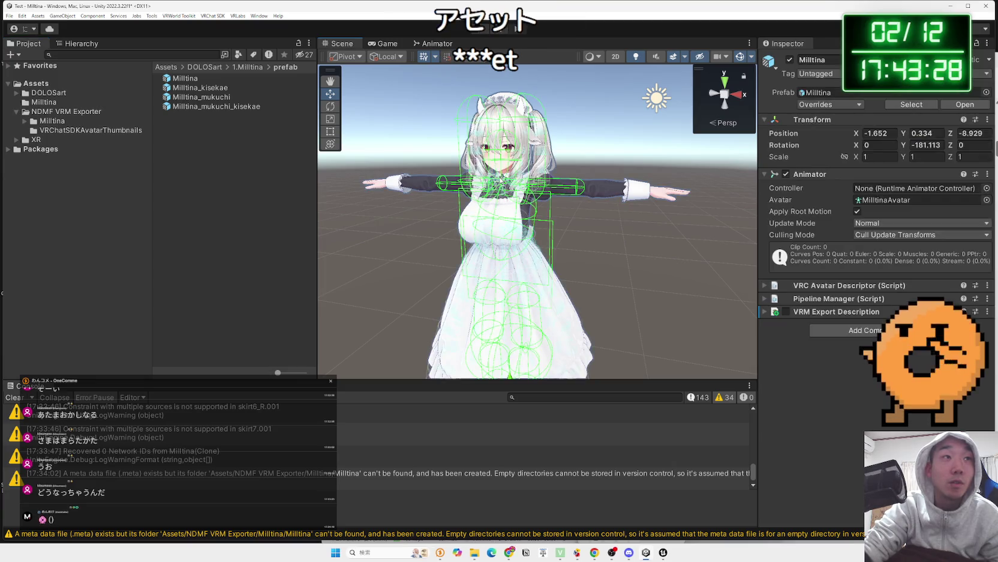
Open the top-level Milltina folder and its VRChatSDKAvatarThumbnails folder.
click(44, 102)
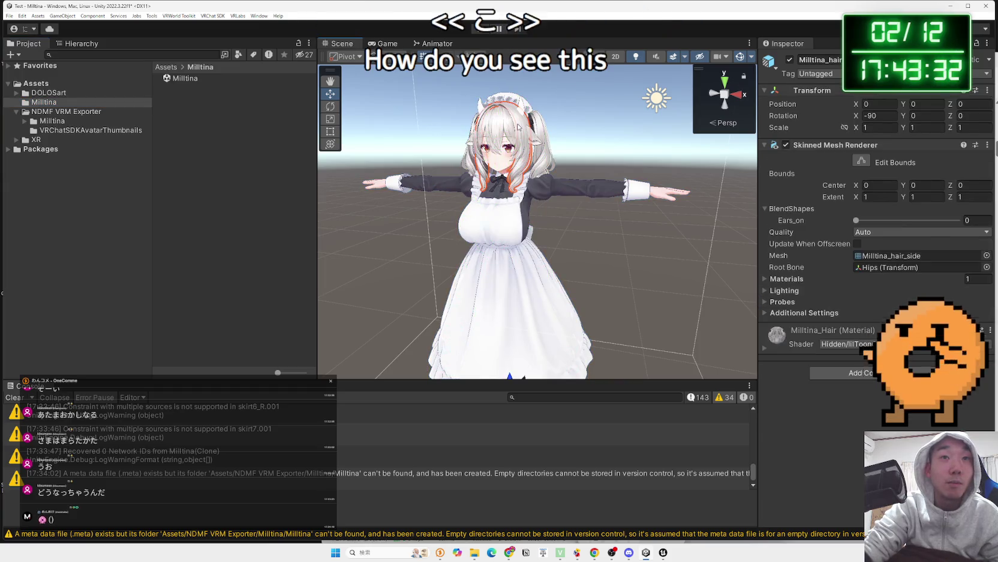
click(185, 78)
click(66, 111)
click(54, 120)
click(61, 130)
Compare the 1024x1024 and 1024x512 avatar thumbnail previews.
click(212, 88)
click(210, 79)
click(208, 88)
click(209, 79)
click(207, 89)
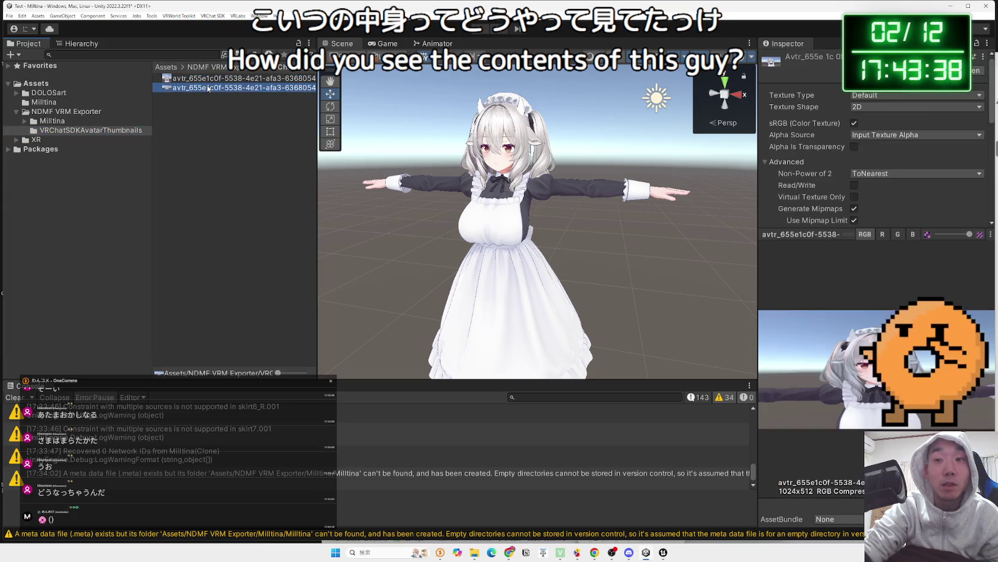
click(209, 81)
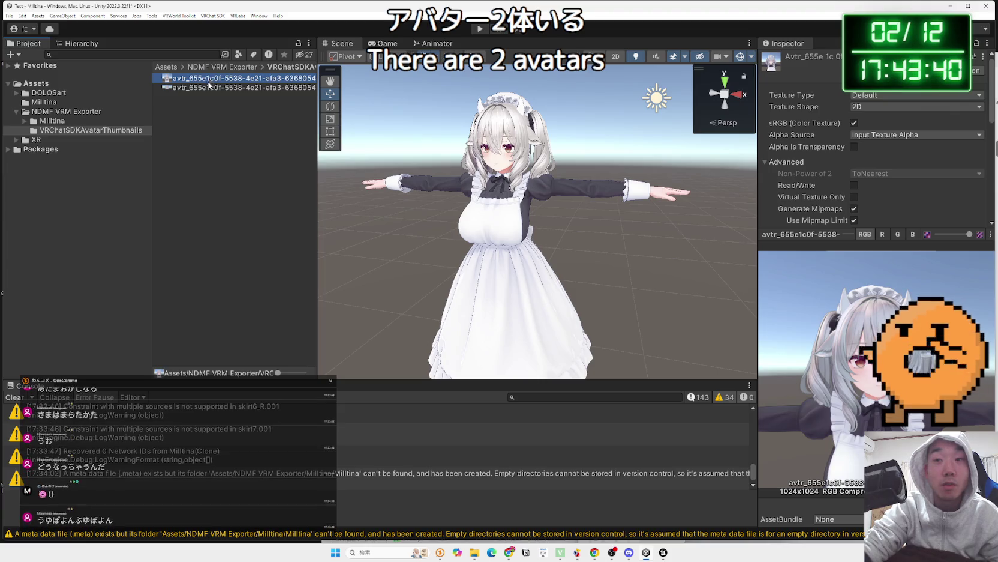
click(209, 88)
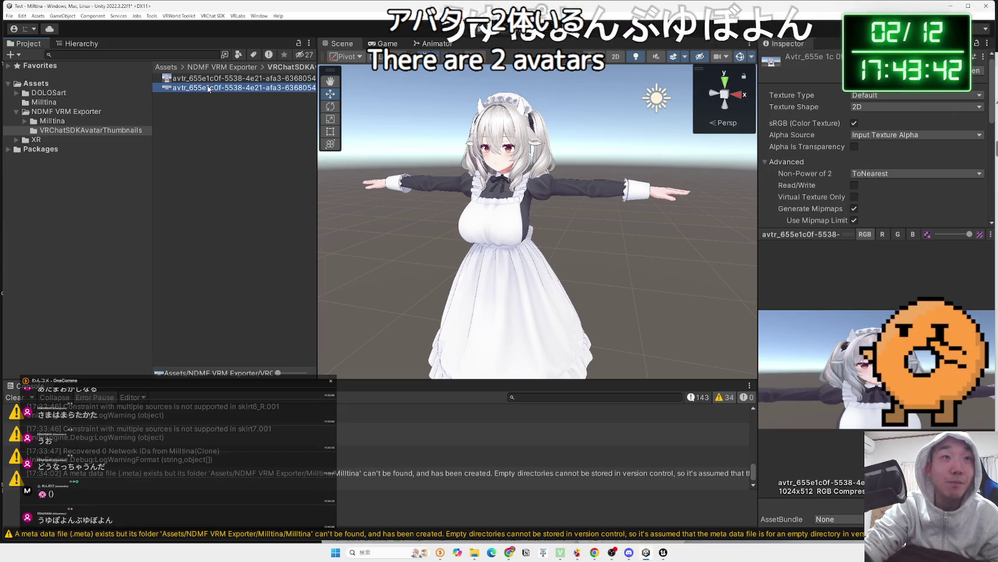
right_click(207, 88)
click(198, 84)
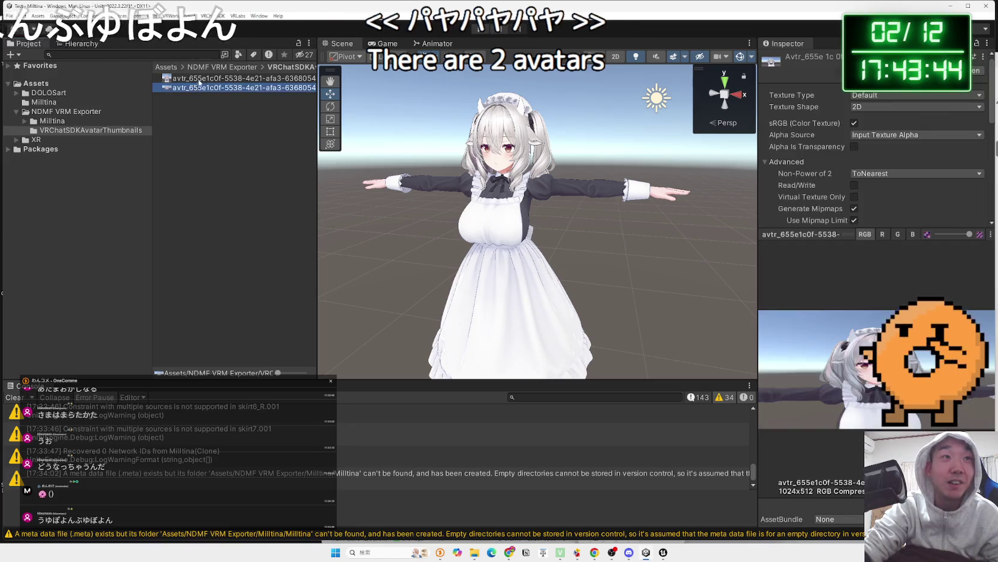
Recheck the first thumbnail and the 1024x512 thumbnail in VRChatSDKAvatarThumbnails.
click(66, 121)
click(77, 131)
click(212, 81)
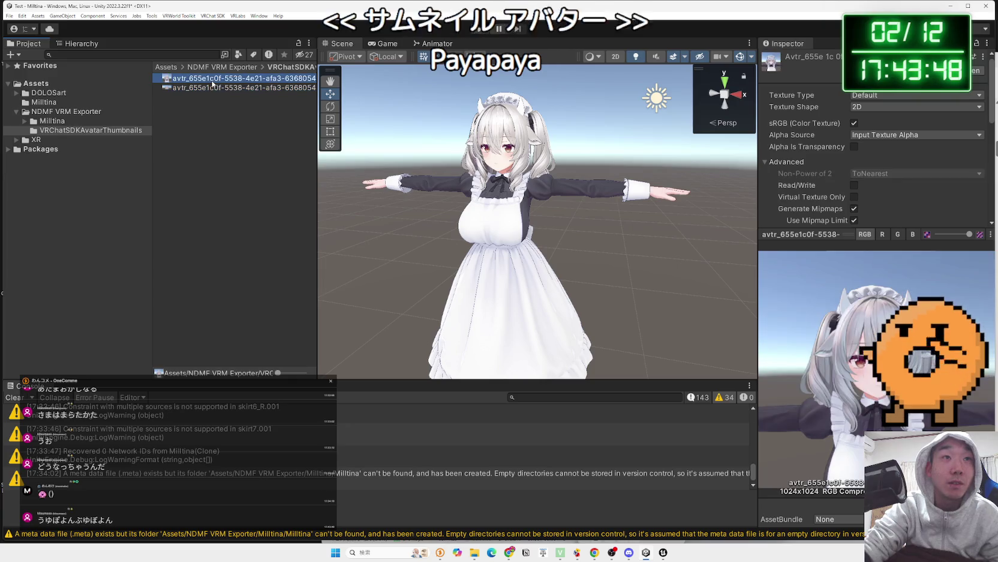
click(212, 88)
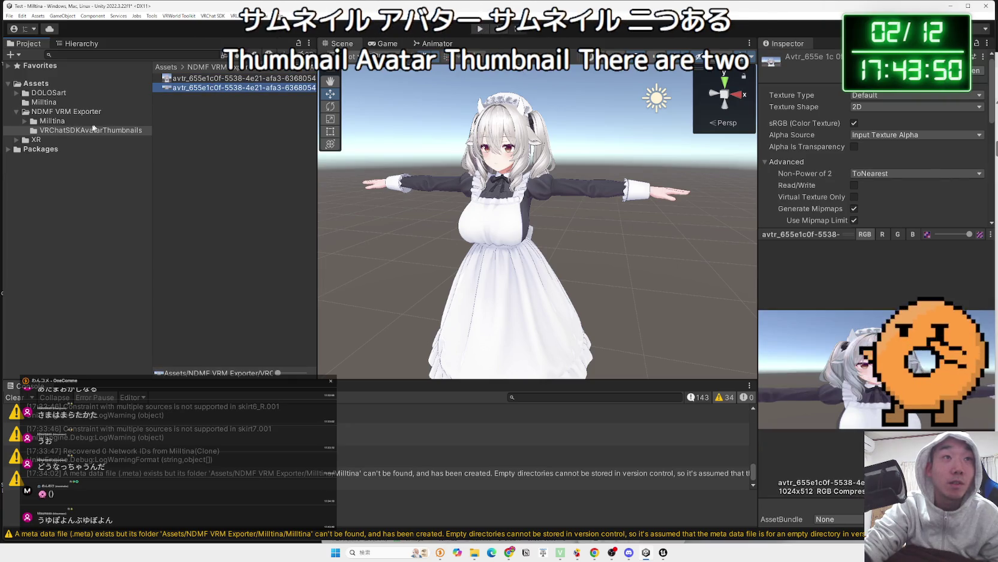
Open the NDMF VRM Exporter Milltina folder, finding its nested Milltina folder empty.
click(52, 121)
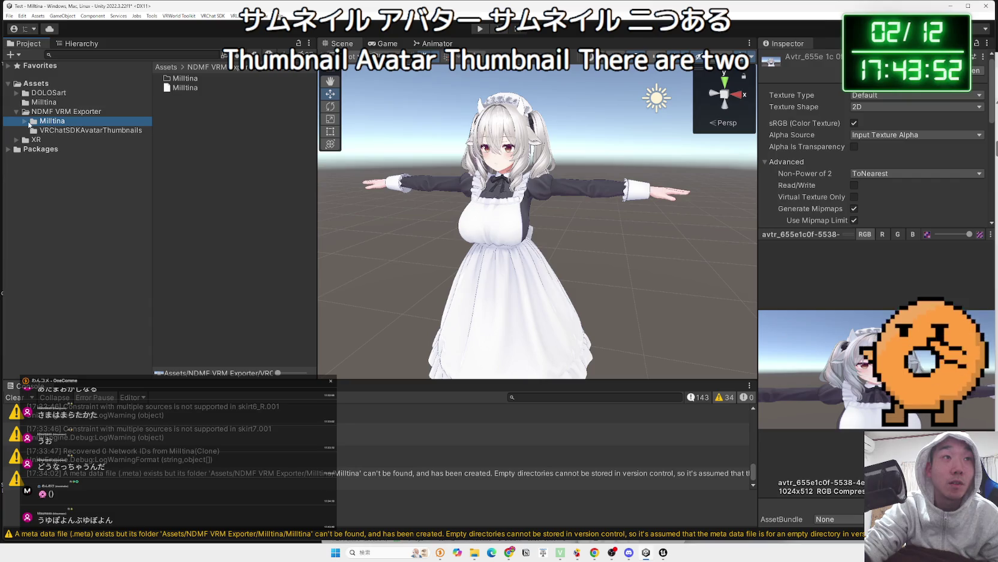
click(52, 131)
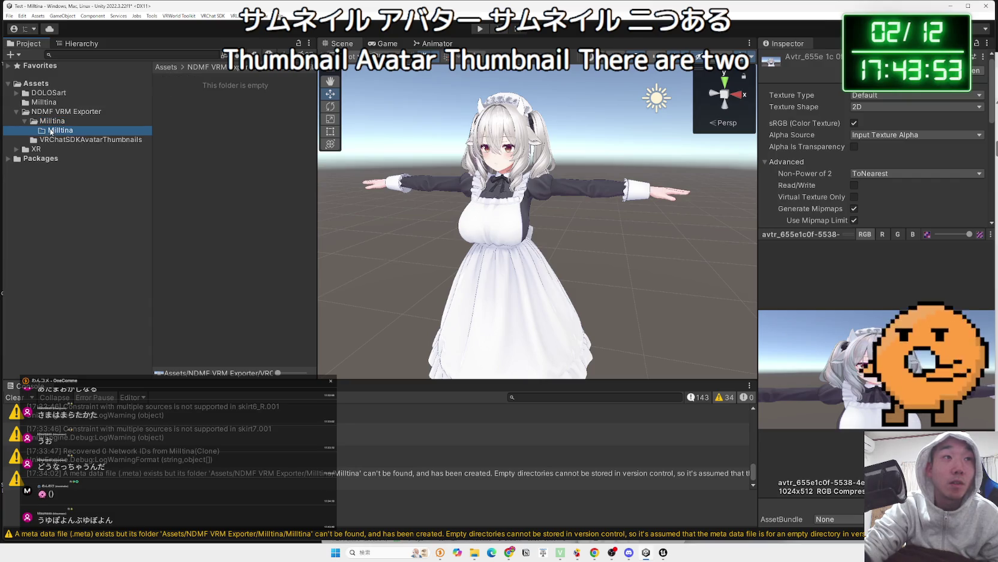
click(119, 119)
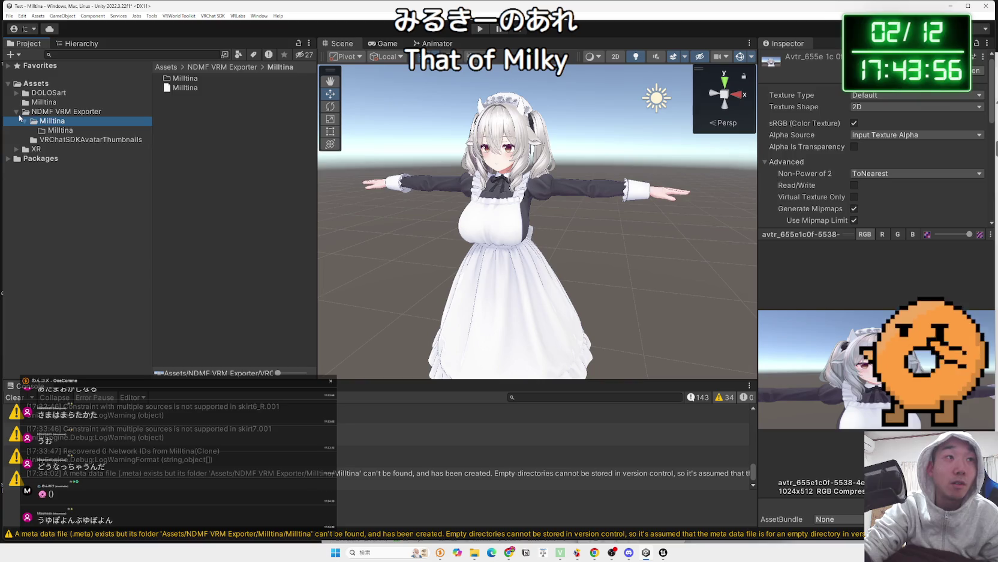
click(17, 112)
click(17, 93)
List the 1.Milltina FBX, Material and four prefab assets.
click(54, 102)
click(55, 121)
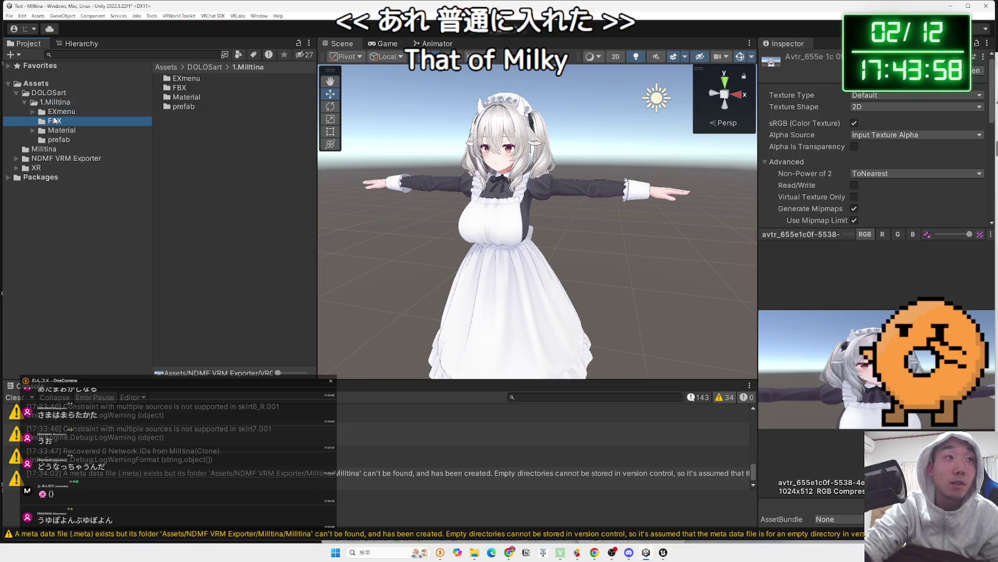
click(60, 130)
click(59, 139)
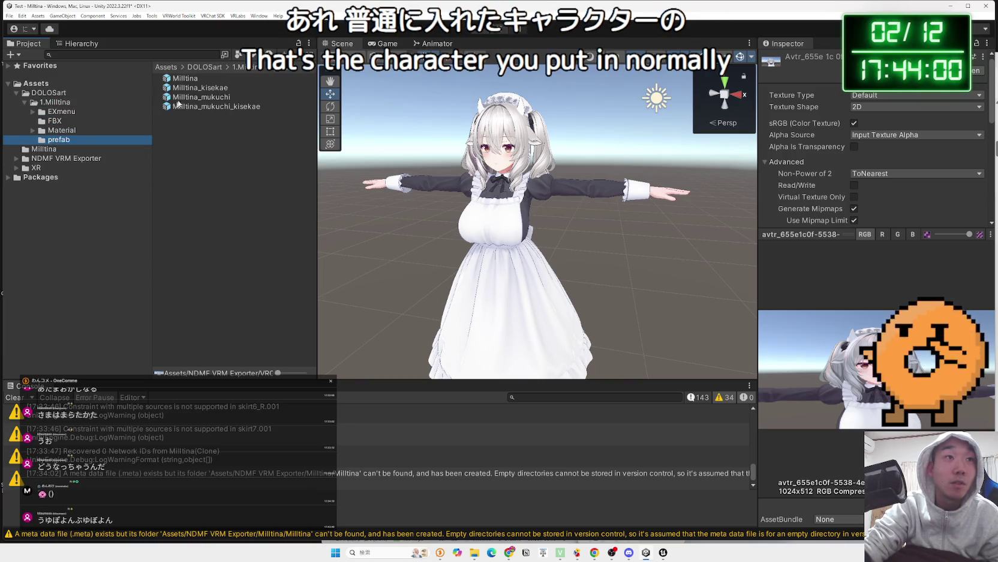
Check the console warnings, including the skirt7.001 constraint, and select the Milltina character.
drag(120, 381, 439, 388)
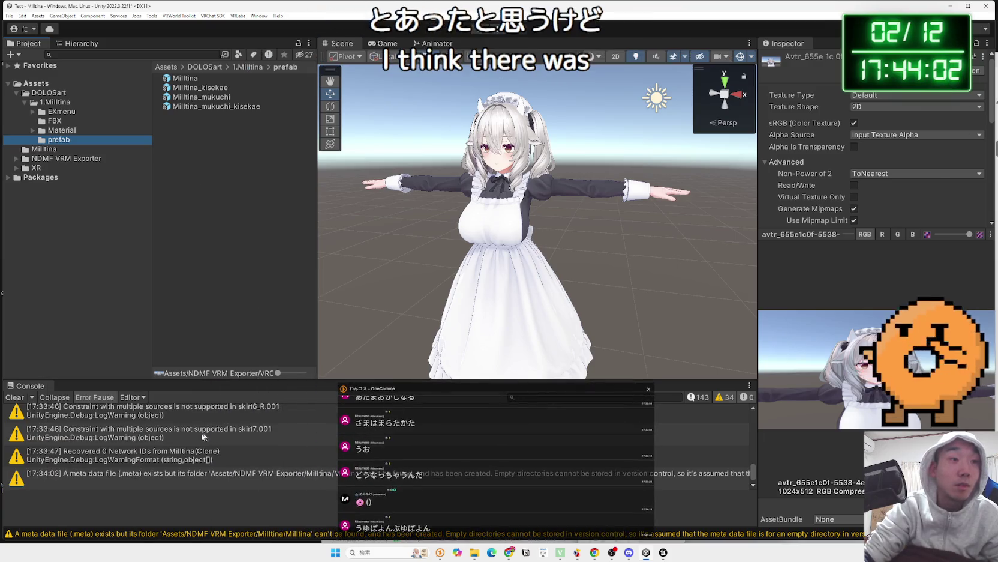
click(143, 417)
click(138, 441)
click(216, 106)
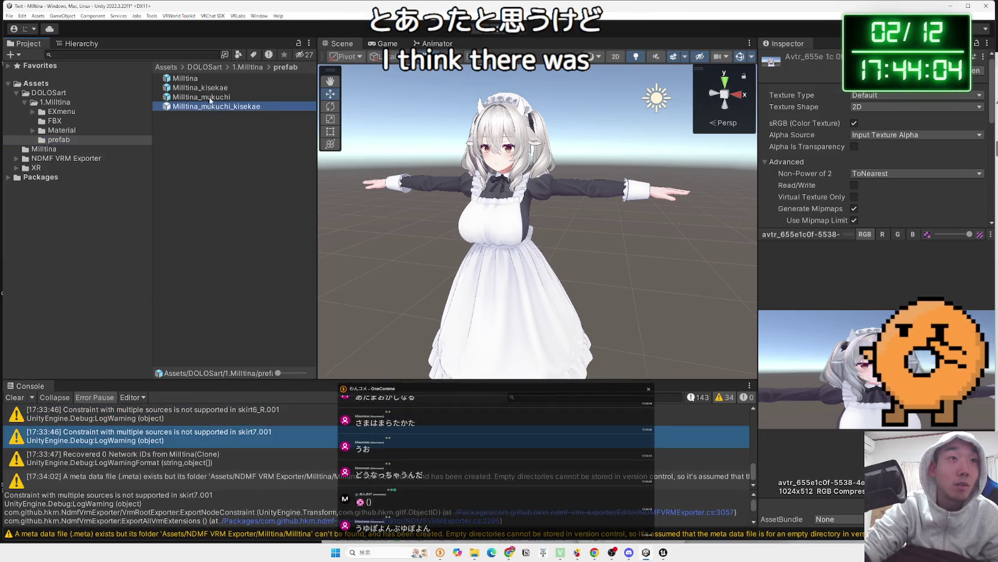
click(444, 195)
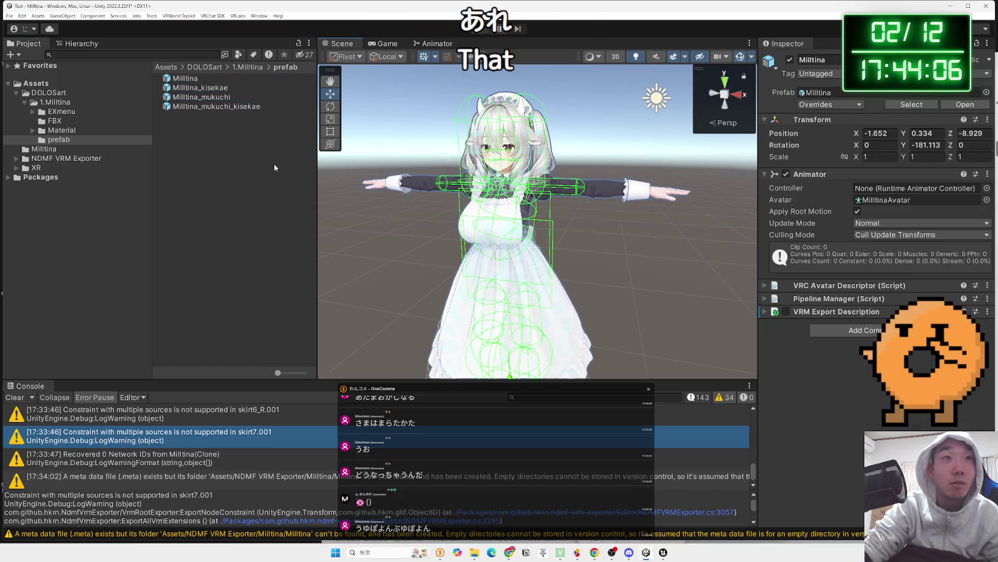
Look through Packages, XR and the NDMF VRM Exporter Milltina output, then collapse them.
click(8, 177)
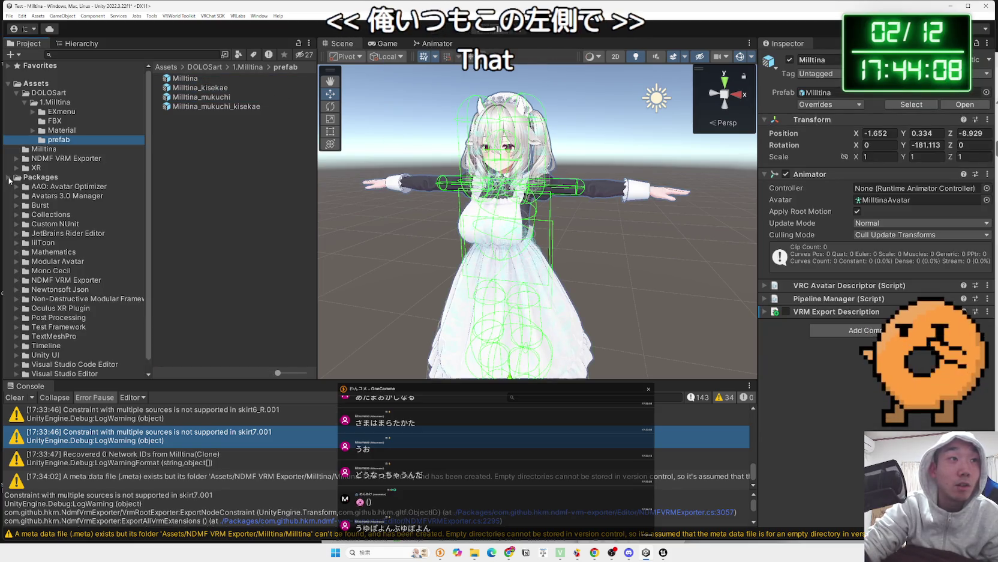
click(8, 177)
click(18, 170)
click(17, 168)
click(16, 158)
click(25, 167)
click(50, 177)
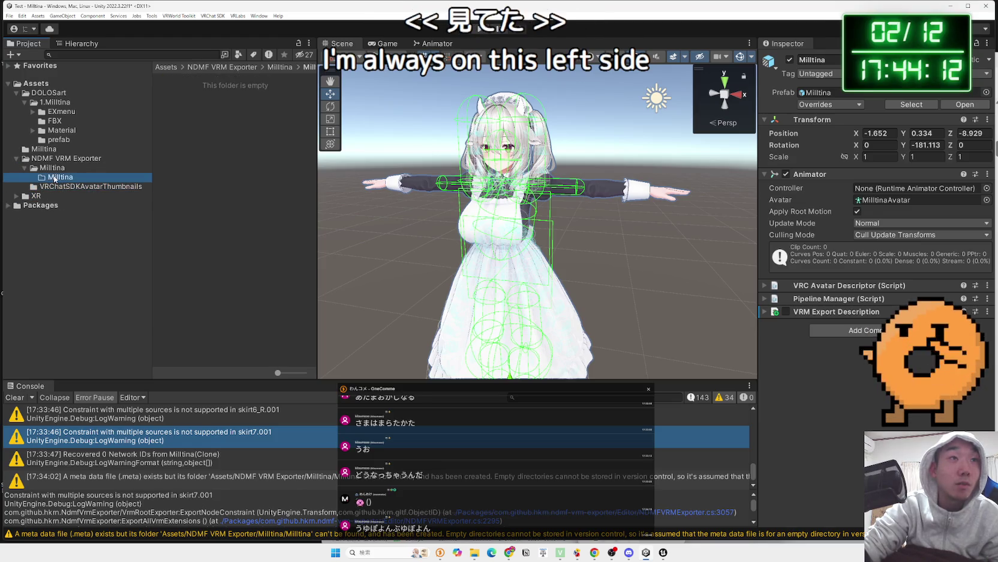
click(52, 168)
click(25, 167)
click(16, 158)
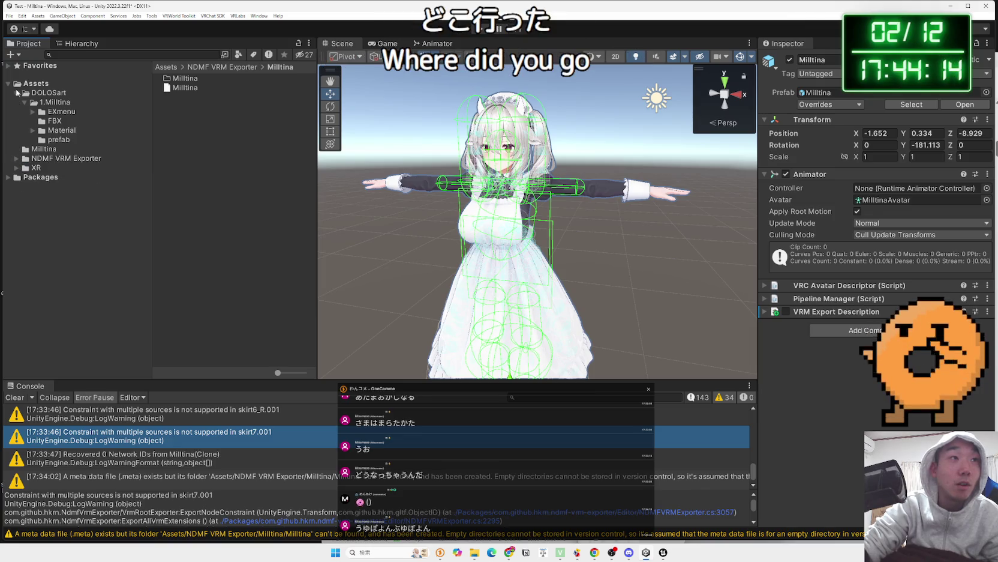
Inspect the EXmenu assets: kisekae parameters and the Milltina_ExpressionsMenu controls.
click(45, 93)
click(54, 102)
click(59, 112)
click(191, 88)
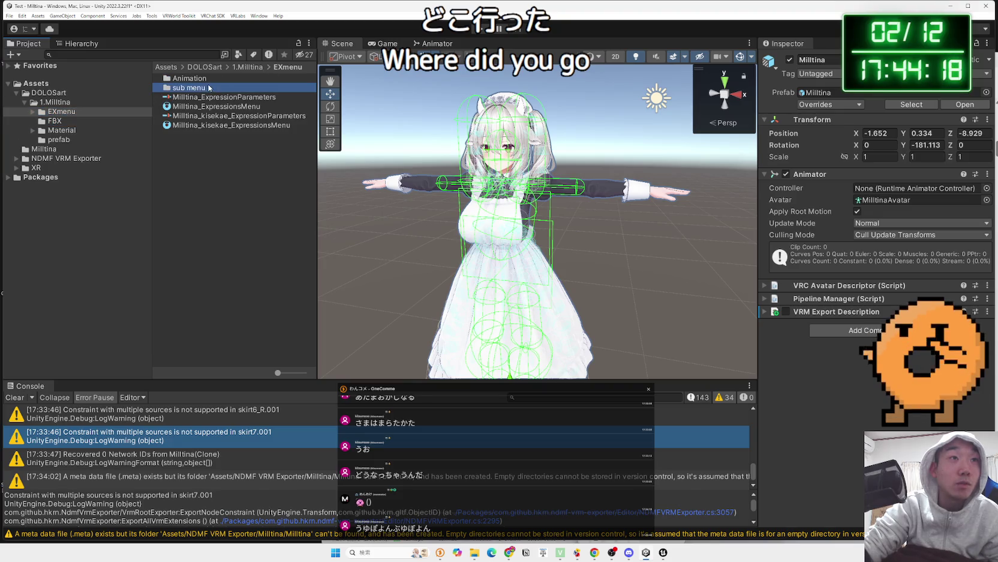
click(204, 97)
click(201, 117)
click(206, 107)
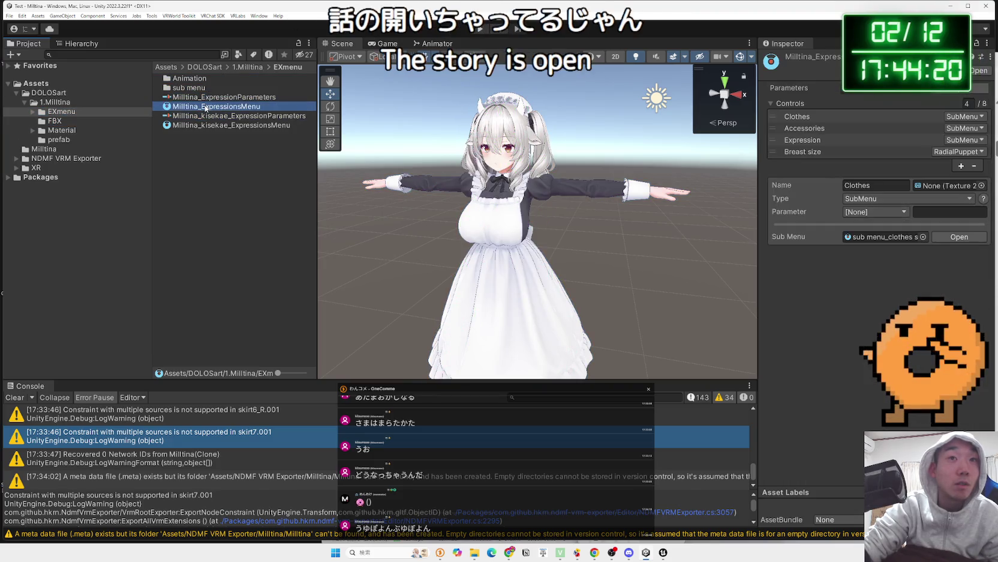
Revisit the FBX, Material and prefab folders, then collapse the tree to Assets.
click(58, 122)
click(62, 131)
click(63, 139)
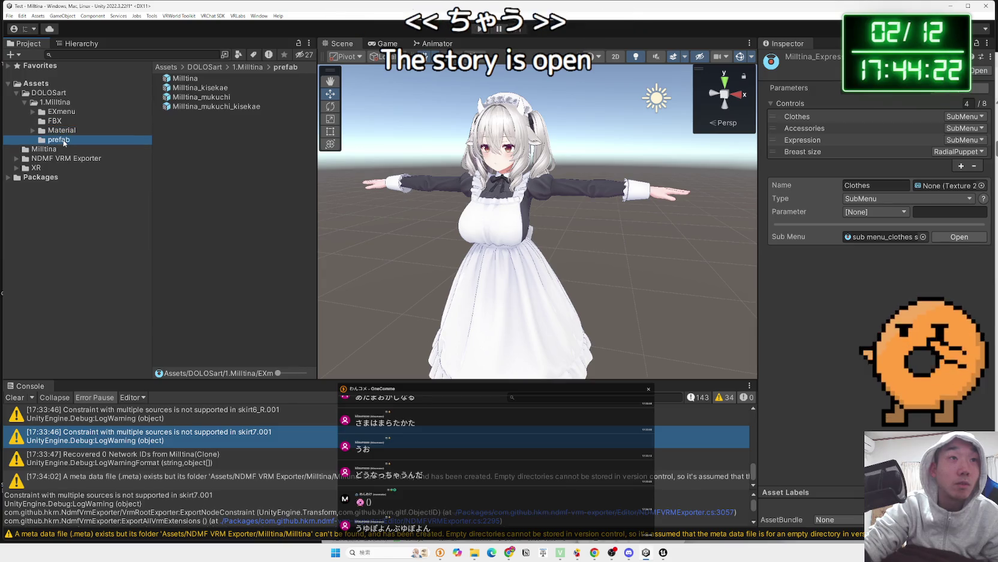
click(65, 133)
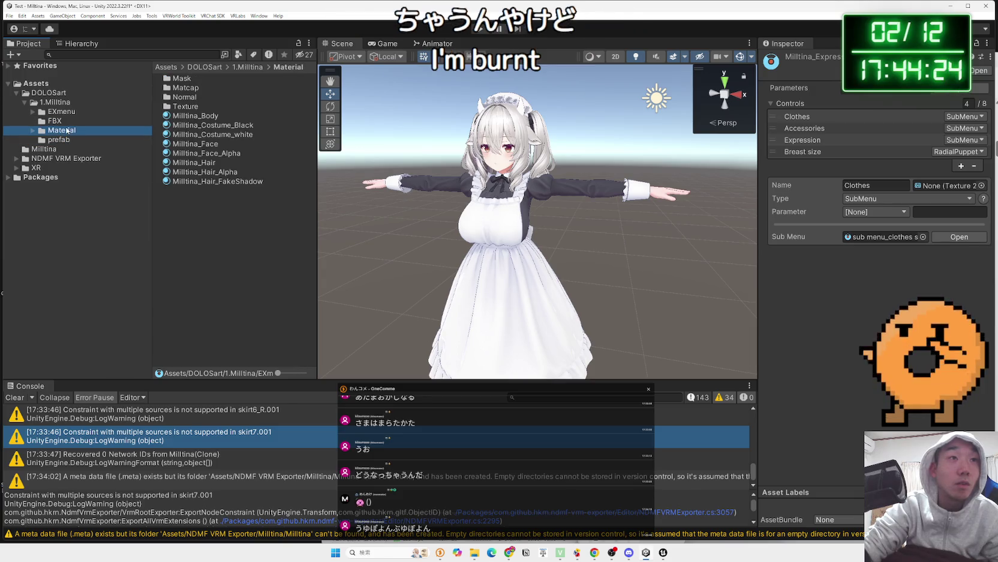
click(66, 123)
key(Left)
key(Left)
key(Left)
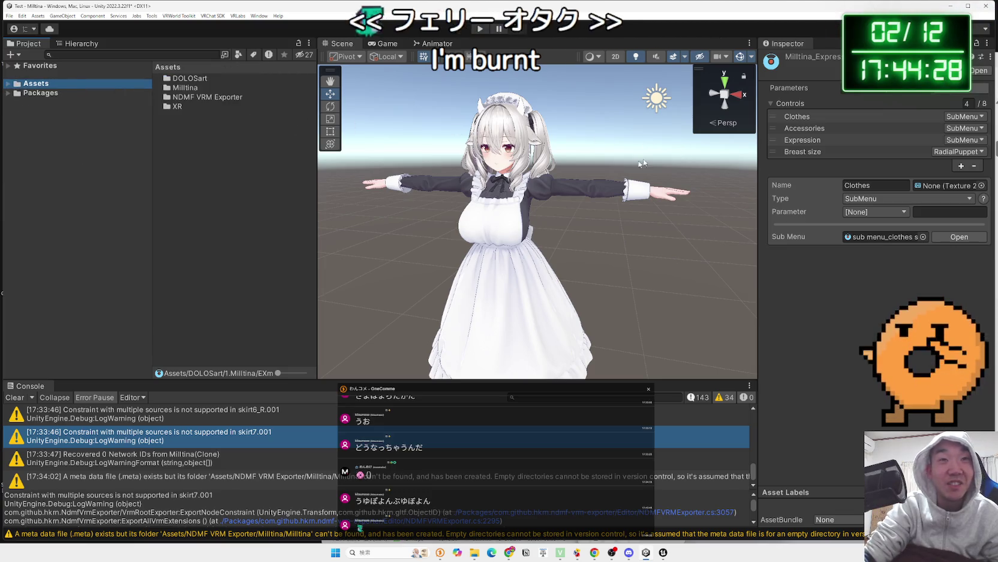
Switch to Unreal Engine and look through the window and VRM4U tool menus.
click(955, 7)
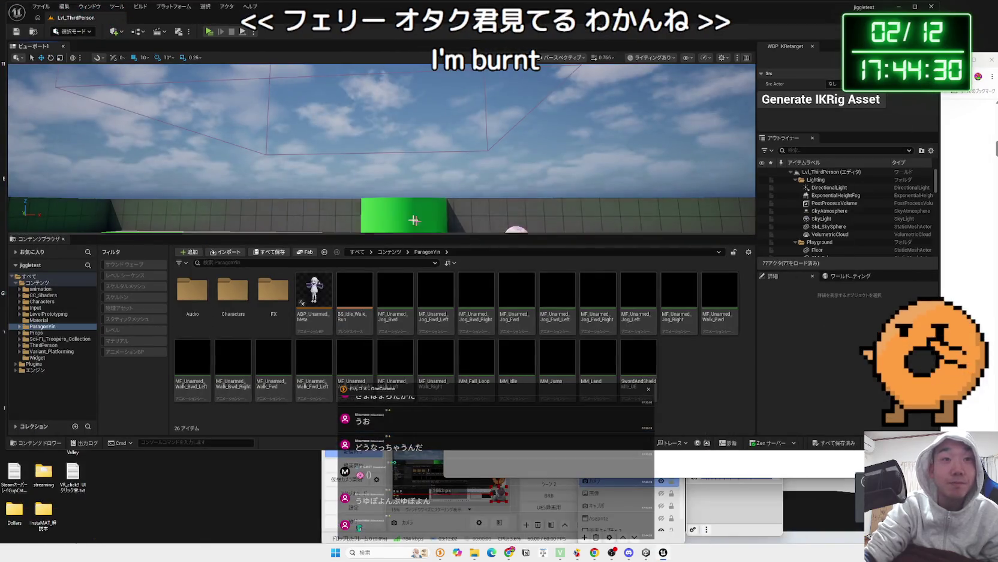
scroll(338, 154, down, 5)
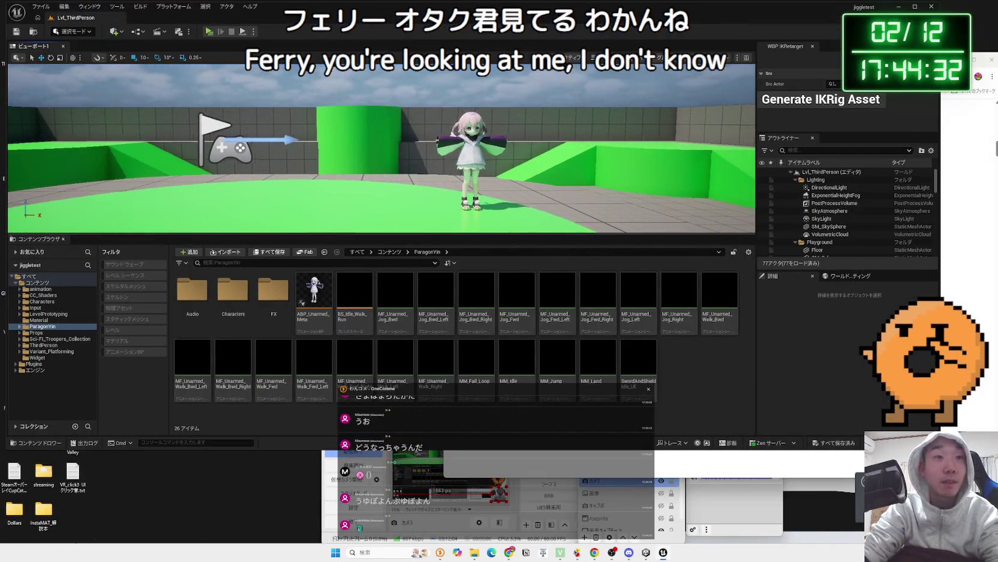
click(90, 6)
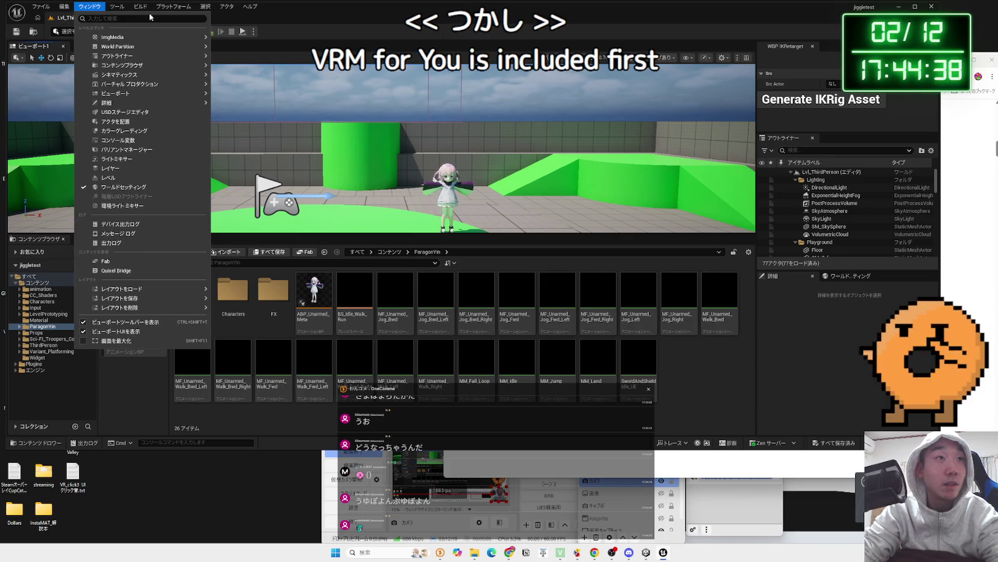
click(116, 6)
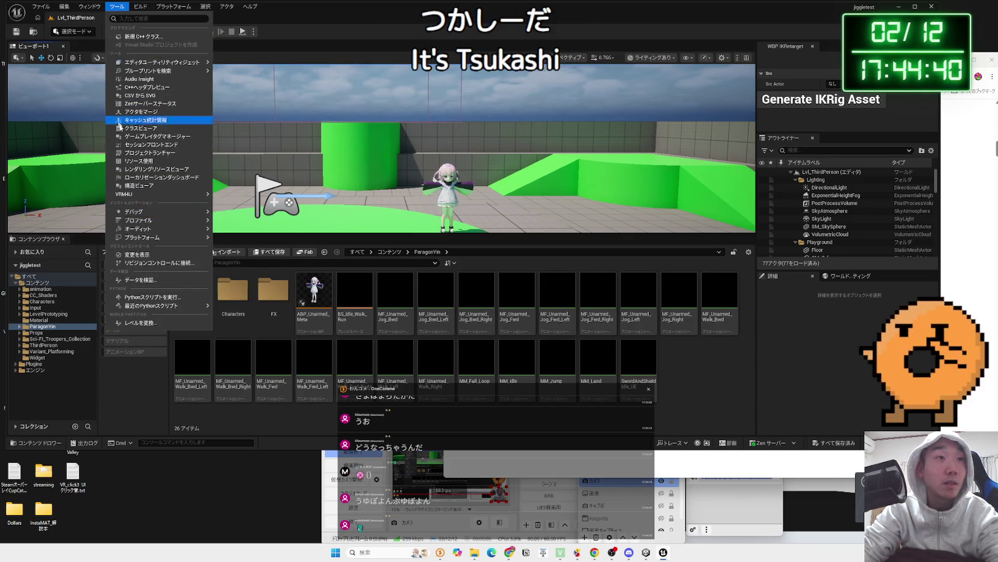
click(220, 199)
Create a folder named Milltina under Content/Characters.
key(Up)
key(Up)
key(Up)
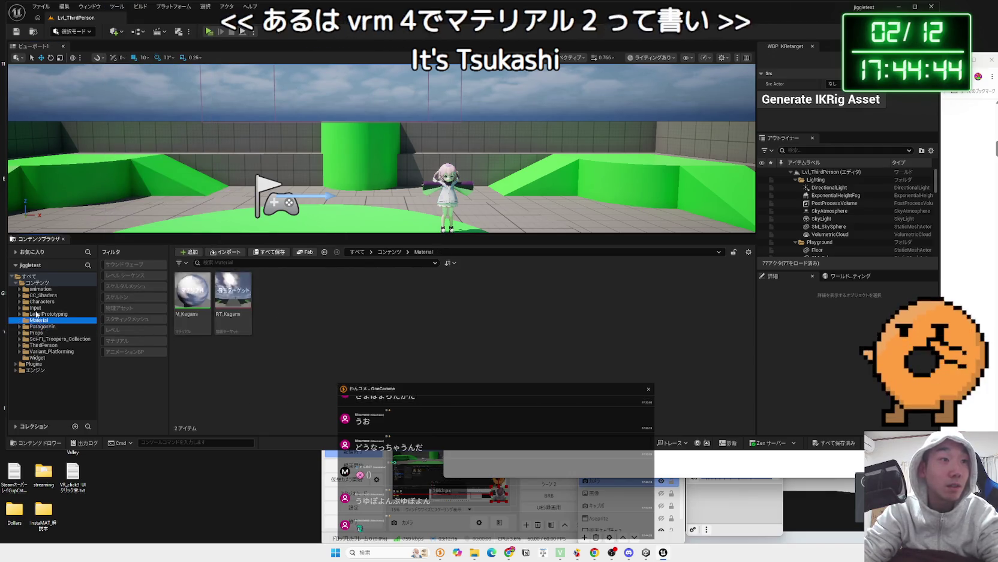
right_click(414, 323)
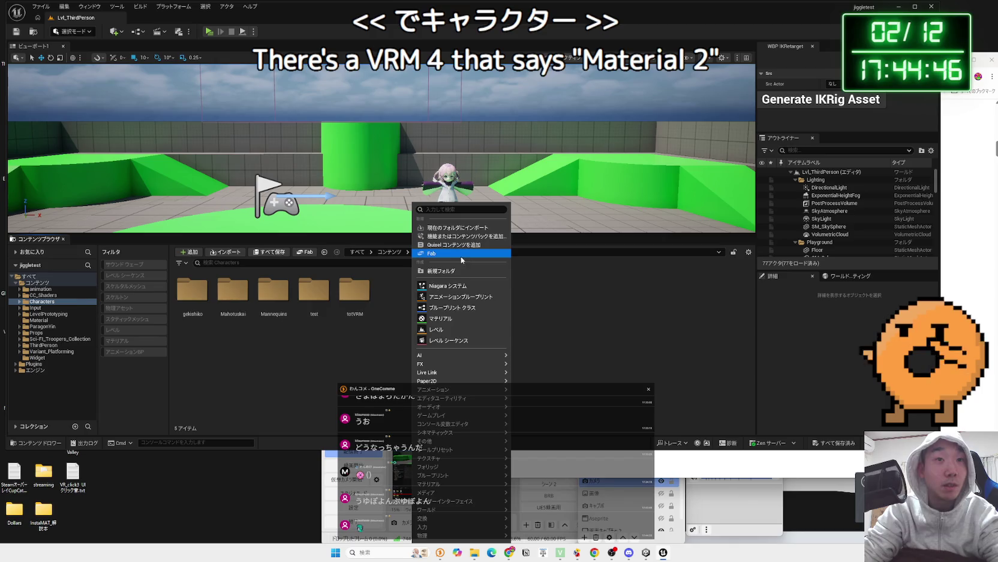
click(444, 268)
text(Mi)
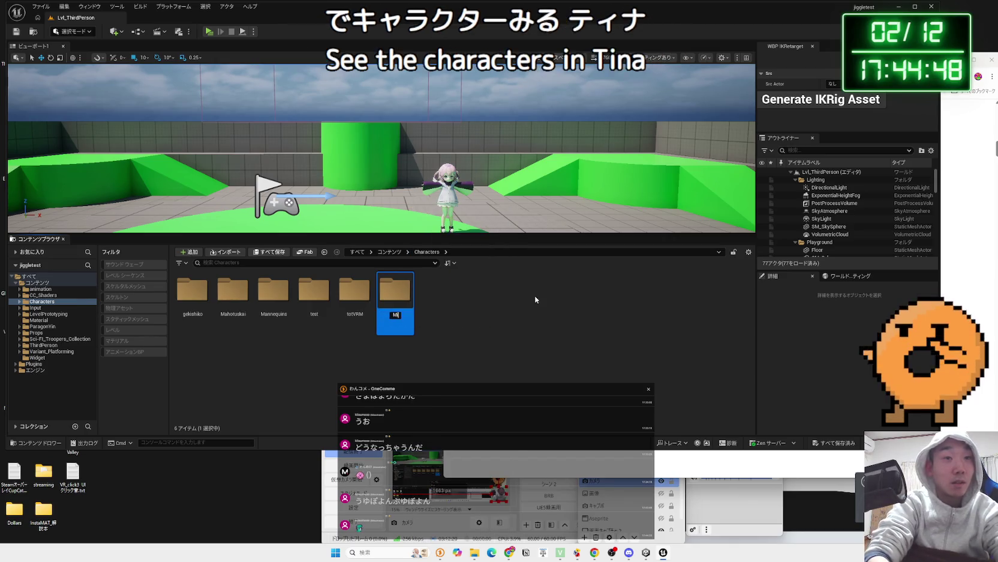
text(l)
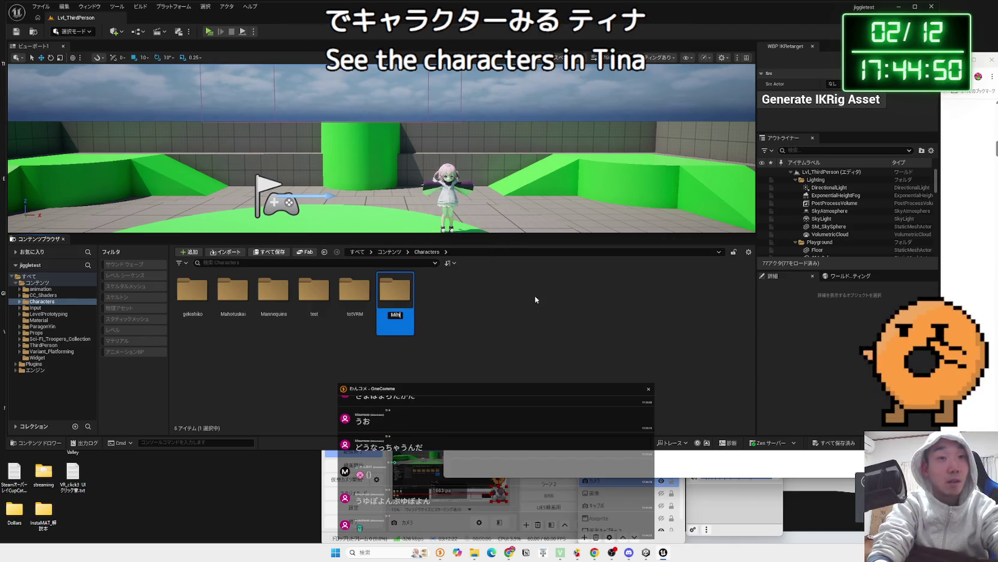
text(ltina)
key(Return)
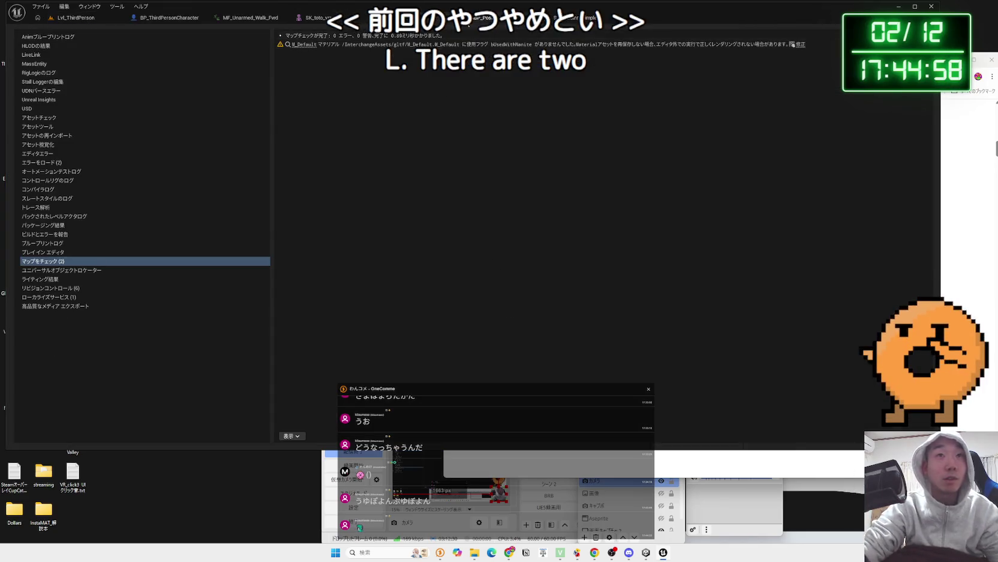
Close the extra skeletal mesh and blueprint editor tabs and go back to Lvl_ThirdPerson.
click(369, 21)
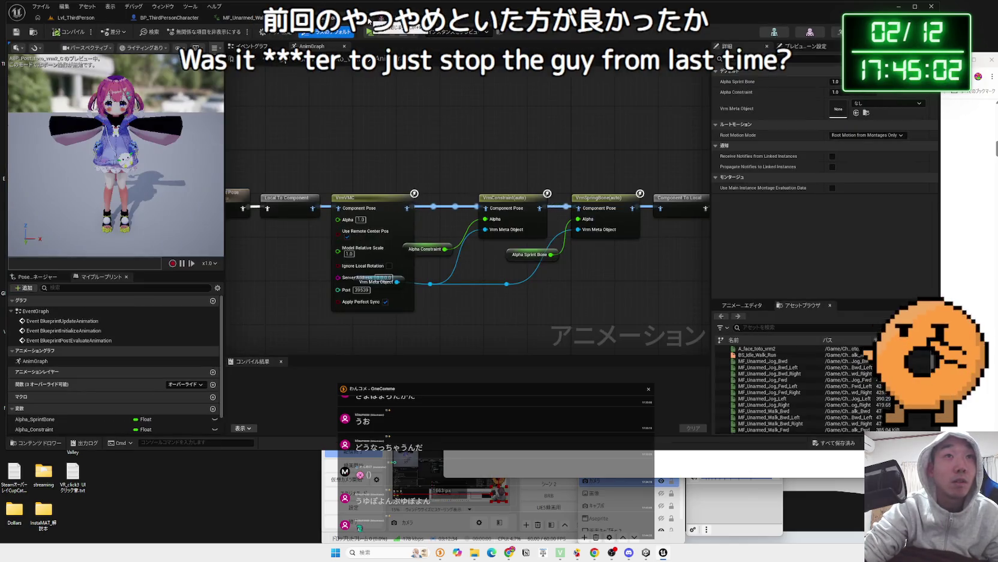
click(243, 18)
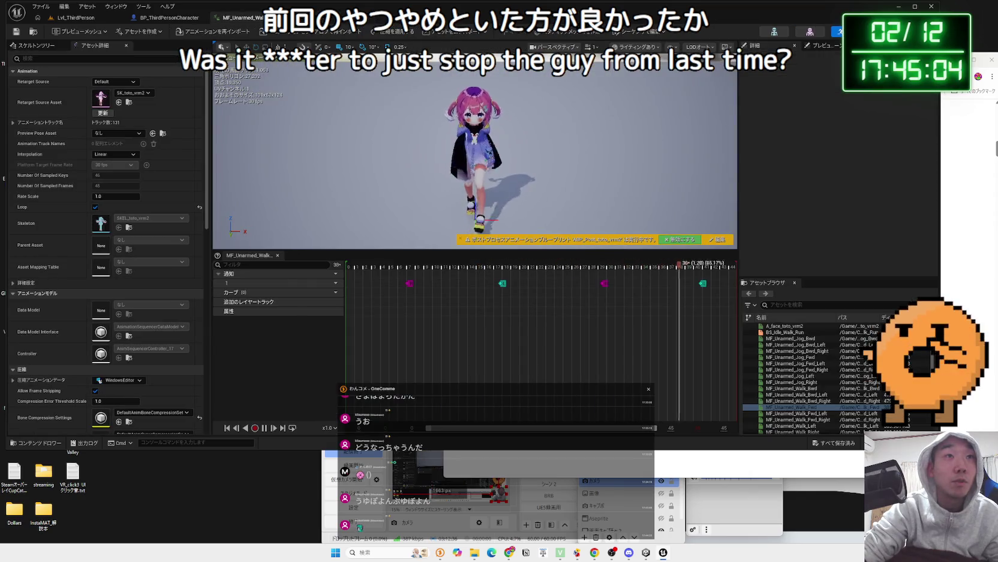
middle_click(240, 18)
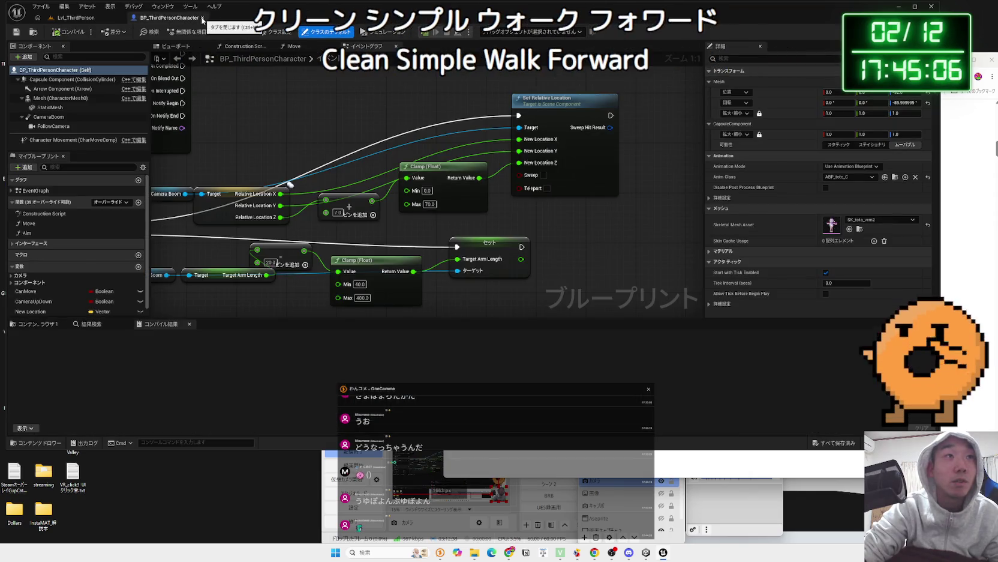
click(92, 18)
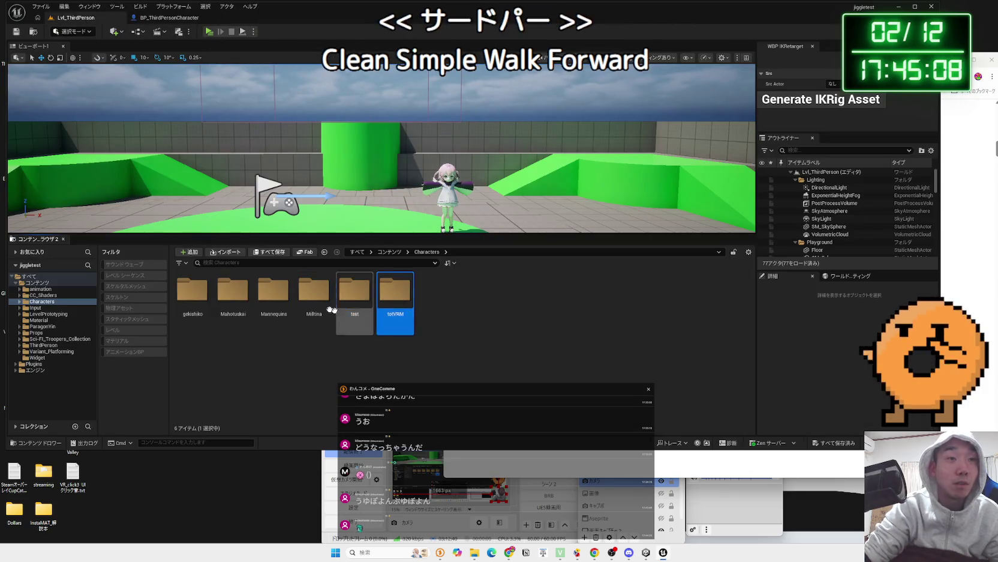
Try importing Milltina.vrm into Characters/Milltina, dismiss the failure error, and return to the browser.
double_click(313, 300)
click(474, 552)
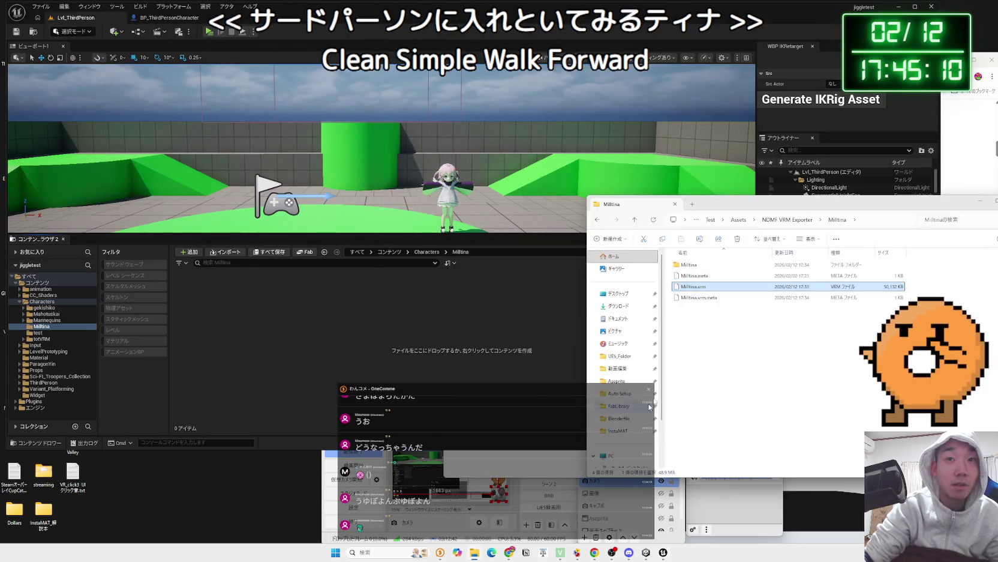
drag(696, 287, 331, 301)
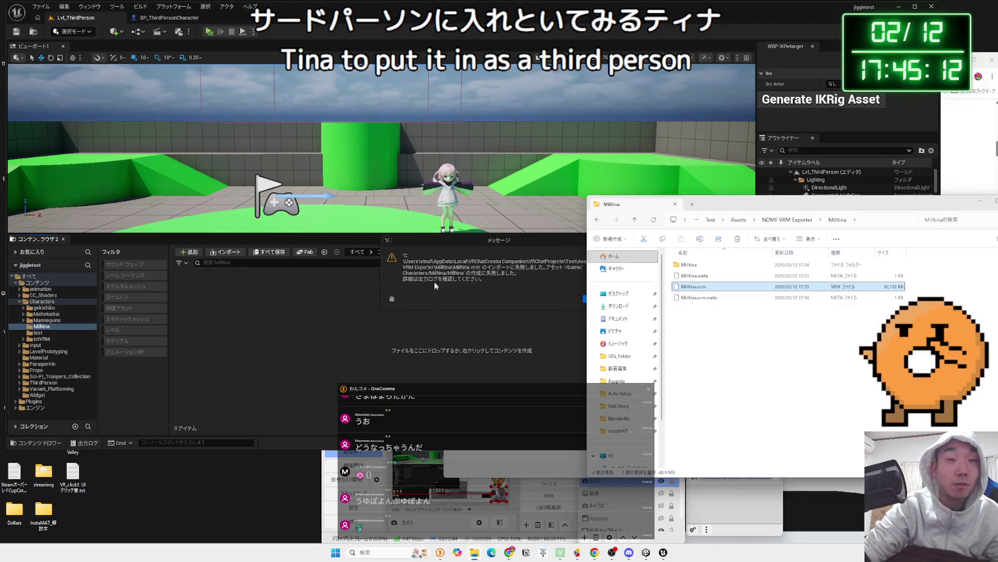
click(477, 269)
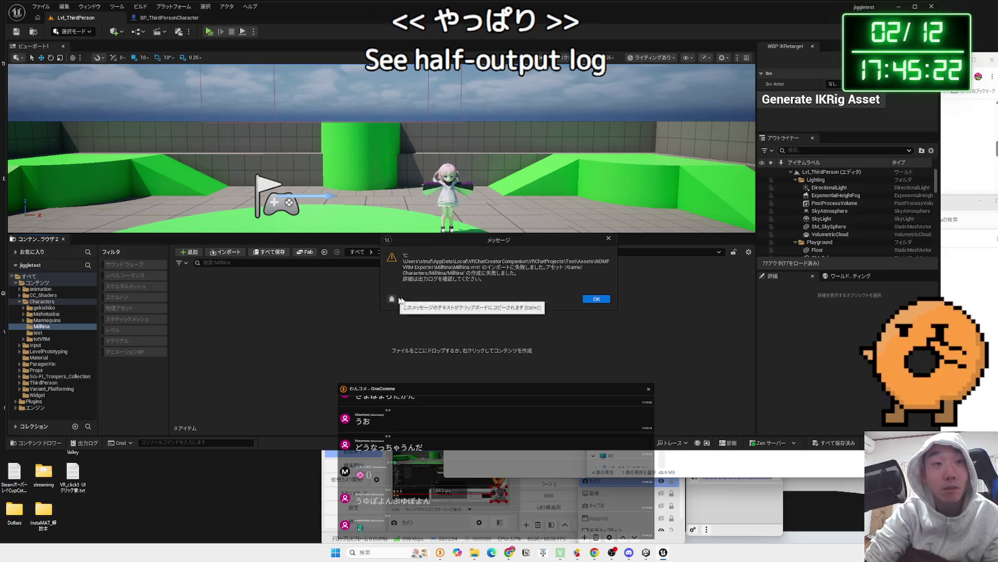
click(596, 300)
key(alt+Tab)
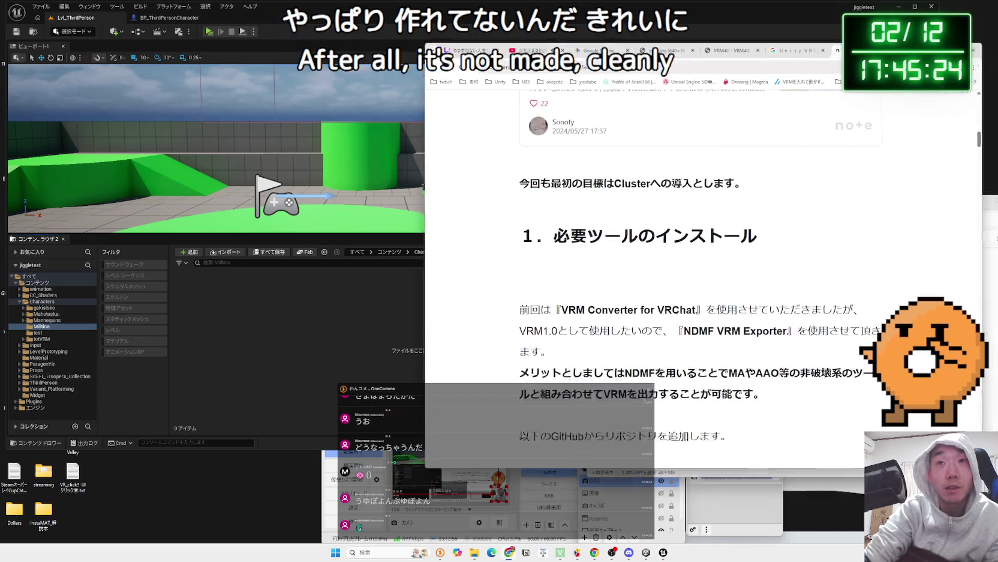
Paste the Milltina.vrm import error into the Gemini chat and send it.
click(690, 33)
click(750, 33)
click(558, 33)
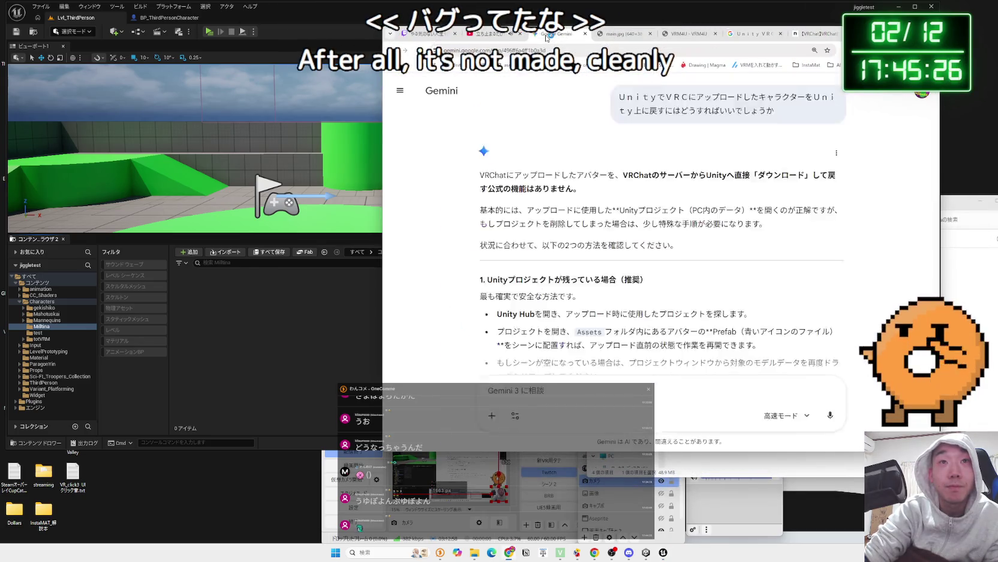
text('C:\Users\stnuf\AppData\Local\VRChatCreatorCompanion\VRChatProjects\Test\Assets\NDMF VRM Exporter\Milltina\Milltina.vrm' のインポートに失敗しました。アセット '/Game/Characters/Milltina/Milltina' の作成に失敗しました。 詳細は出力ログを確認してください。)
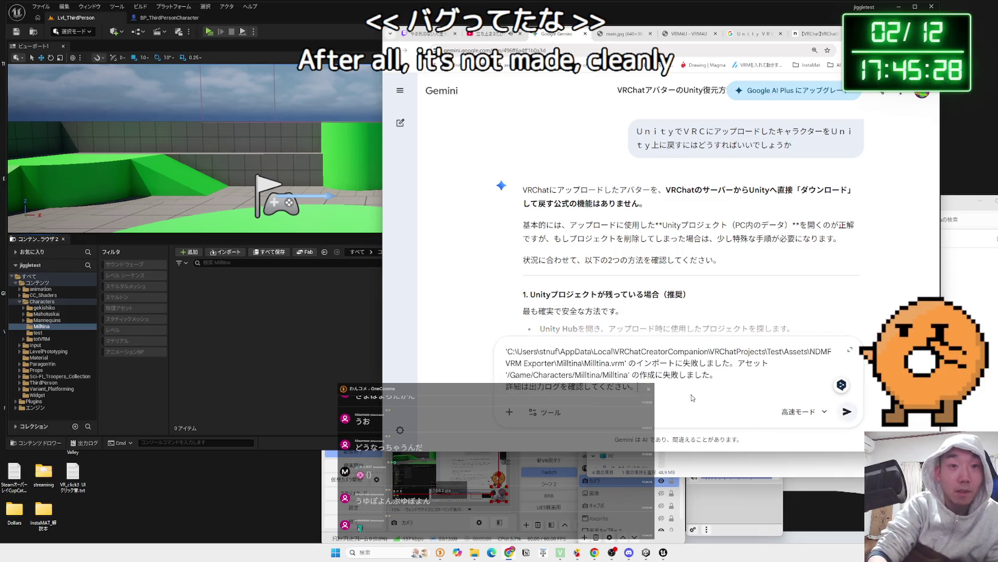
key(Return)
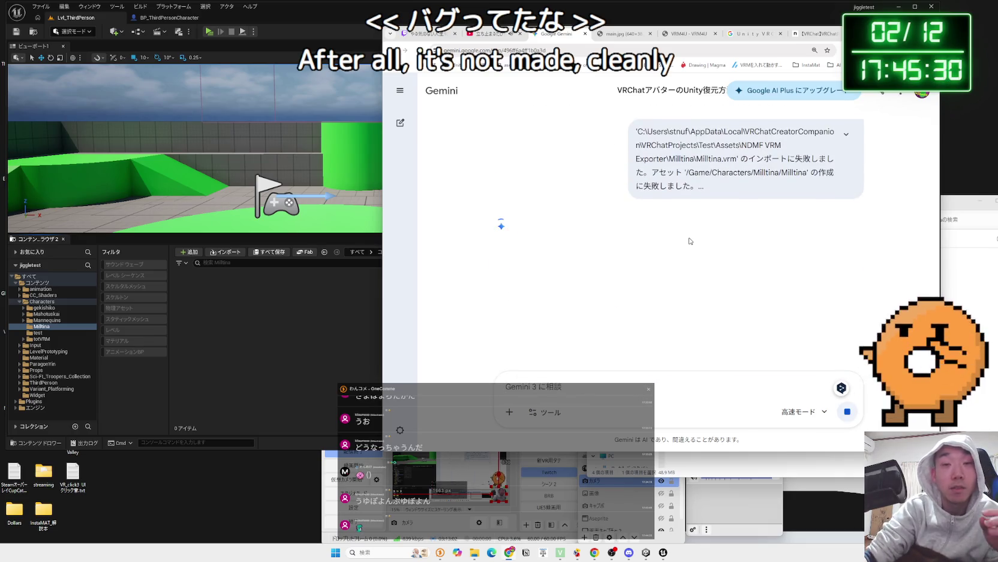
Read Gemini's reply, starting with the paragraph about the /Game/ path.
drag(513, 392, 189, 393)
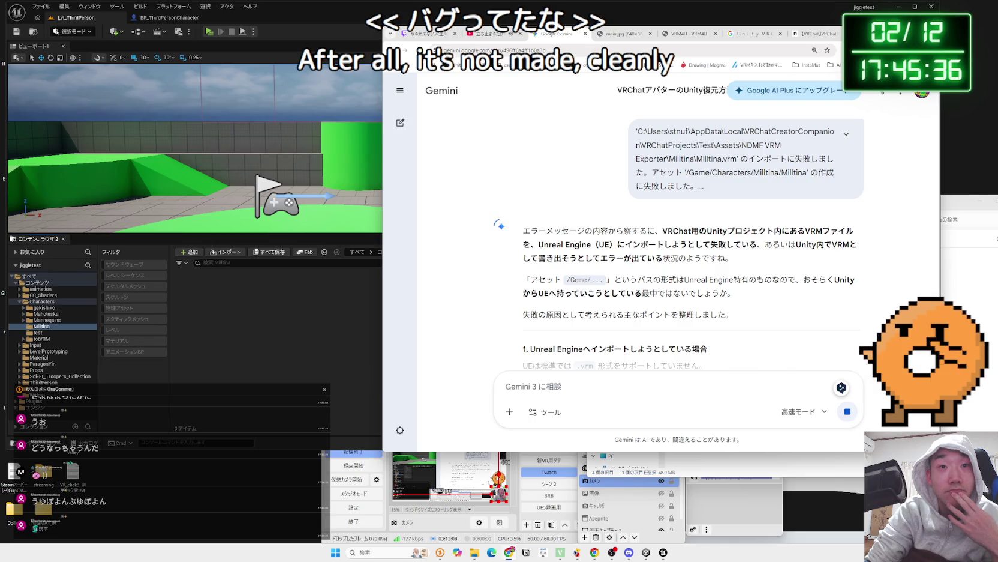
scroll(680, 253, down, 1)
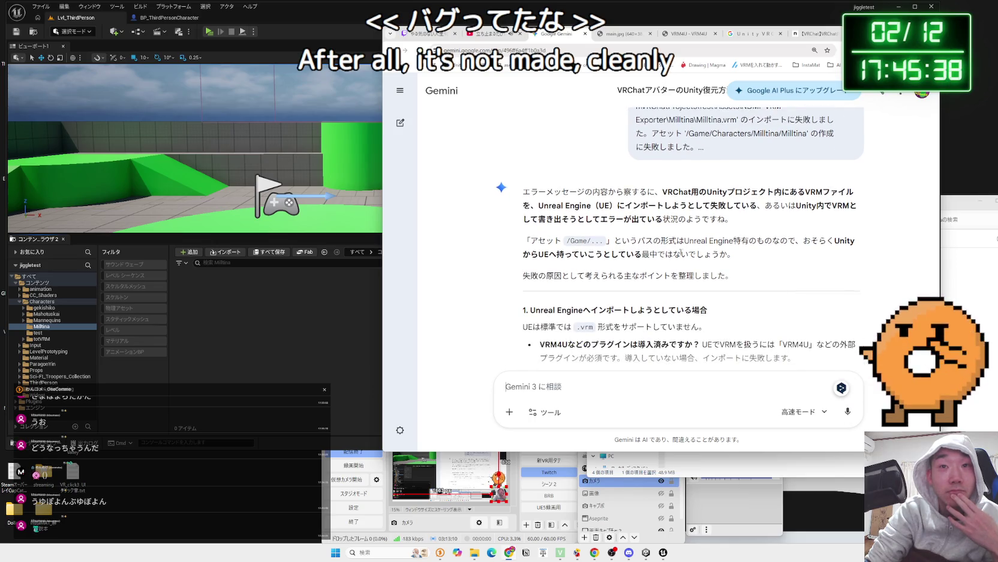
triple_click(728, 251)
click(728, 251)
triple_click(728, 251)
click(728, 251)
triple_click(727, 251)
click(728, 251)
triple_click(728, 251)
click(728, 251)
Scroll through Gemini's points on the Unreal Engine import and long file paths.
scroll(728, 251, down, 2)
drag(535, 231, 707, 248)
click(536, 231)
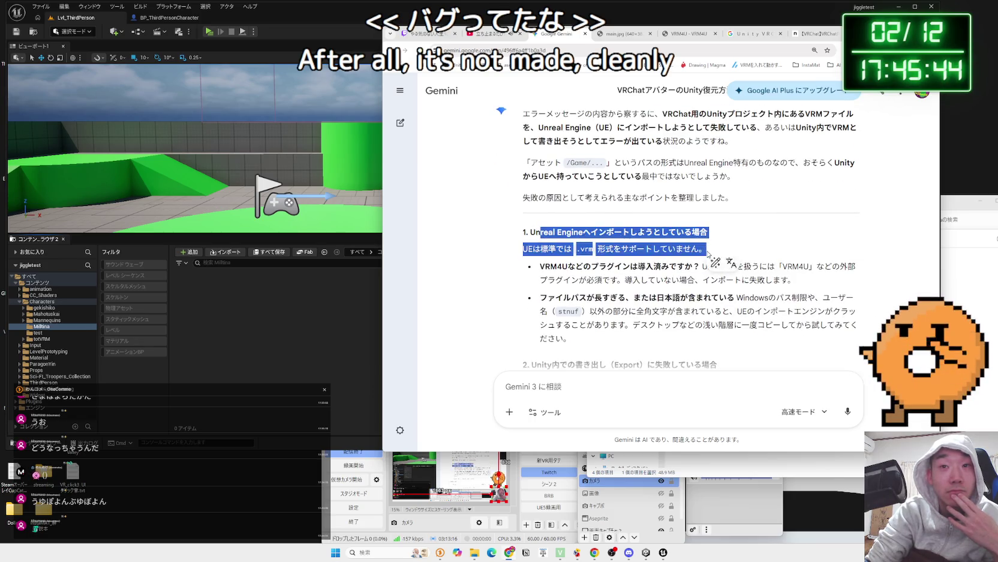
click(707, 248)
scroll(706, 248, down, 2)
scroll(596, 231, down, 1)
click(729, 219)
drag(729, 220, 640, 258)
click(640, 258)
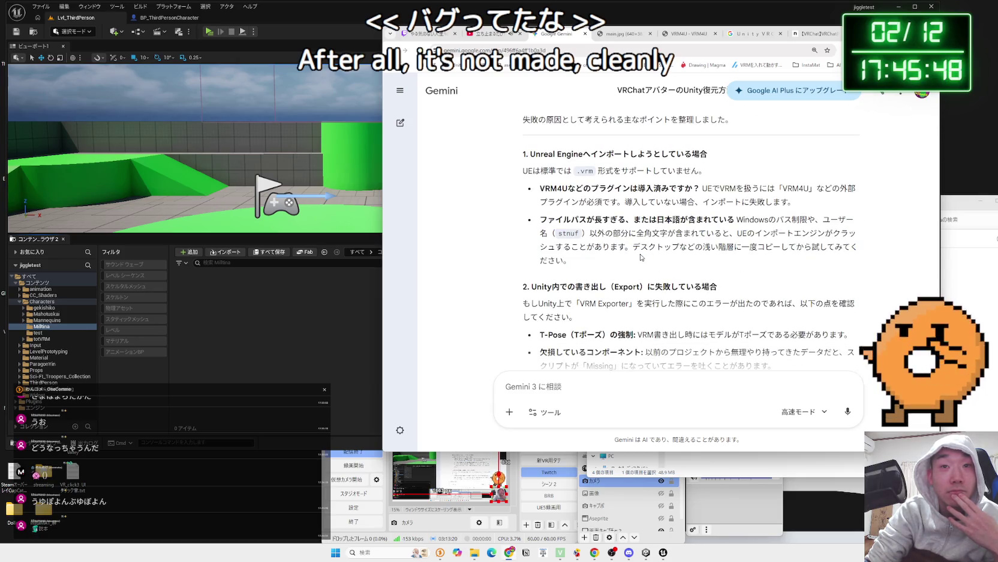
scroll(638, 256, down, 3)
scroll(639, 256, down, 5)
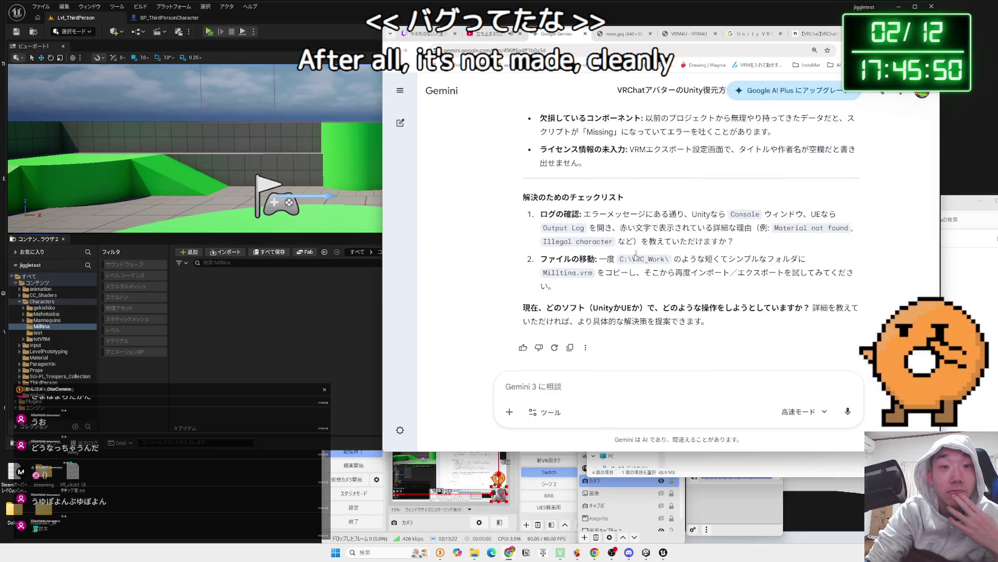
click(646, 552)
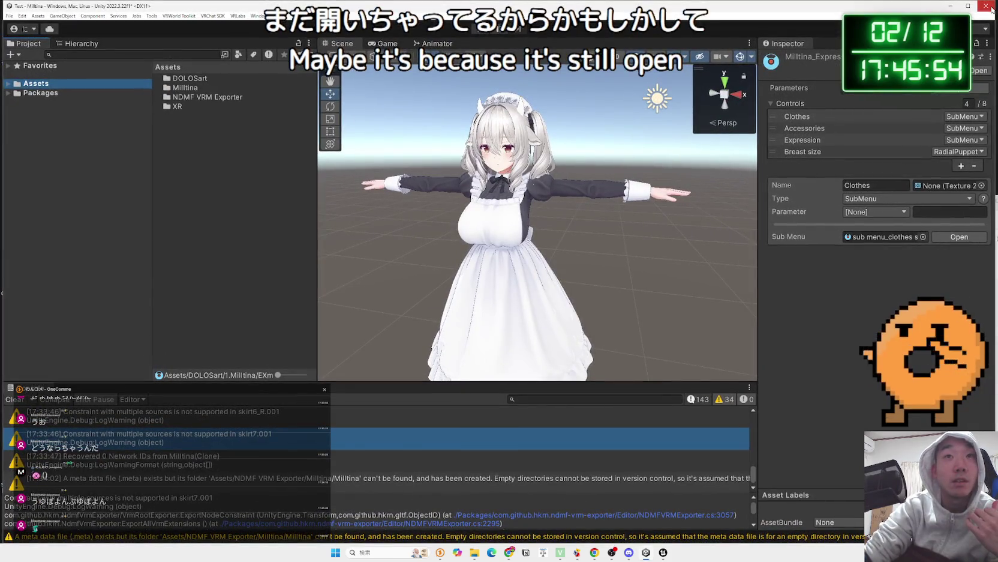
Close Unity, saving the modified scene when prompted.
click(986, 6)
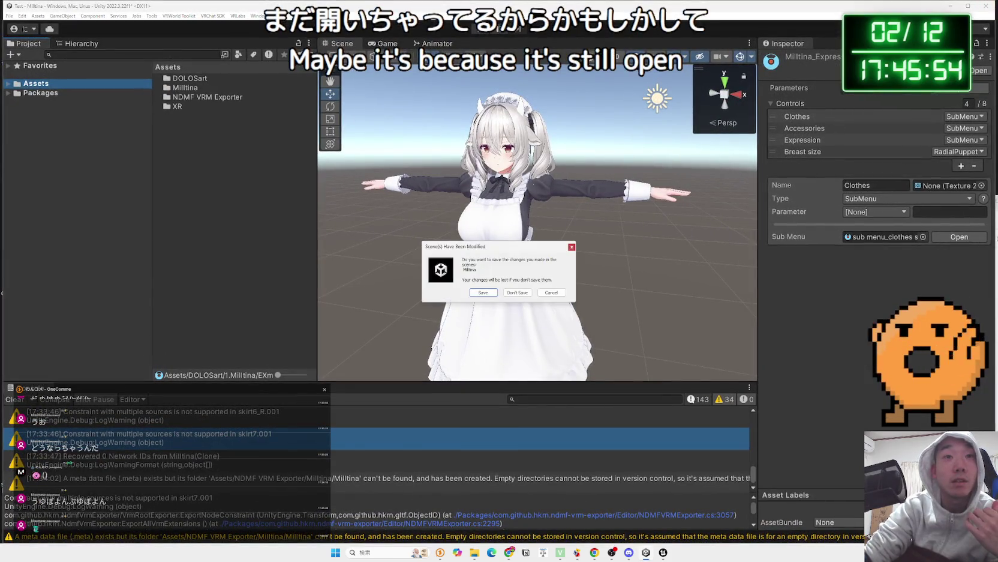
click(487, 295)
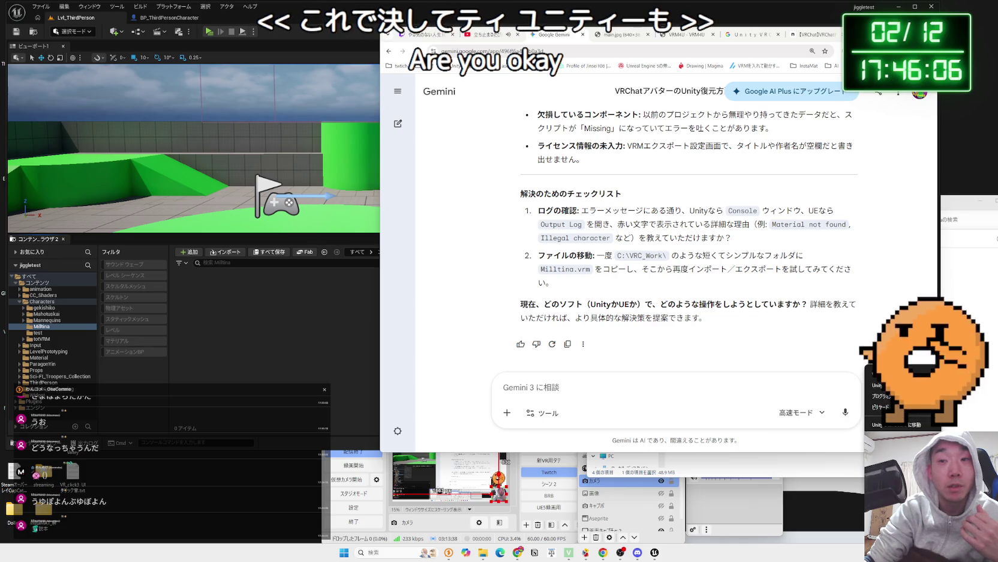
Open File Explorer and reread Gemini's advice to copy the file into a short folder path.
key(super+e)
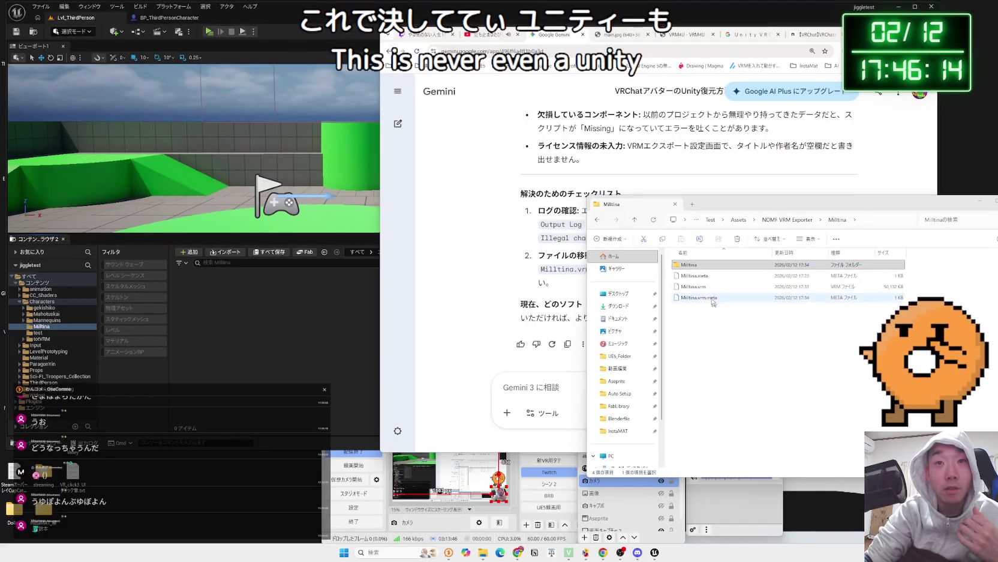
click(699, 287)
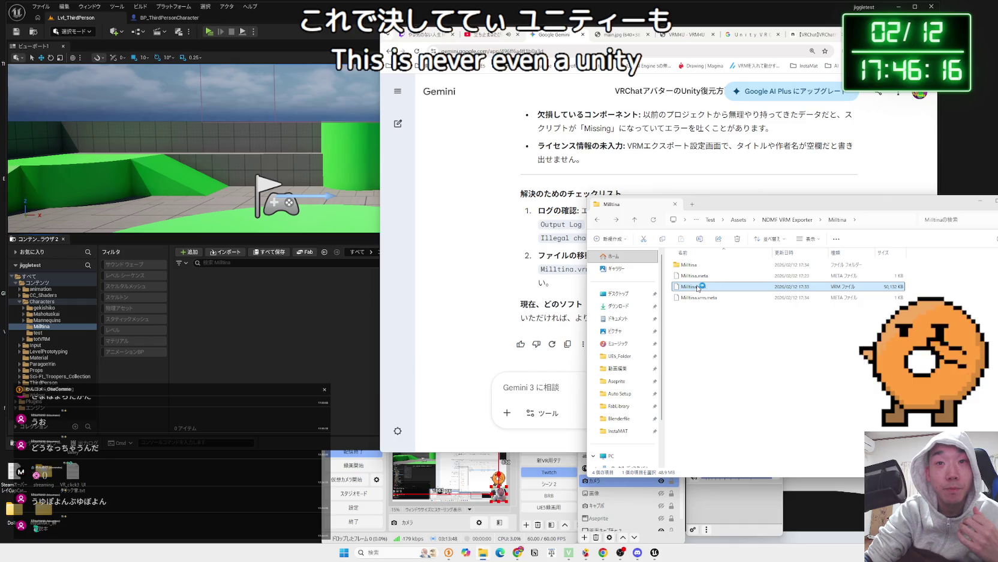
click(721, 332)
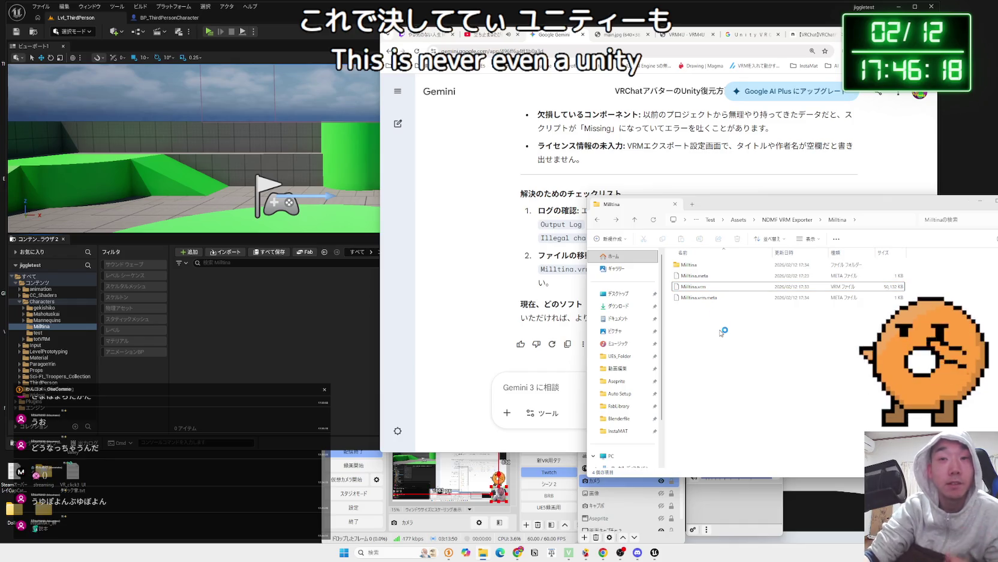
click(546, 284)
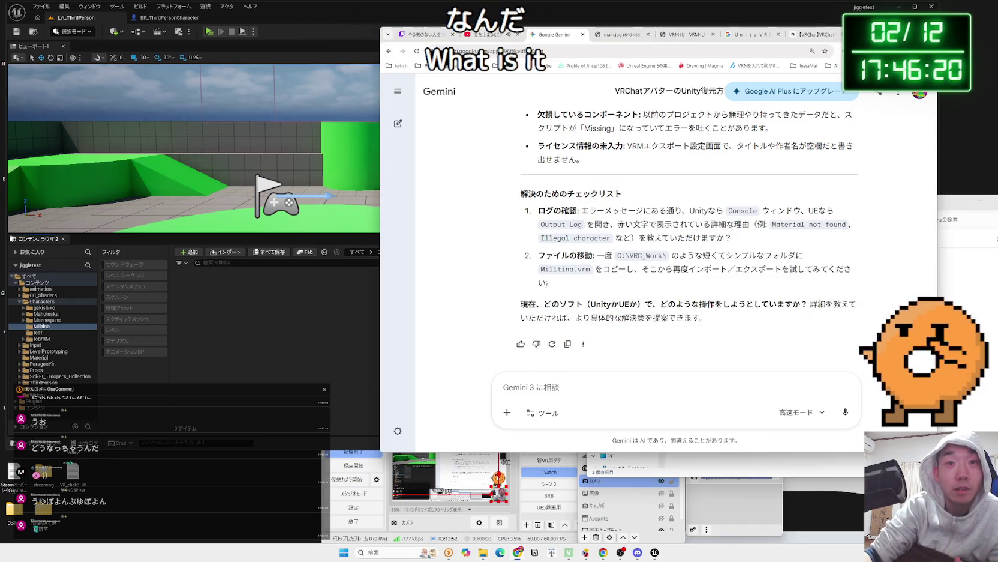
drag(533, 276, 600, 264)
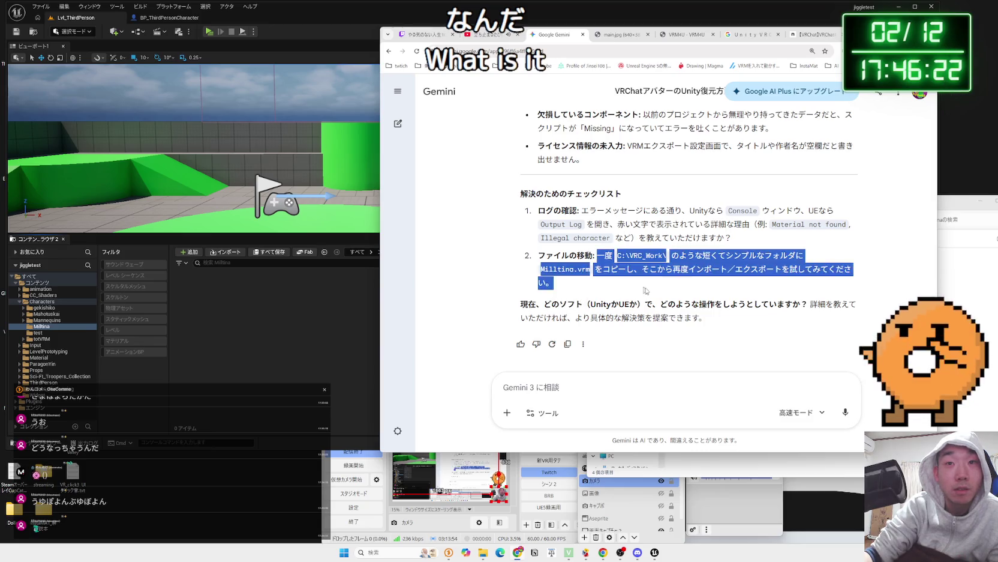
click(673, 293)
scroll(933, 306, up, 10)
click(960, 288)
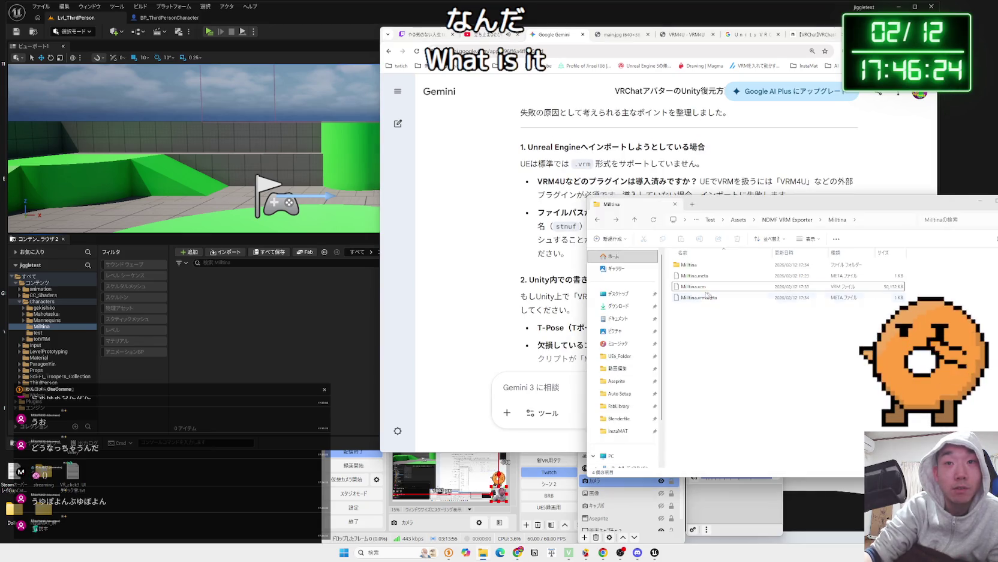
Copy Milltina.vrm and paste it into the D:\Blenderfile\VRM folder.
right_click(690, 287)
click(726, 296)
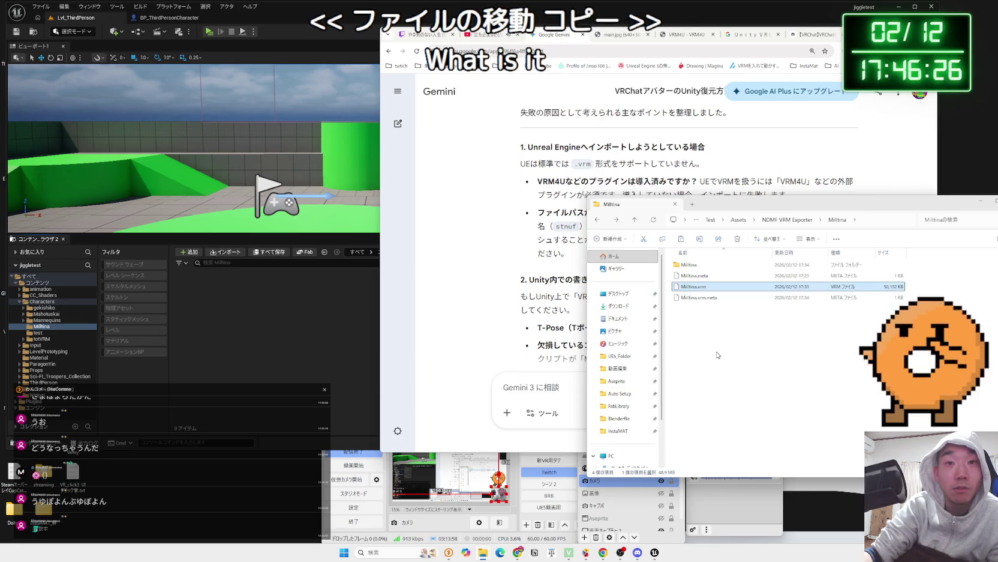
click(620, 356)
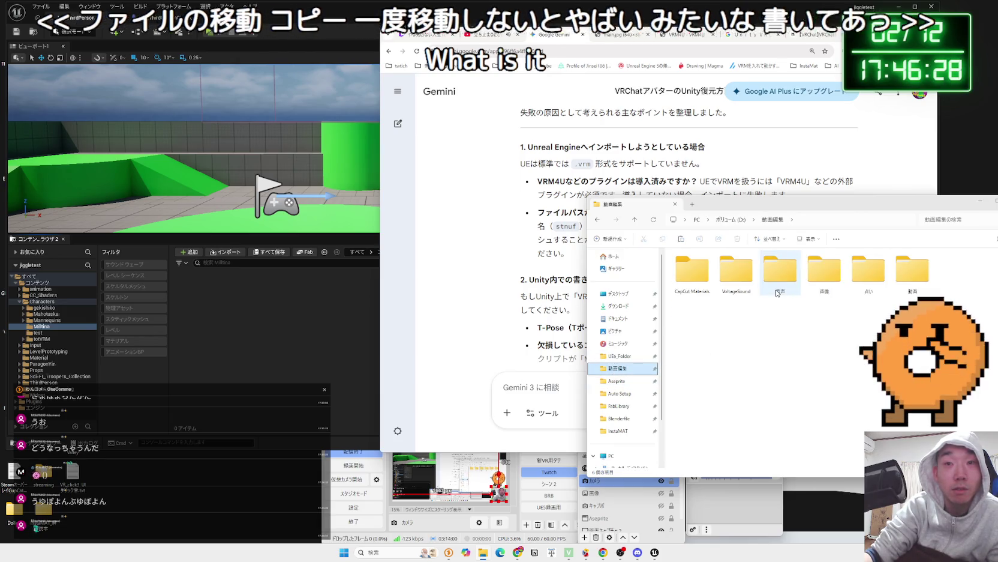
click(621, 393)
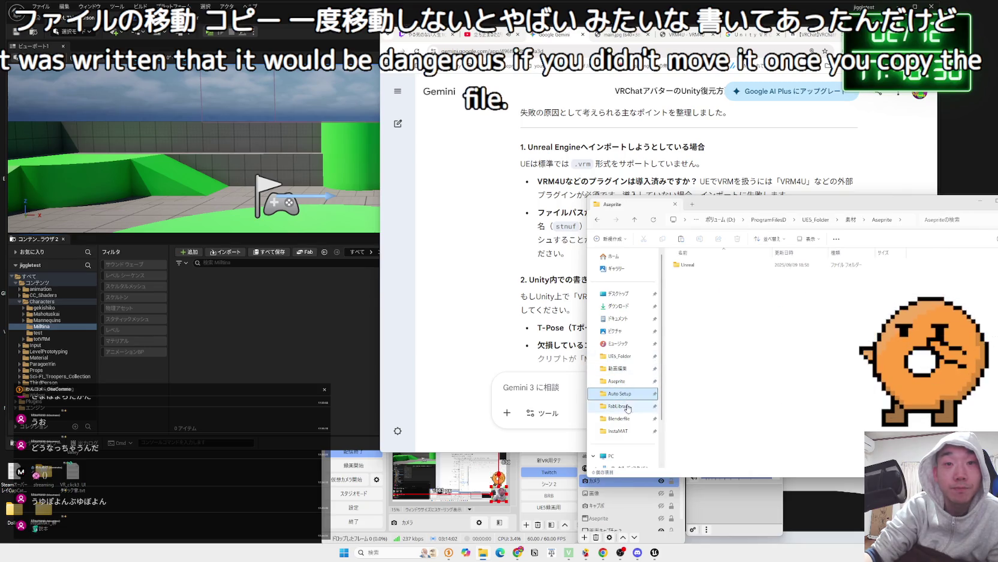
click(624, 419)
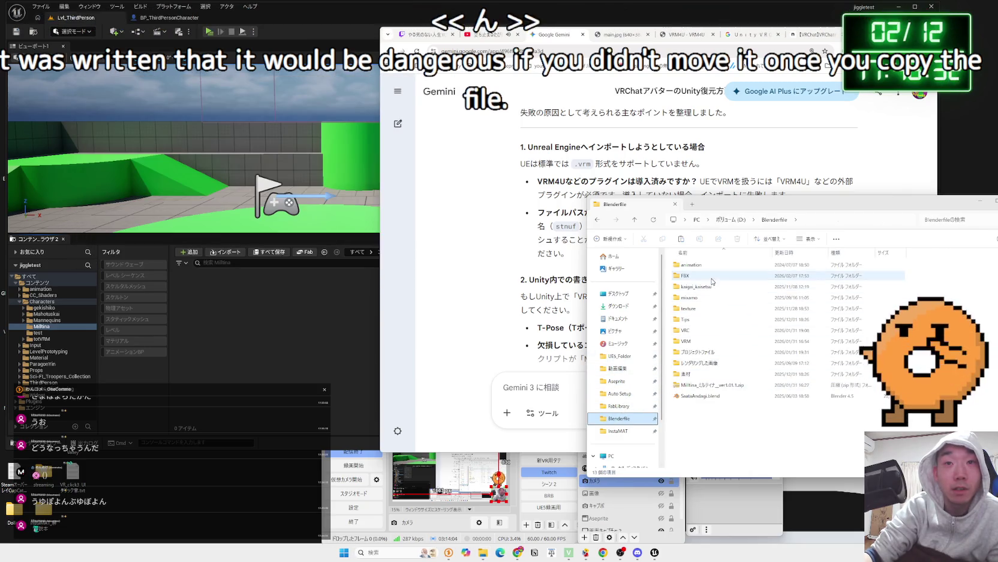
double_click(699, 341)
right_click(705, 316)
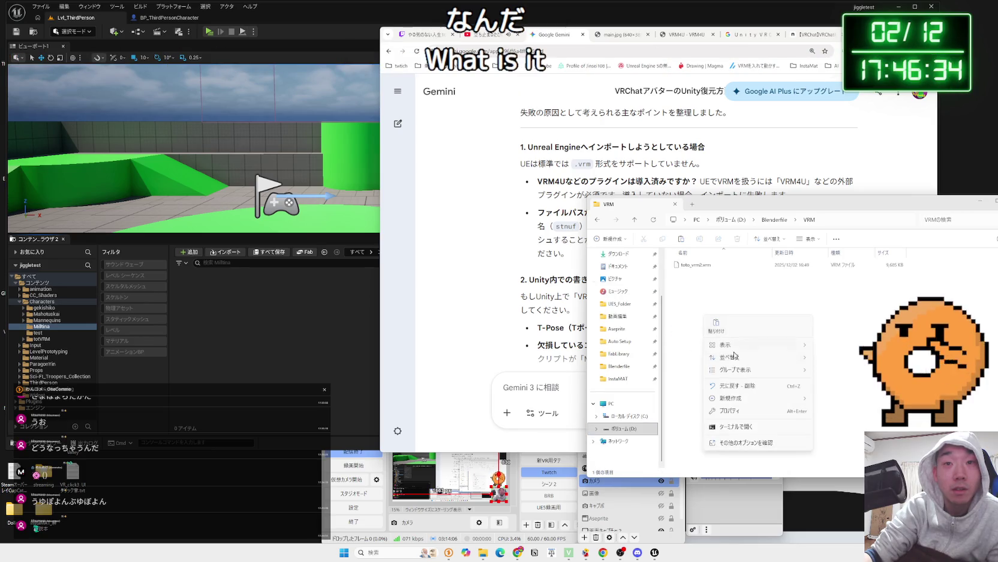
click(722, 331)
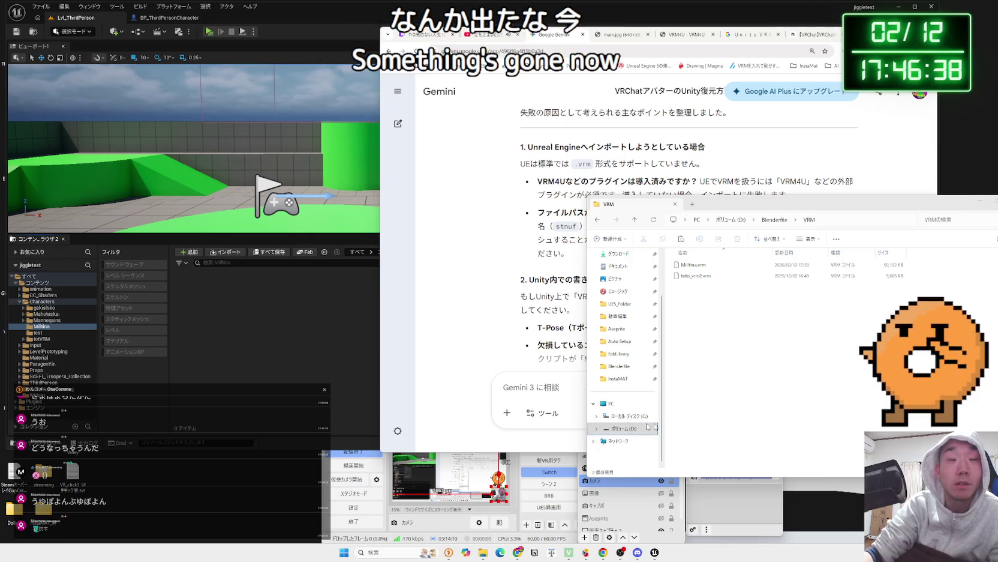
click(698, 264)
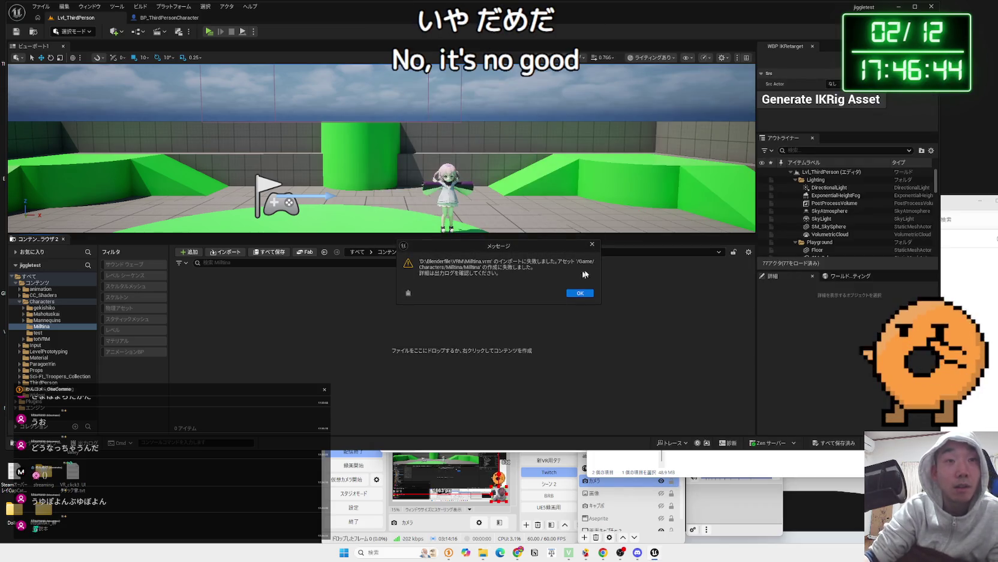
Dismiss Unreal Engine's import failure message and return to the Lvl_ThirdPerson level editor.
click(517, 553)
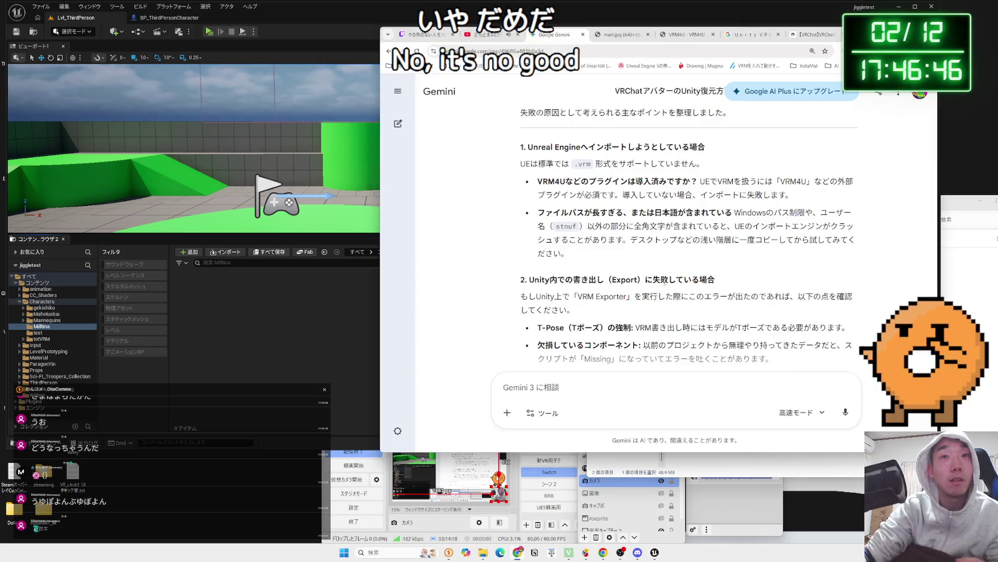
scroll(684, 248, down, 2)
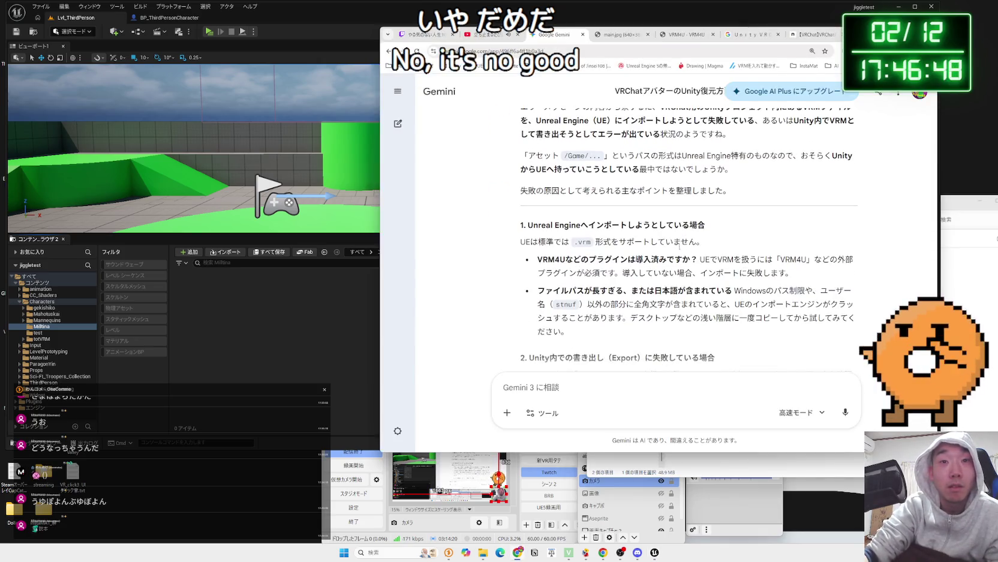
click(352, 314)
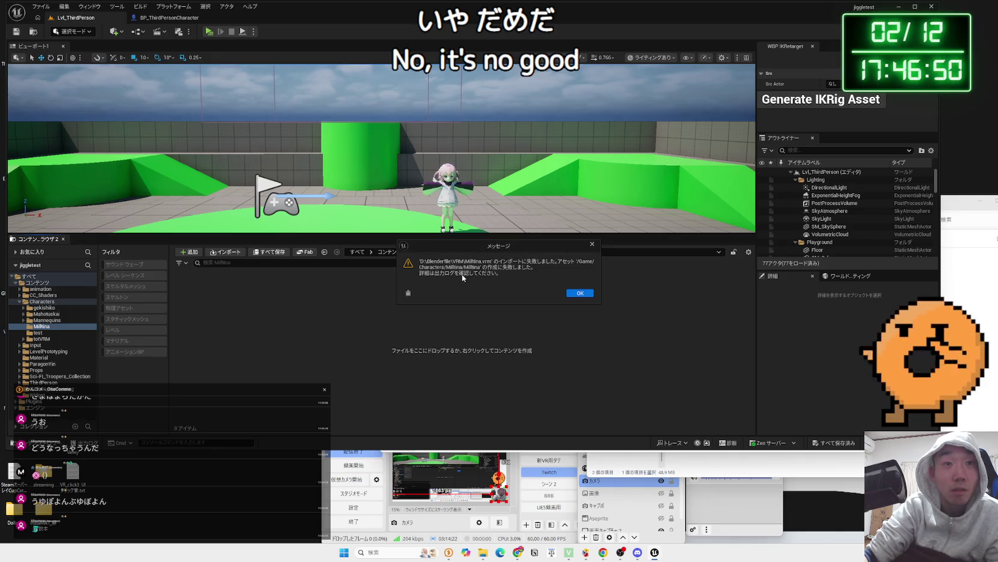
click(580, 293)
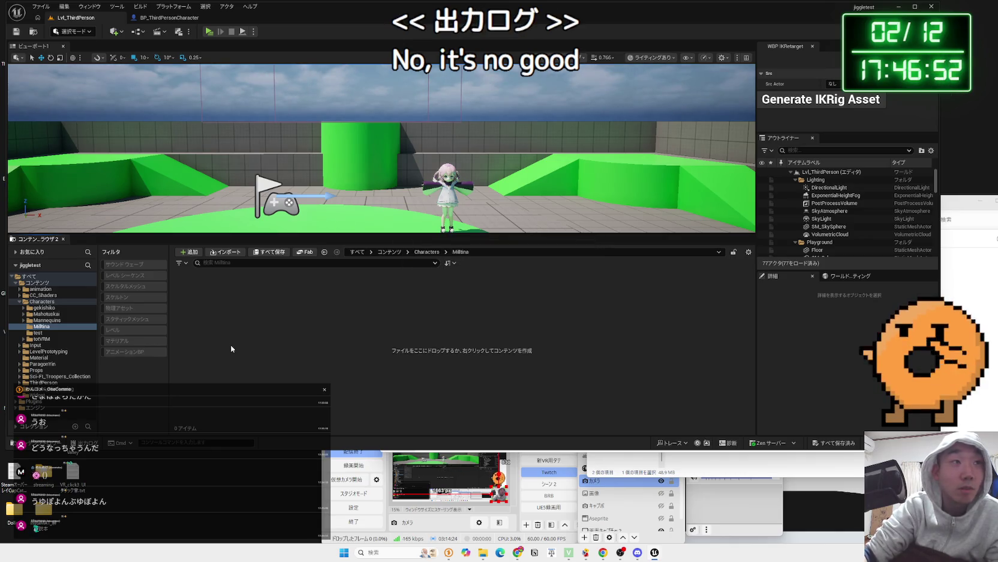
click(171, 18)
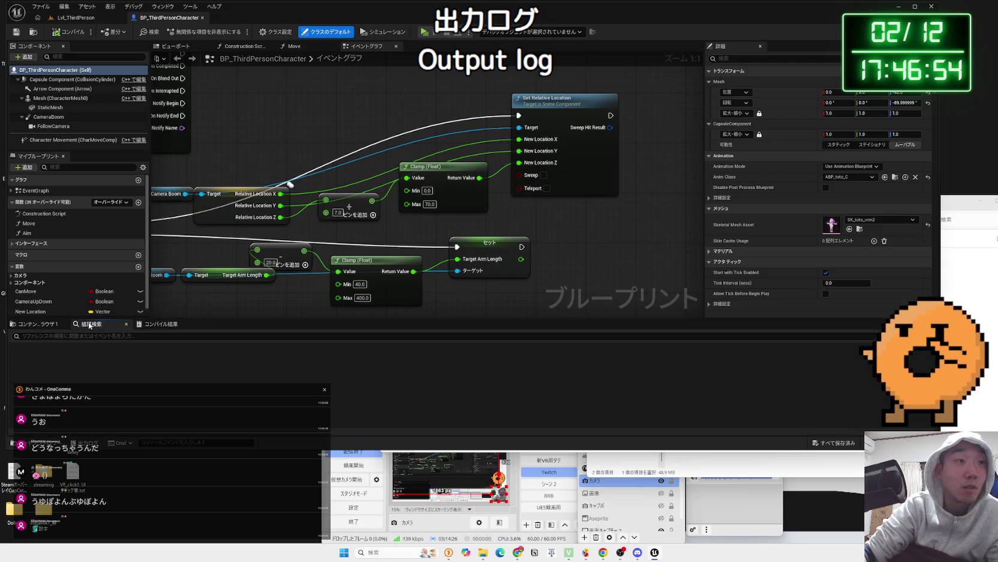
click(84, 19)
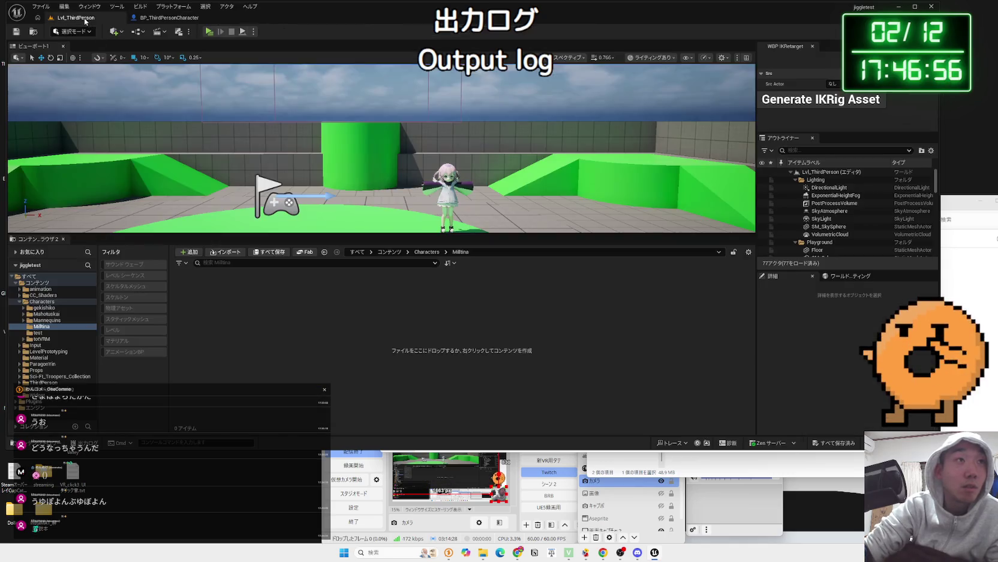
Resize the Unreal Engine window narrower and taller, then open a new Chrome tab.
mouse_move(445, 449)
mouse_down()
mouse_move(436, 381)
mouse_move(455, 390)
mouse_up()
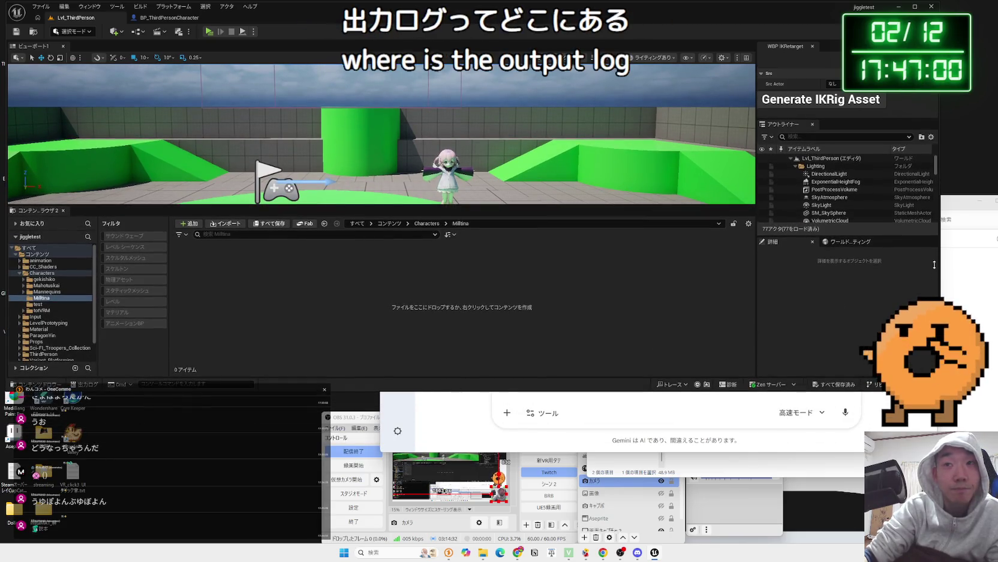
drag(939, 263, 718, 263)
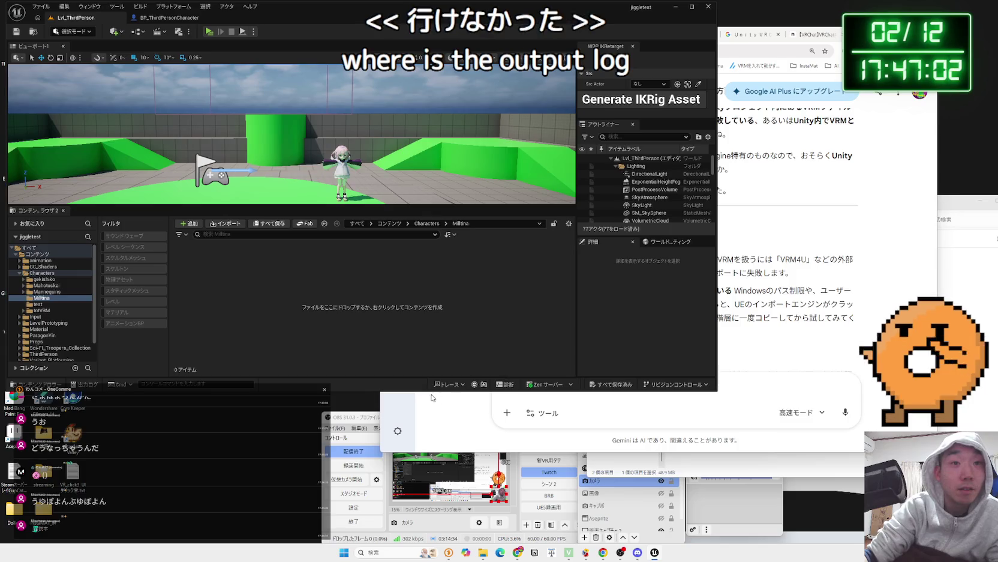
drag(422, 390, 420, 434)
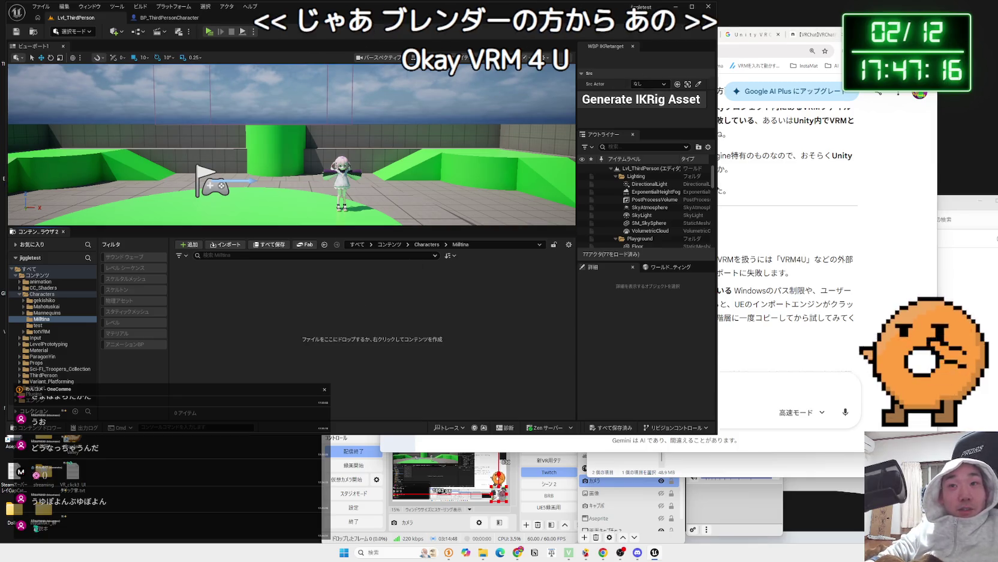
key(ctrl+t)
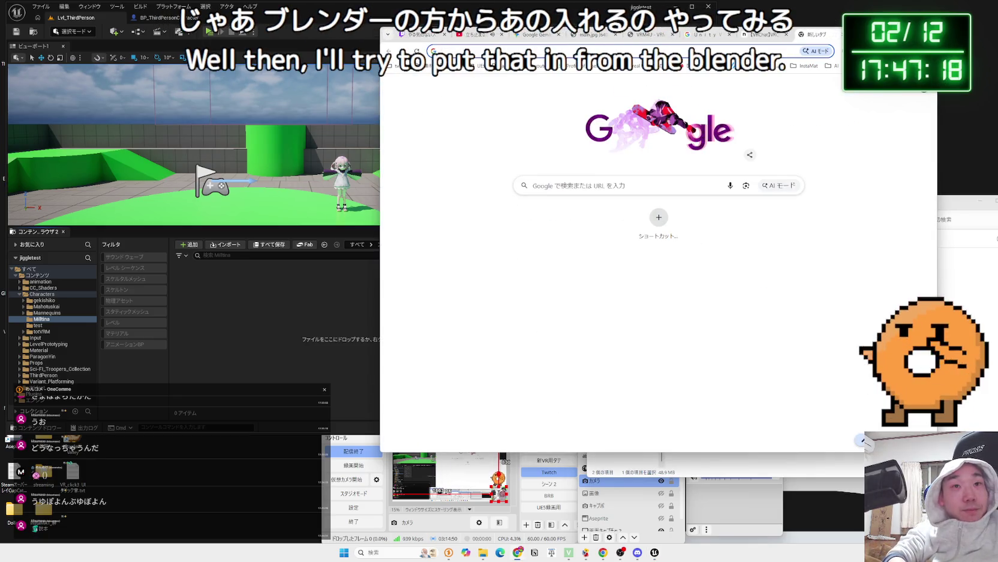
Open x.com from the bookmarks bar and go to the saved Bookmarks page.
click(903, 65)
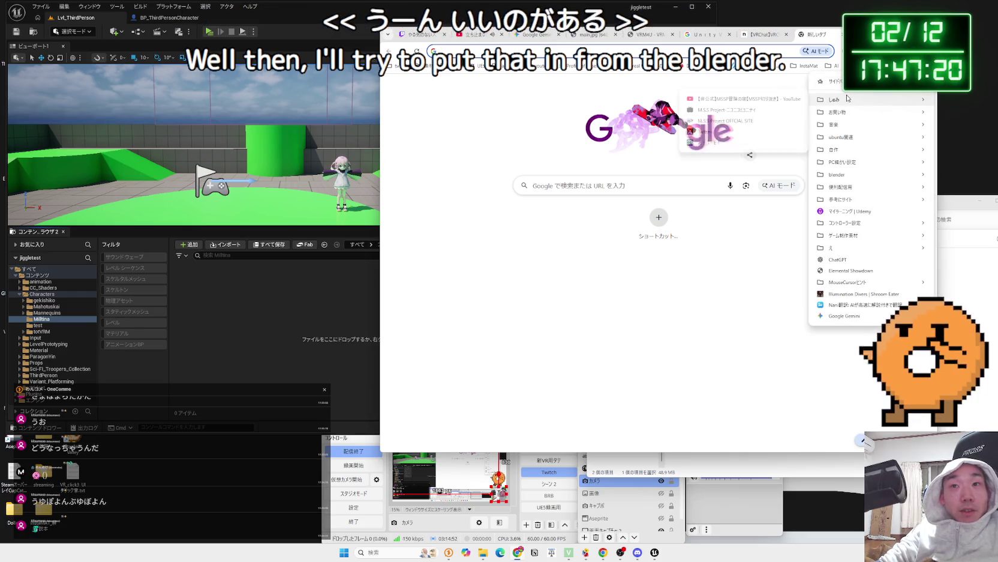
mouse_move(834, 99)
click(706, 131)
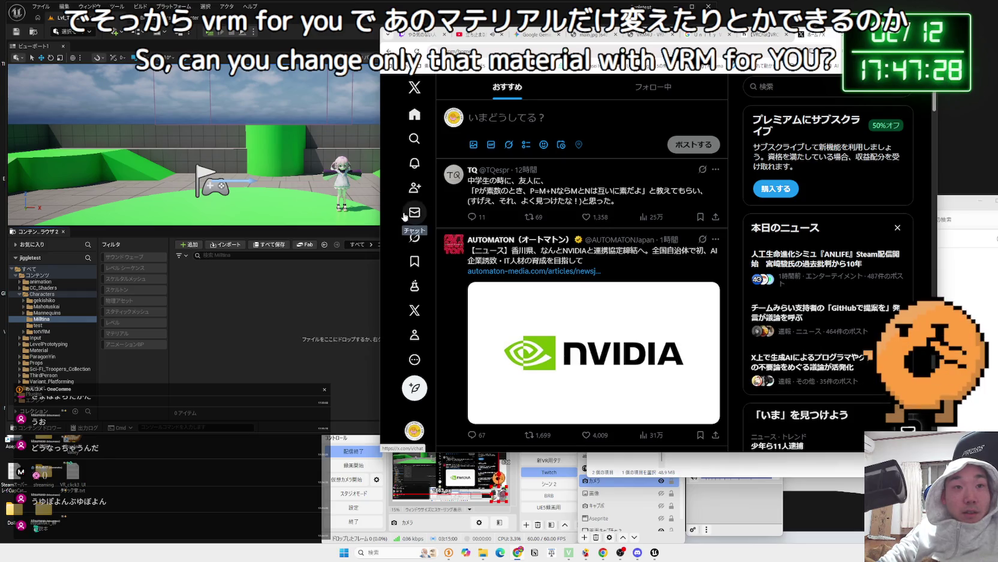
click(414, 261)
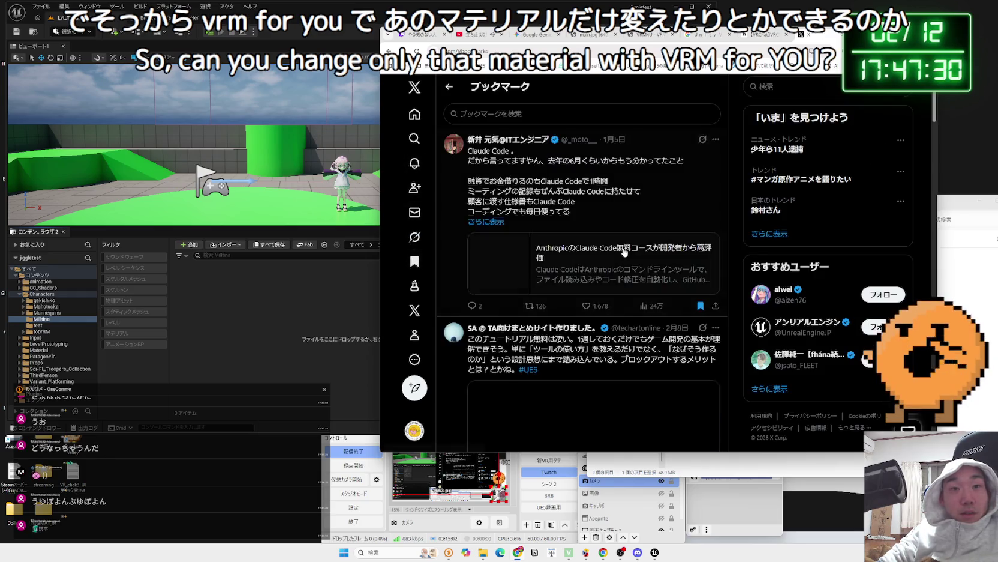
Open the bookmarked CGbox post on the free Blender export add-on and its linked article.
scroll(623, 251, down, 3)
scroll(624, 251, down, 15)
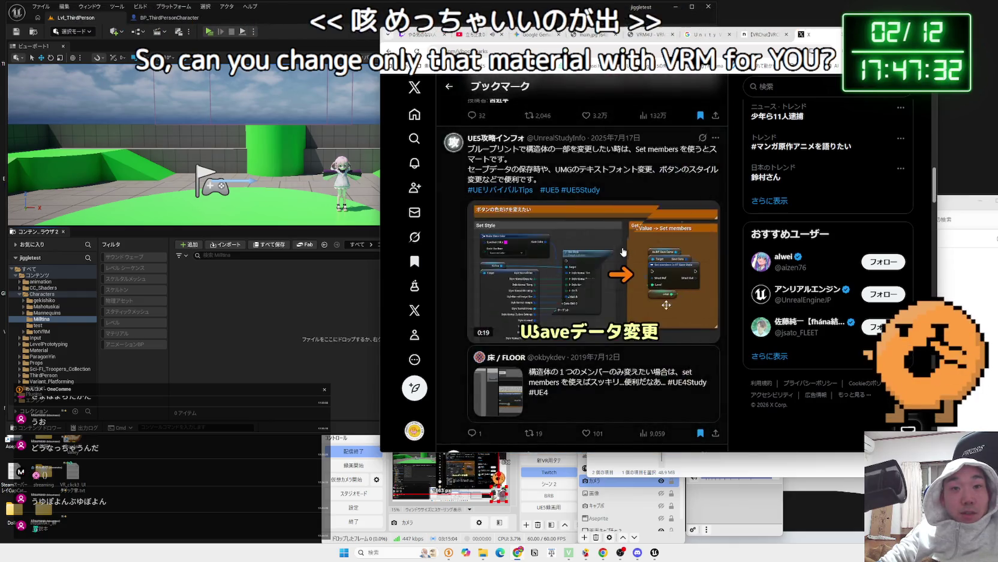
scroll(623, 251, down, 15)
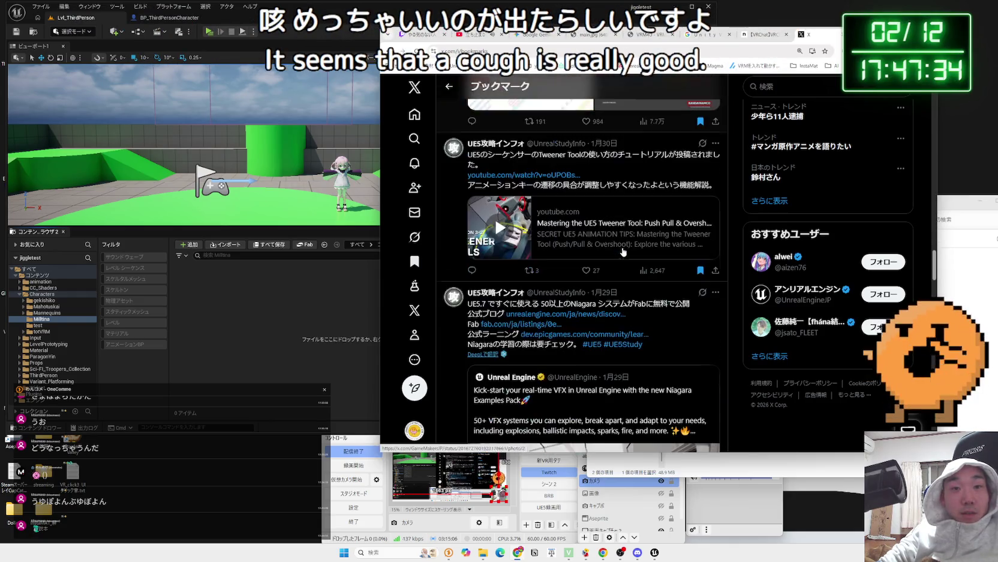
scroll(624, 251, down, 3)
scroll(623, 250, up, 4)
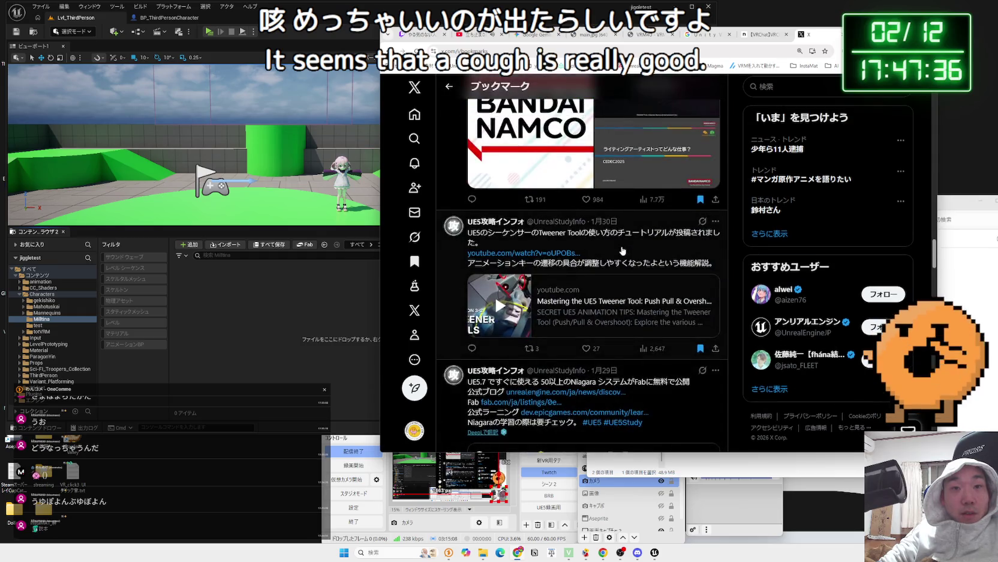
scroll(624, 251, down, 20)
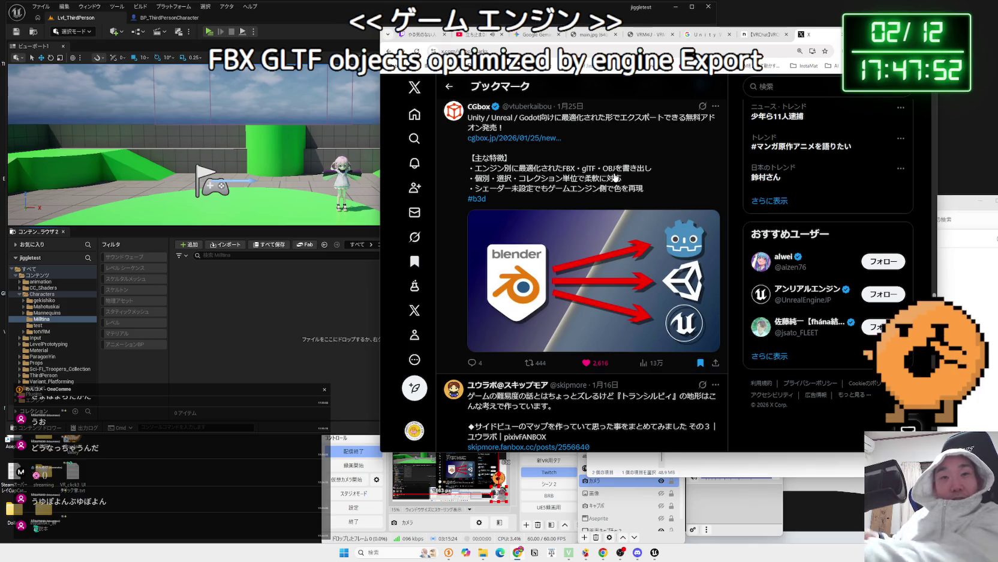
click(615, 177)
scroll(560, 236, down, 3)
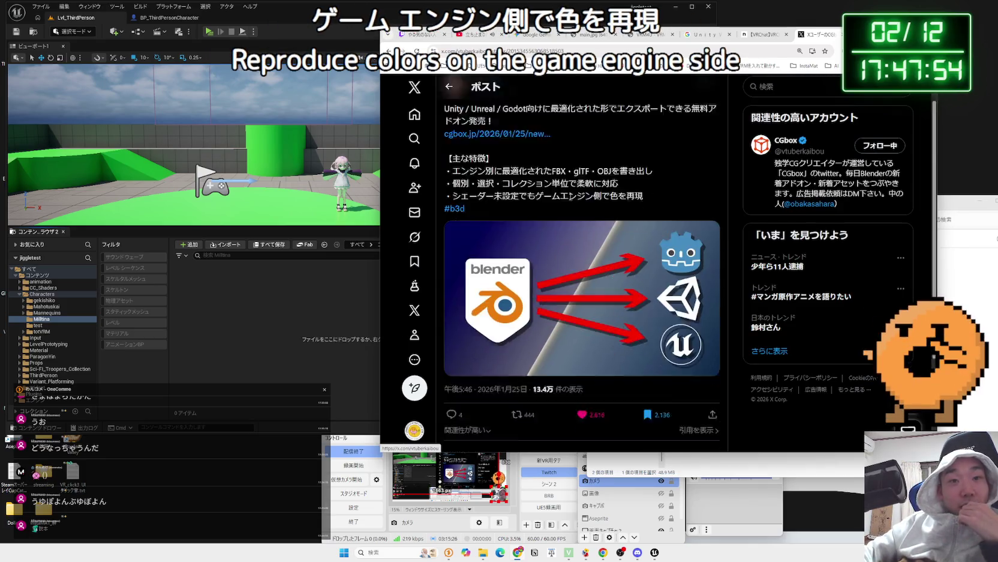
scroll(560, 236, down, 3)
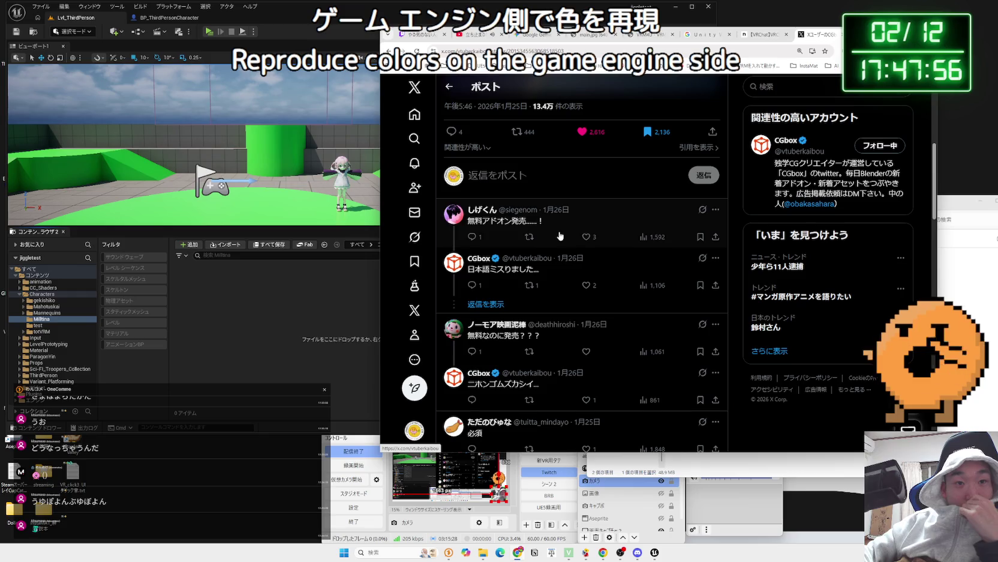
scroll(560, 235, up, 5)
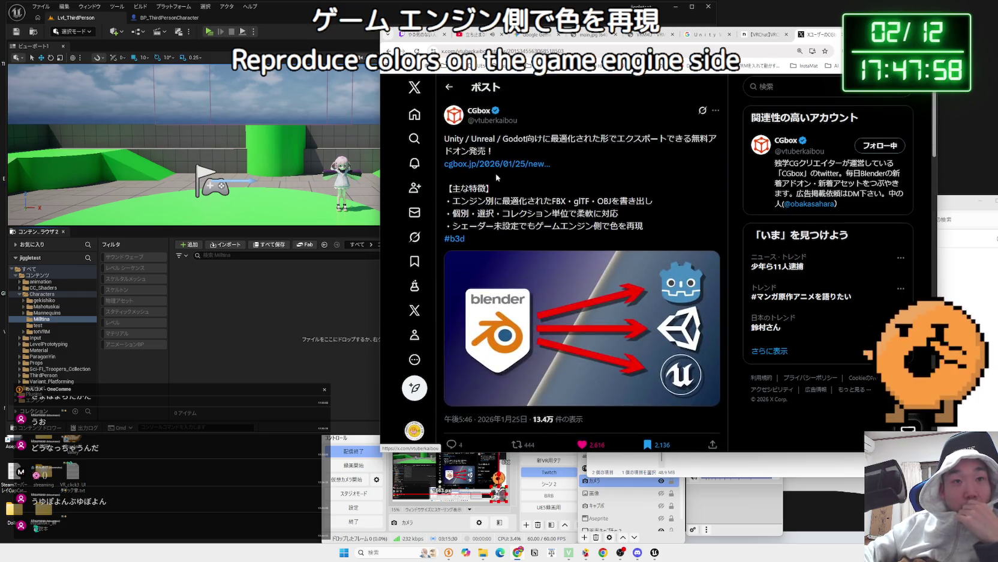
click(494, 167)
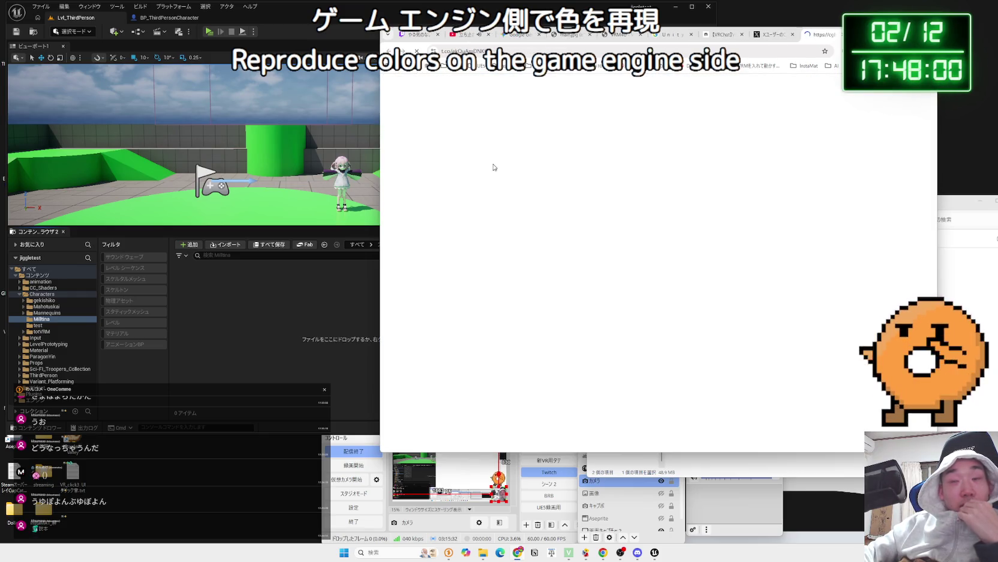
Scroll through the Export Helper Pro article to read its $0 price and main features.
scroll(592, 242, down, 3)
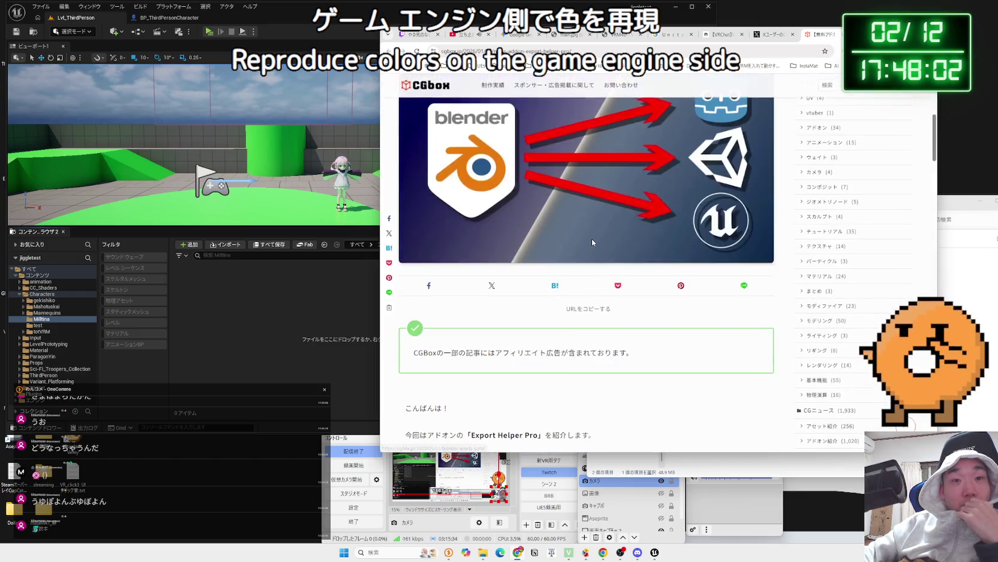
scroll(592, 242, down, 3)
scroll(590, 238, down, 3)
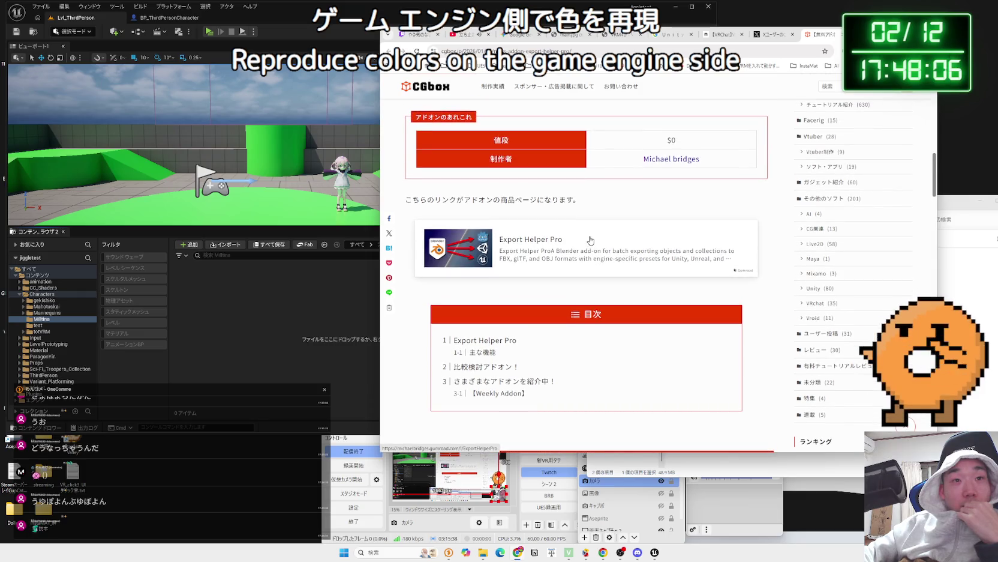
scroll(590, 240, down, 8)
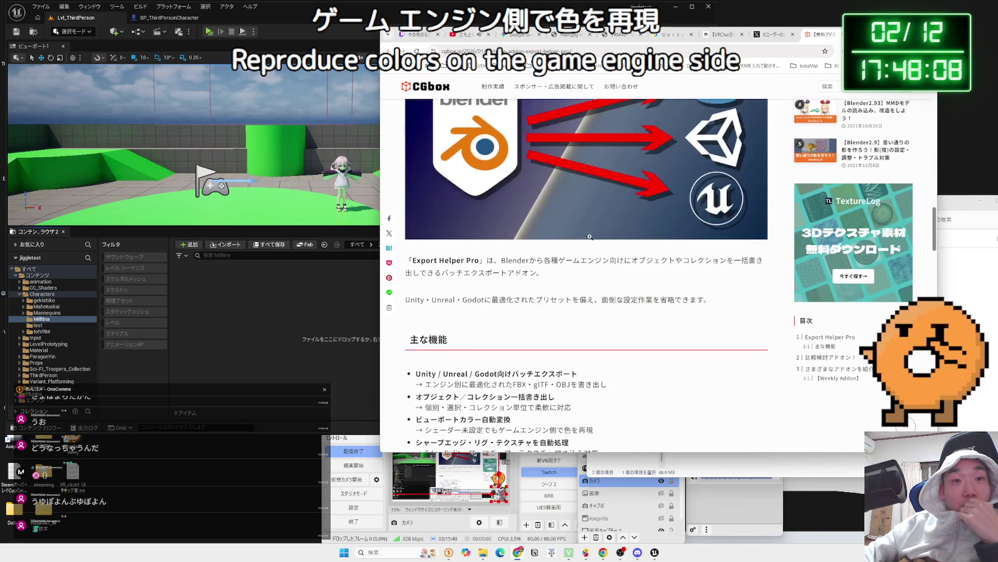
scroll(590, 237, down, 6)
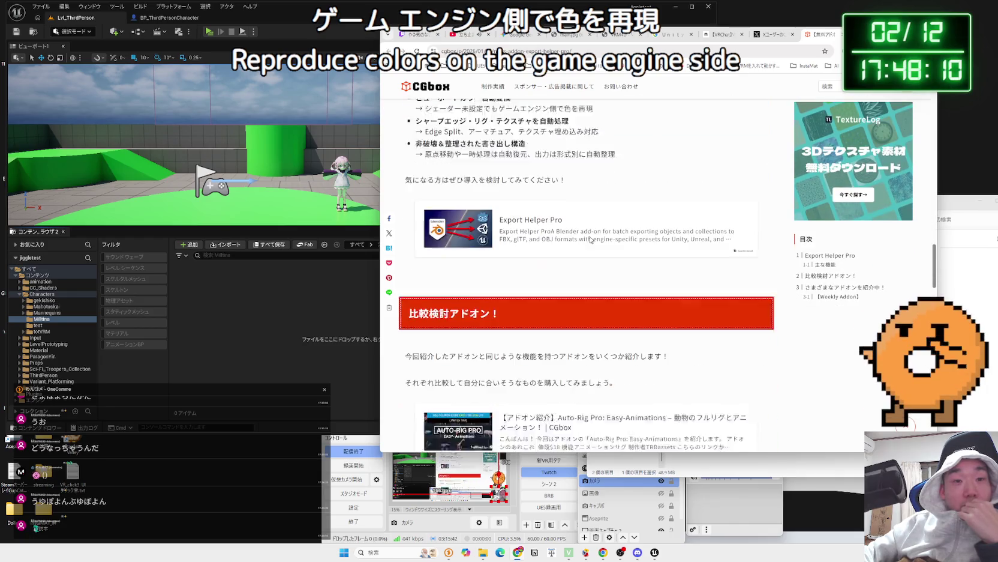
mouse_move(527, 554)
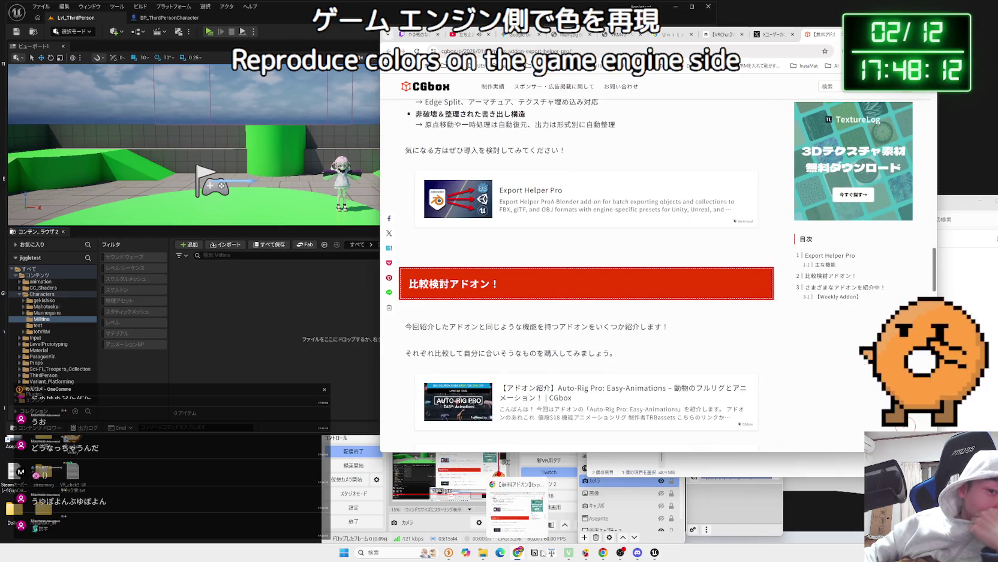
mouse_move(655, 547)
click(484, 552)
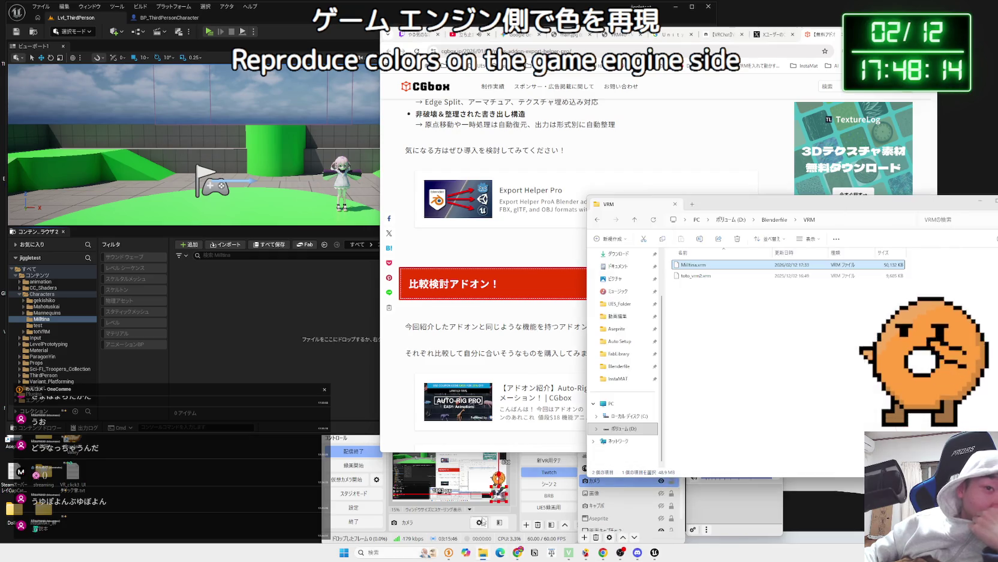
Move the Explorer window left and browse the pinned Auto Setup, Aseprite and Blenderfile folders.
drag(743, 201, 532, 191)
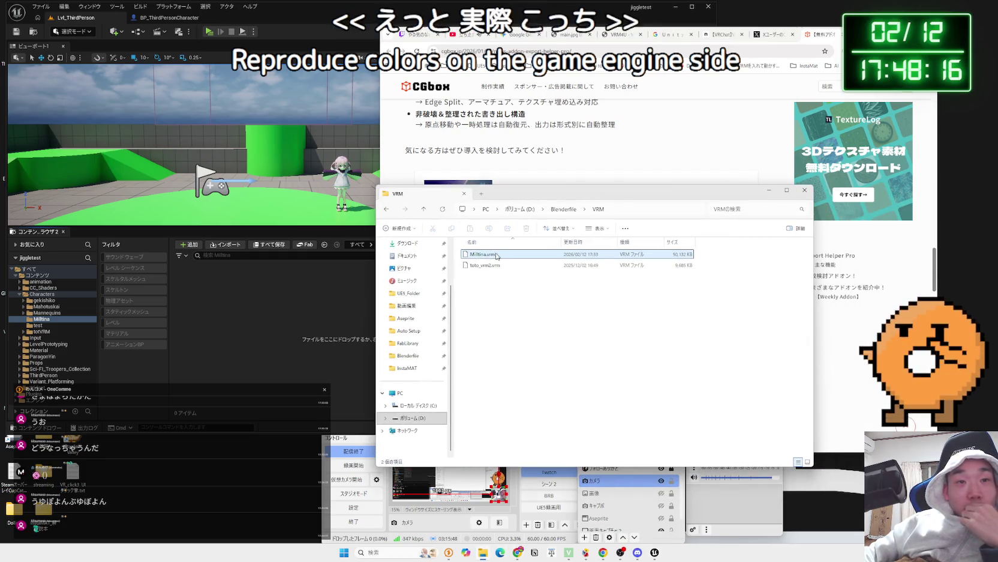
right_click(488, 257)
click(542, 341)
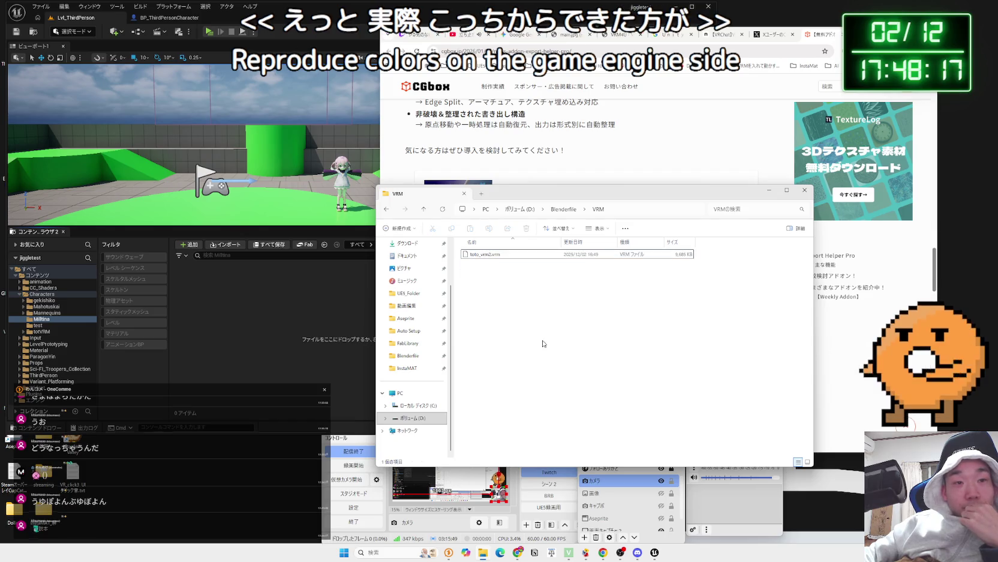
click(401, 329)
click(405, 318)
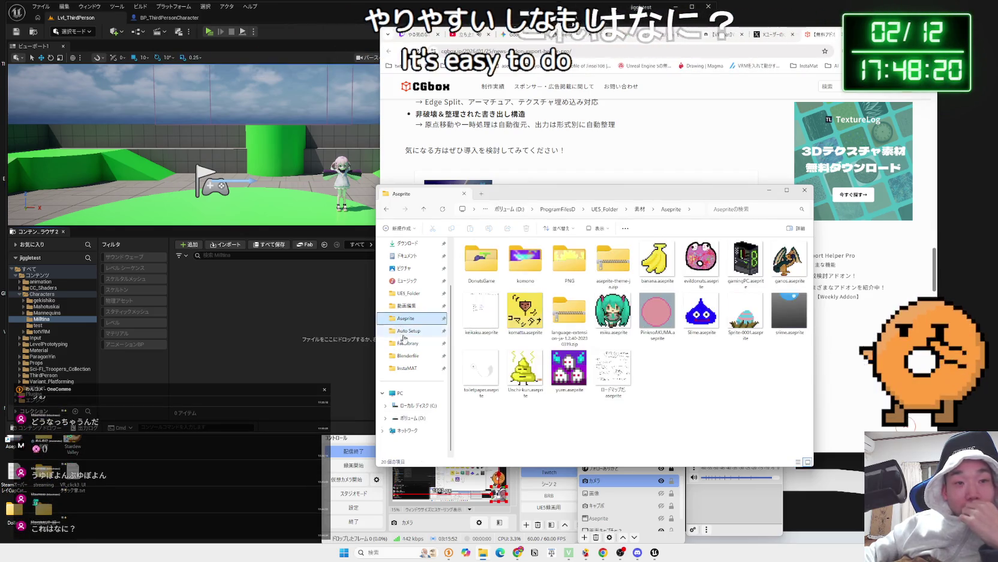
click(404, 355)
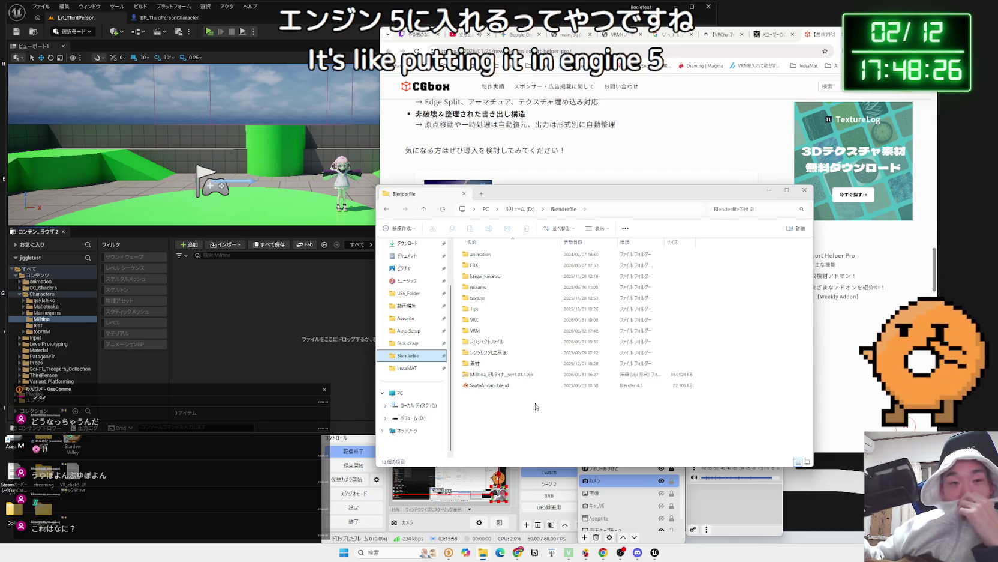
Peek into Blenderfile's VRM and FBX subfolders, returning to Blenderfile after each.
mouse_move(555, 192)
mouse_down()
mouse_move(762, 262)
mouse_move(618, 200)
mouse_move(562, 222)
mouse_move(474, 345)
mouse_move(560, 421)
mouse_move(586, 382)
mouse_move(541, 203)
mouse_up()
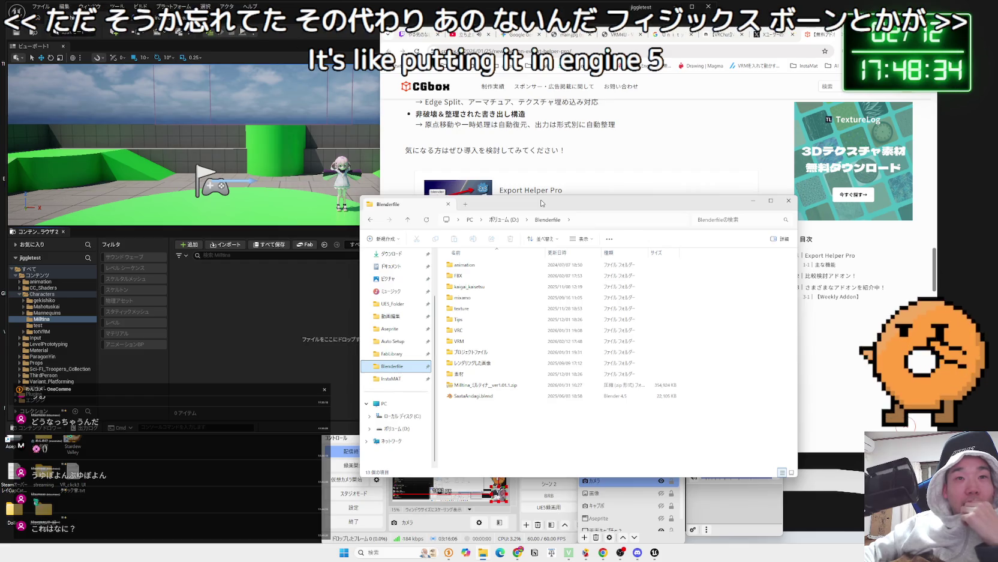
drag(514, 204, 452, 179)
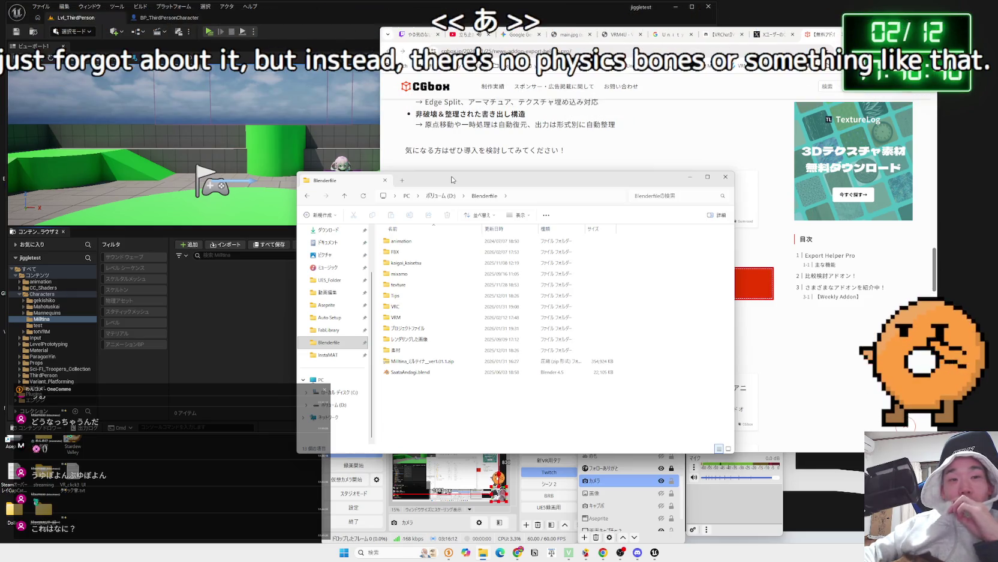
double_click(394, 316)
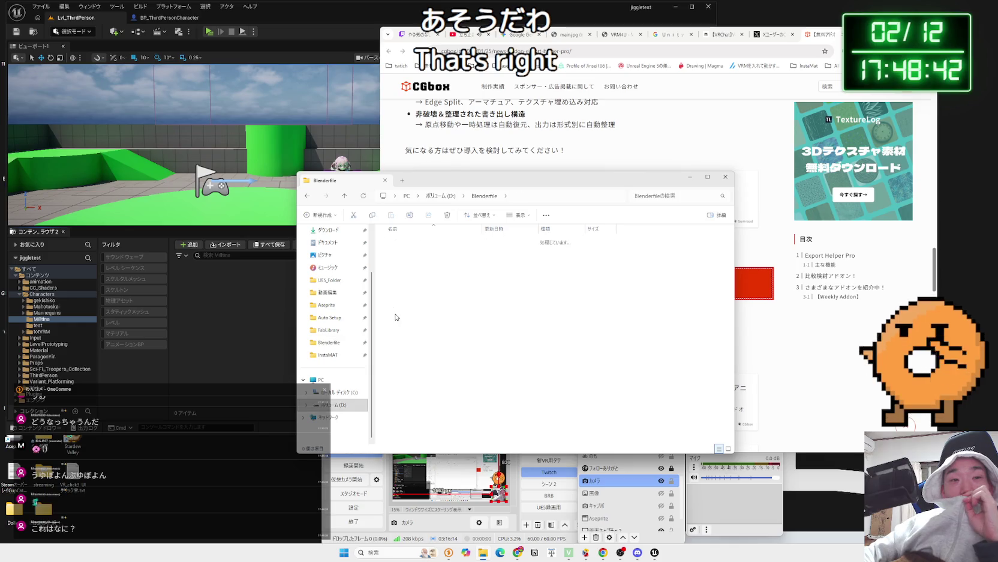
key(alt+Left)
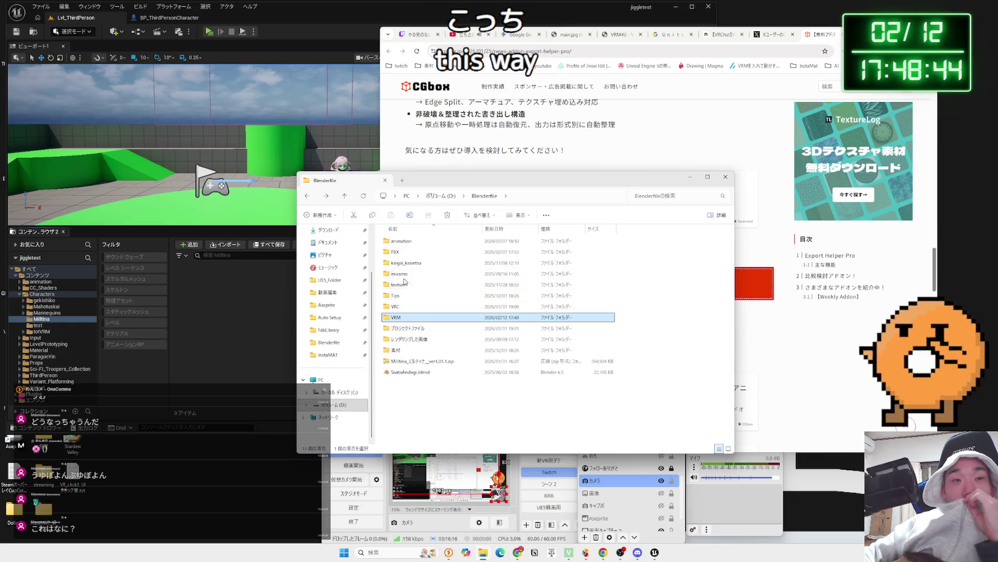
double_click(401, 252)
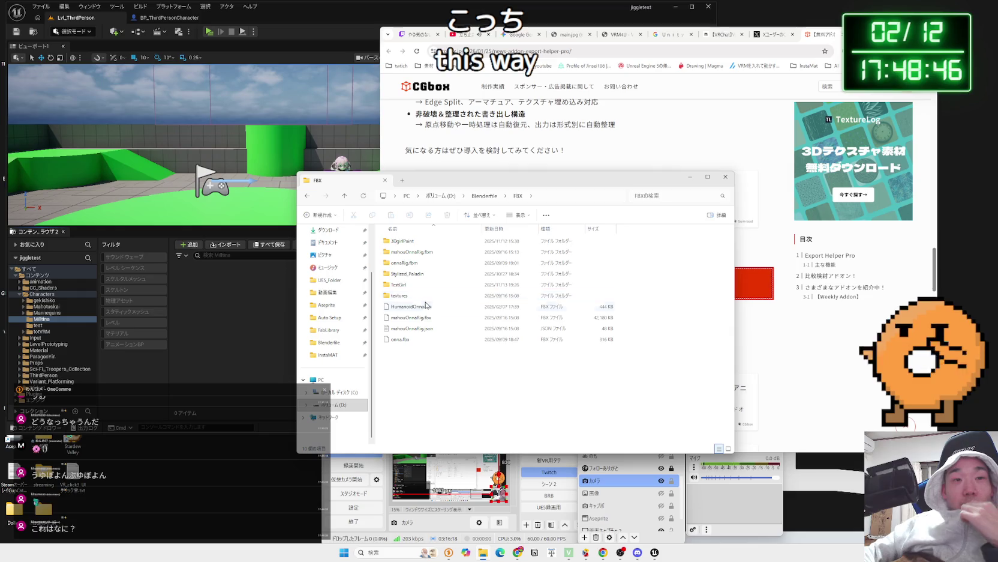
key(alt+Left)
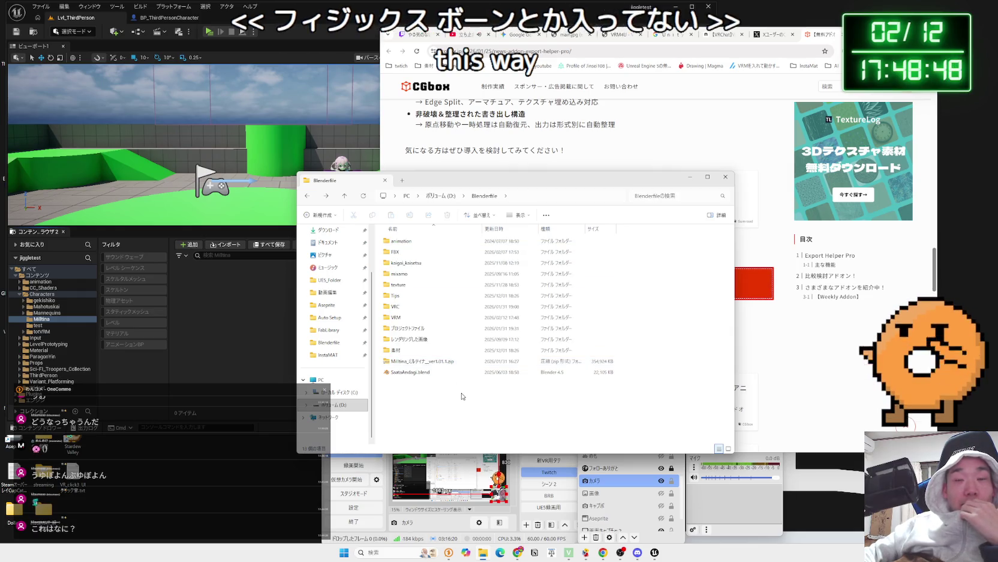
click(762, 351)
Scroll back to the Export Helper Pro article's header and open the Windows Start menu.
scroll(573, 278, up, 3)
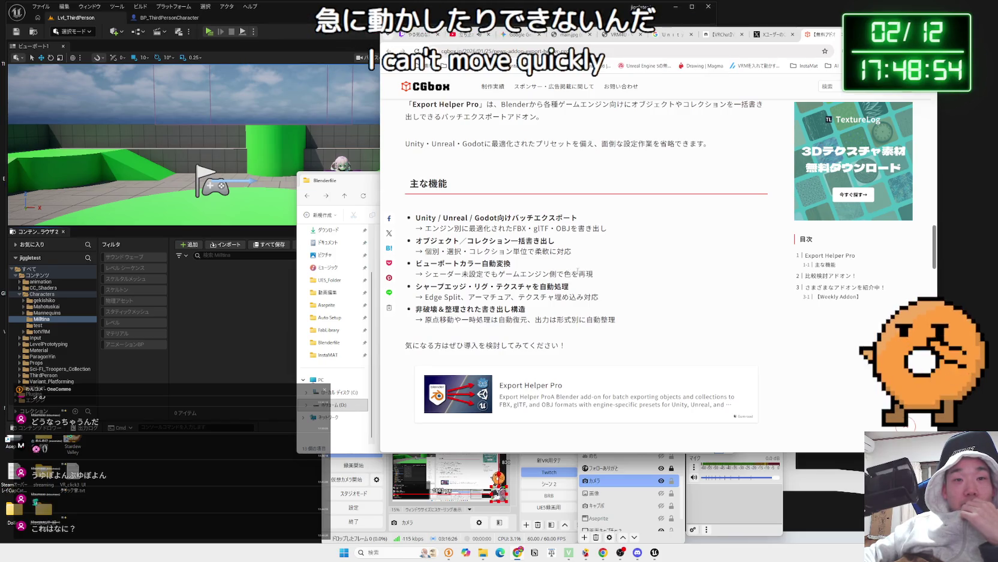
mouse_move(616, 321)
mouse_down()
mouse_move(540, 264)
mouse_move(412, 222)
mouse_move(600, 252)
mouse_move(630, 321)
mouse_up()
click(630, 321)
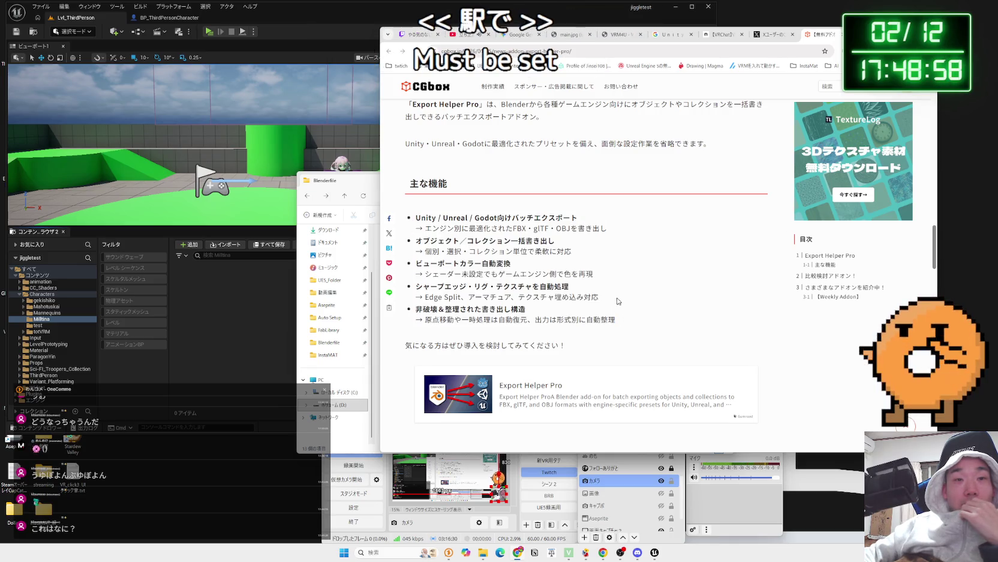
scroll(613, 296, up, 3)
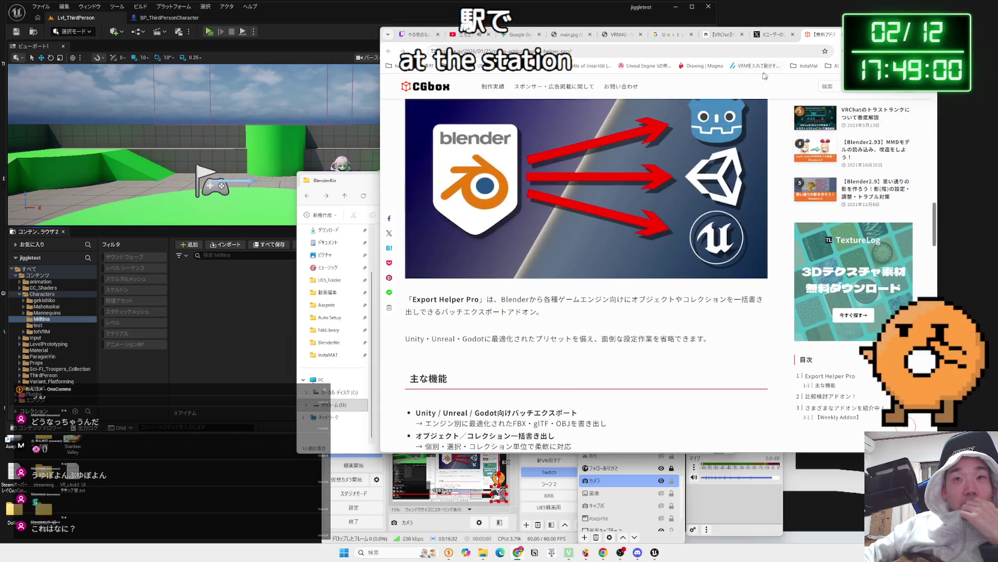
click(343, 553)
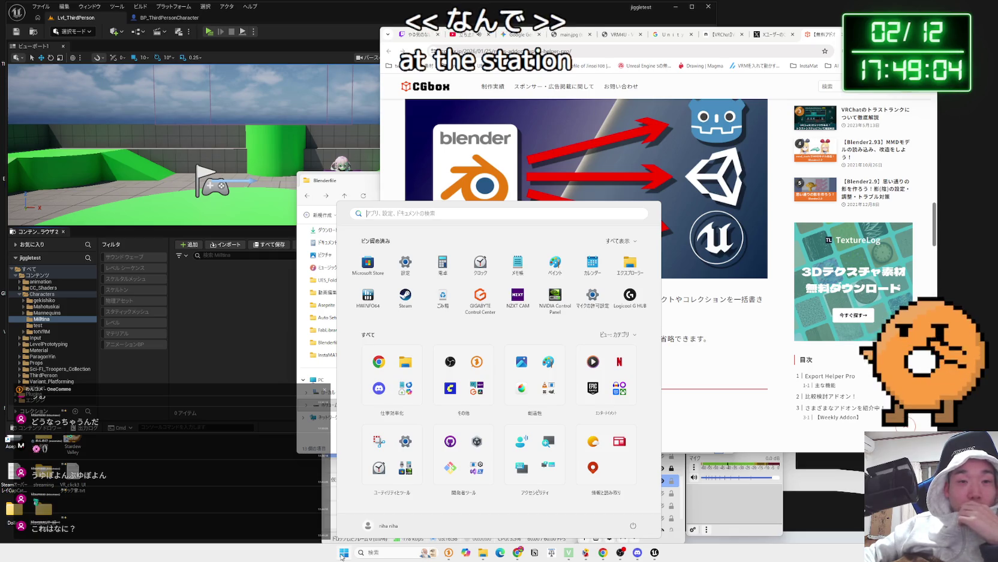
Launch VRChat Creator Companion from Windows search and open the Test project.
key(Escape)
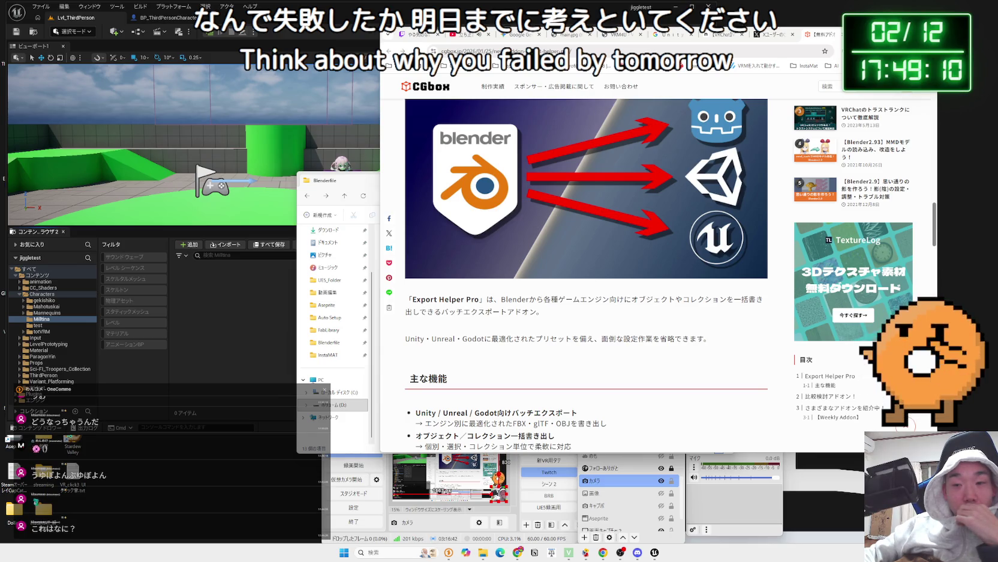
key(super)
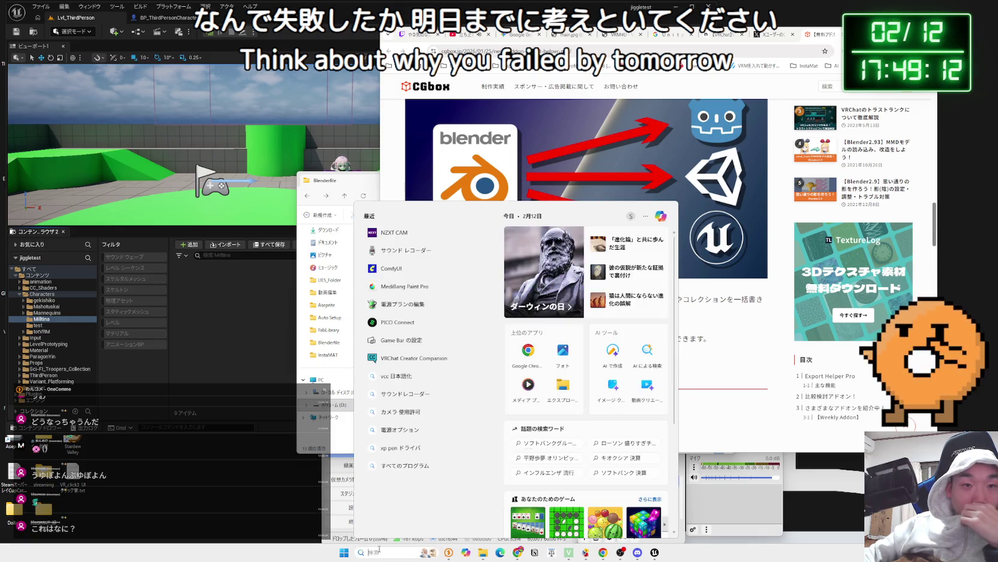
click(410, 358)
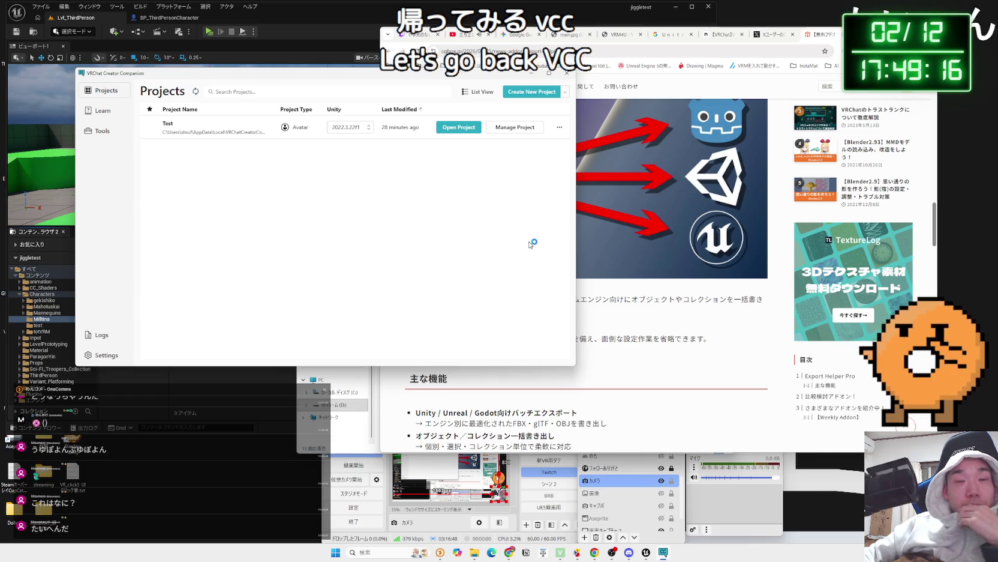
click(453, 132)
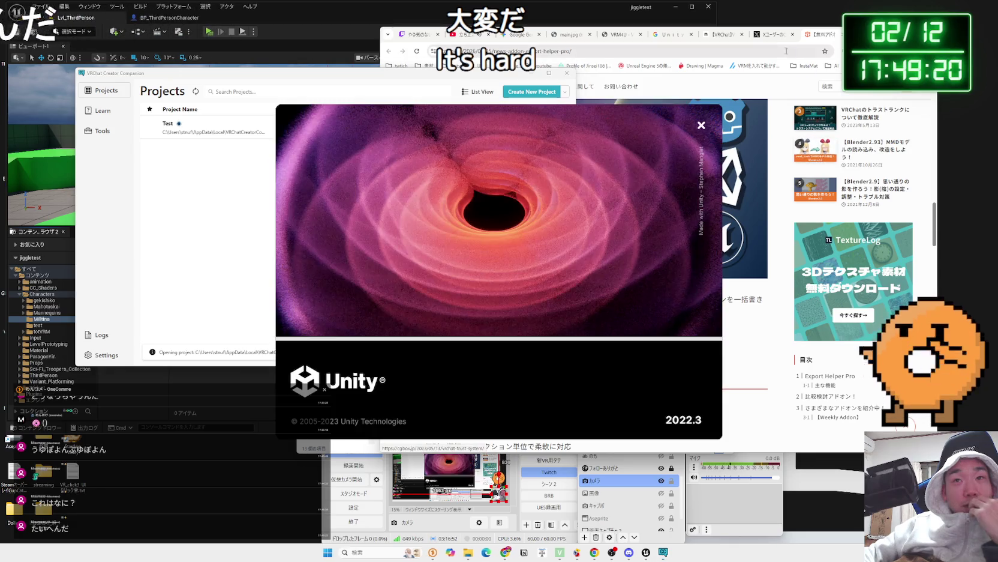
Skim the rest of the CGbox article in the browser, then close its tab.
click(771, 34)
click(819, 34)
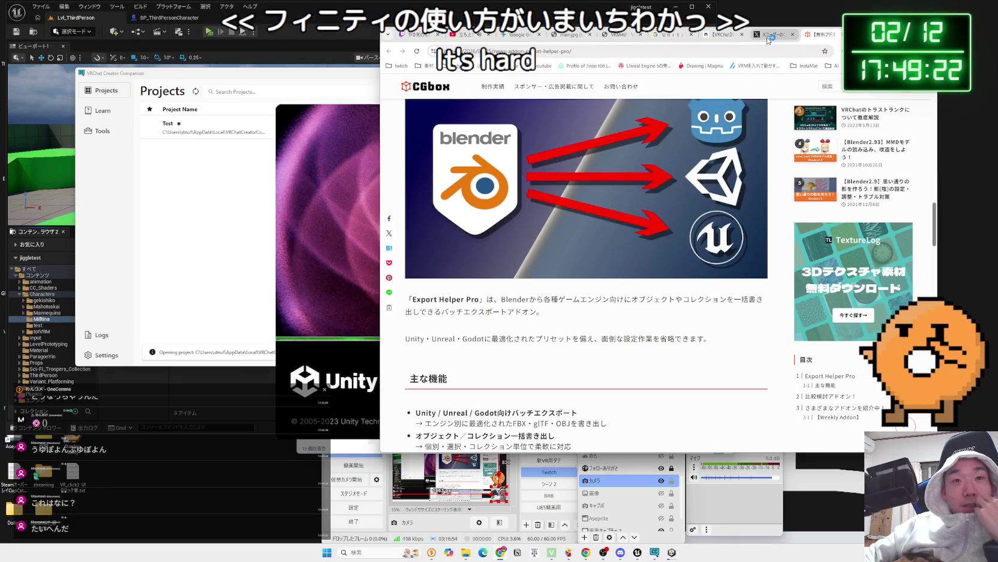
scroll(713, 190, down, 3)
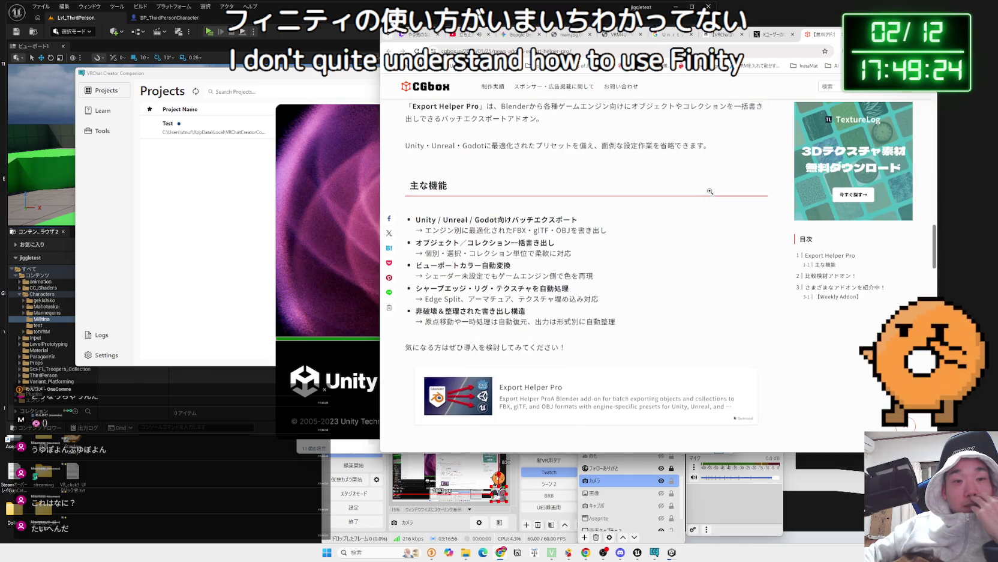
scroll(711, 193, down, 10)
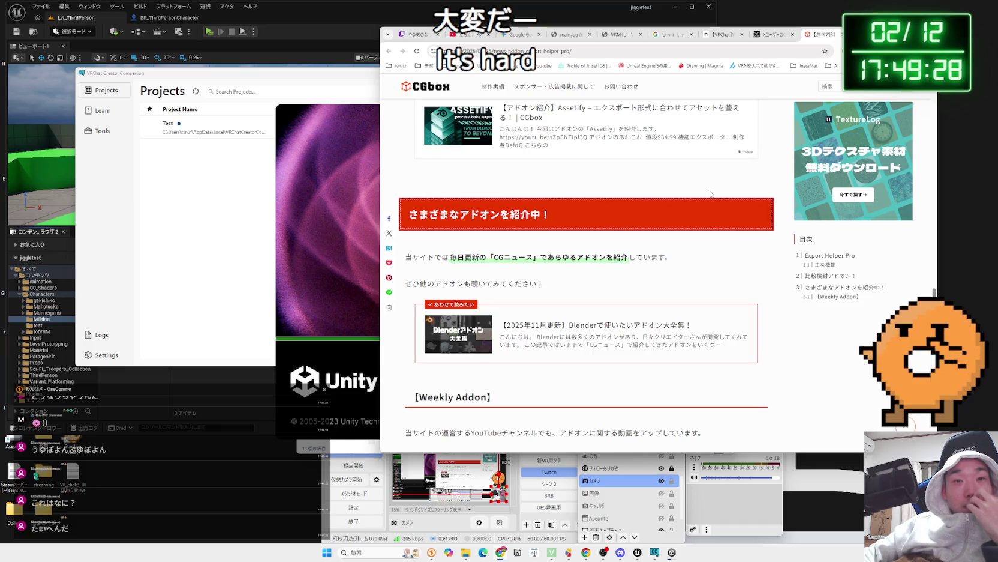
scroll(710, 194, down, 9)
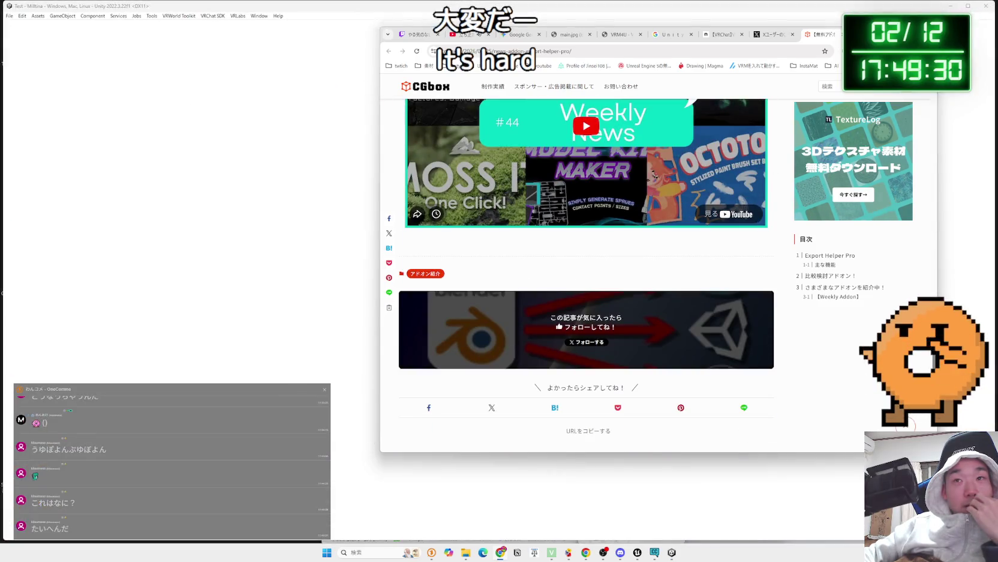
click(841, 34)
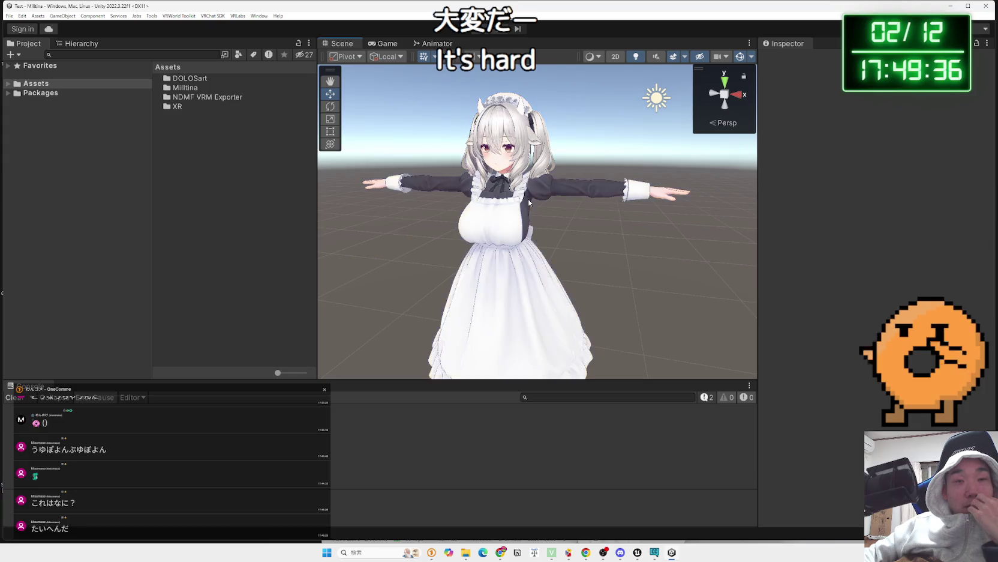
Select the Milltina avatar and open the VRChat SDK Control Panel.
scroll(516, 233, up, 3)
click(516, 232)
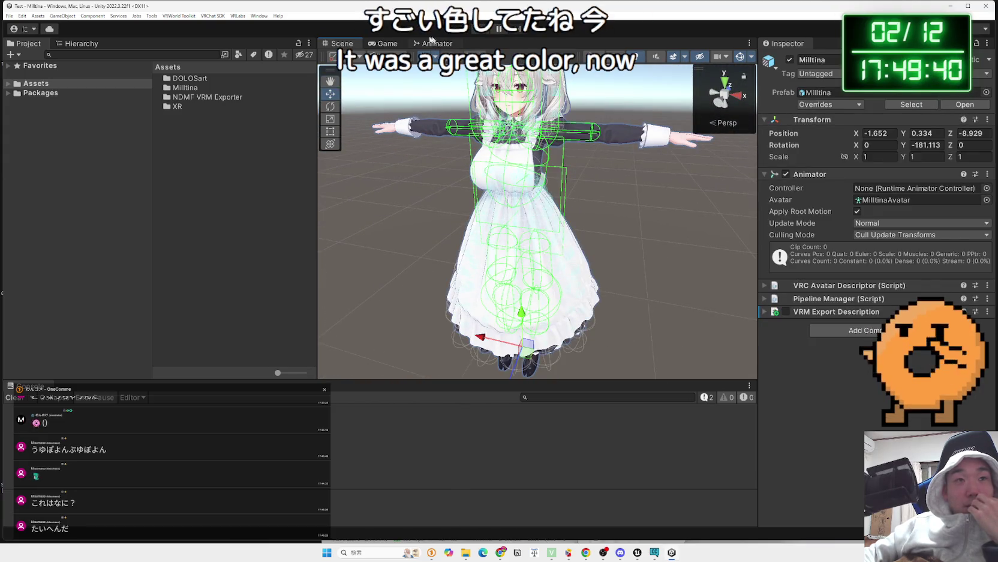
click(213, 17)
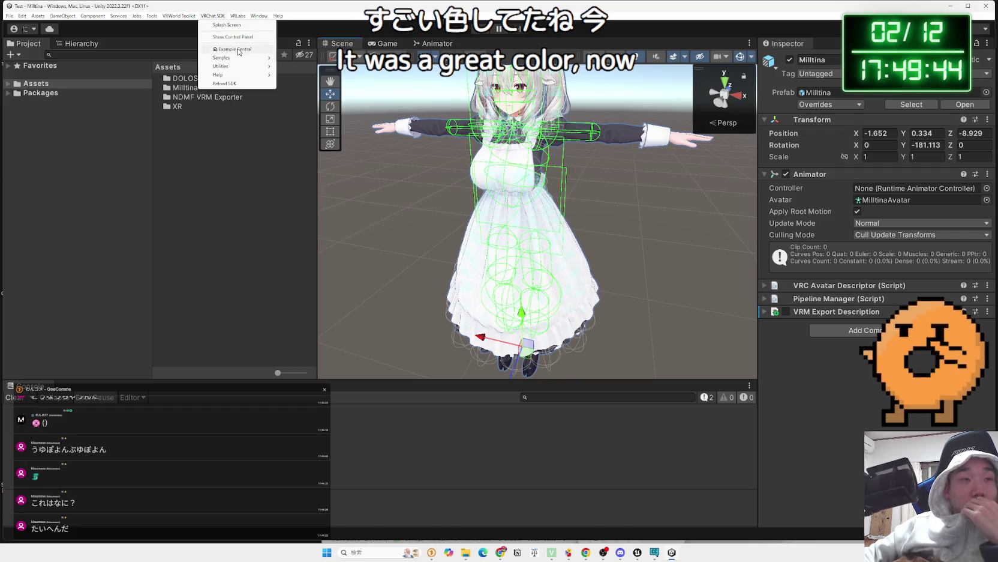
click(238, 36)
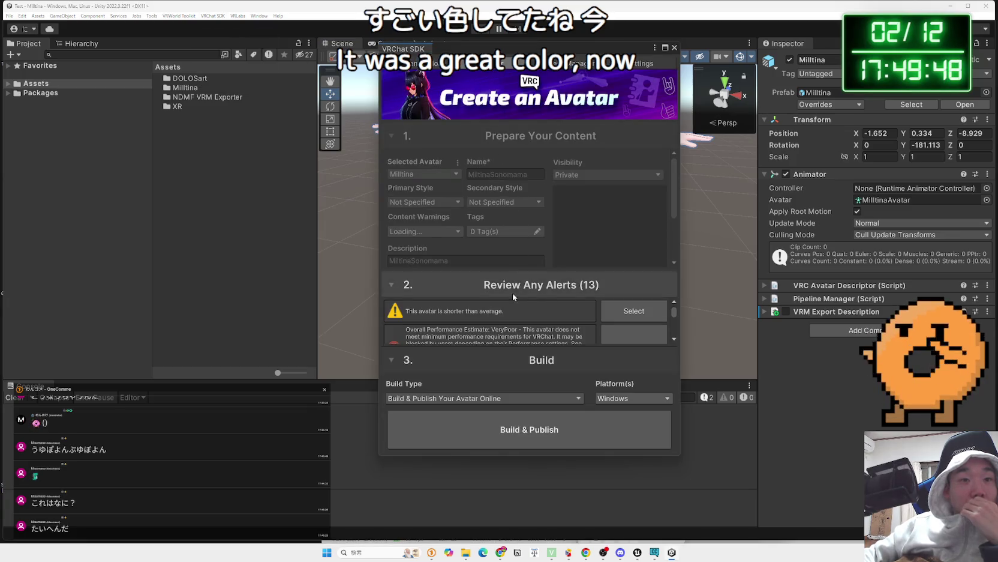
Append 2 to the avatar name to make MiltinaSonomama2 and save the changes.
scroll(506, 303, down, 5)
scroll(526, 323, up, 5)
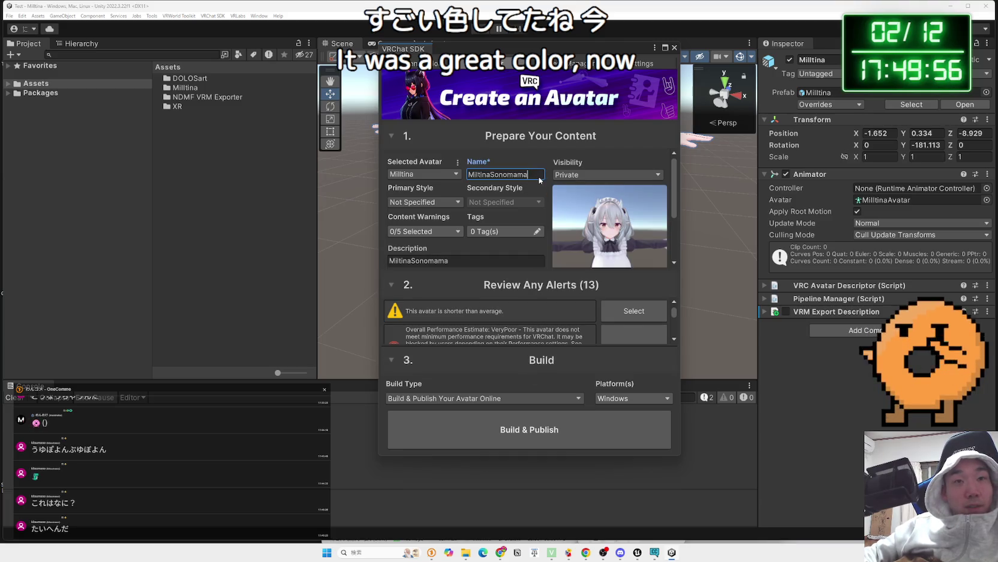
text(2)
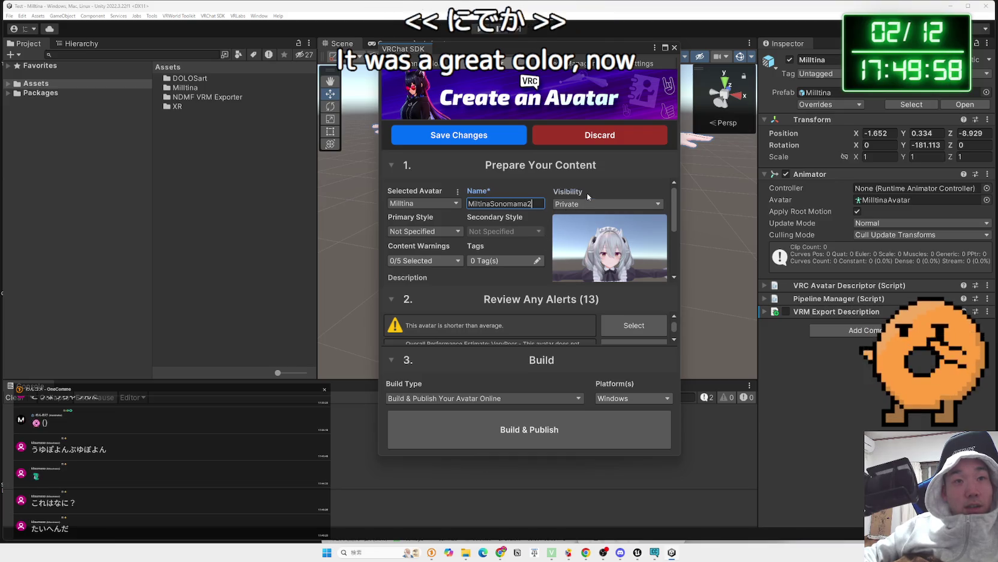
click(586, 195)
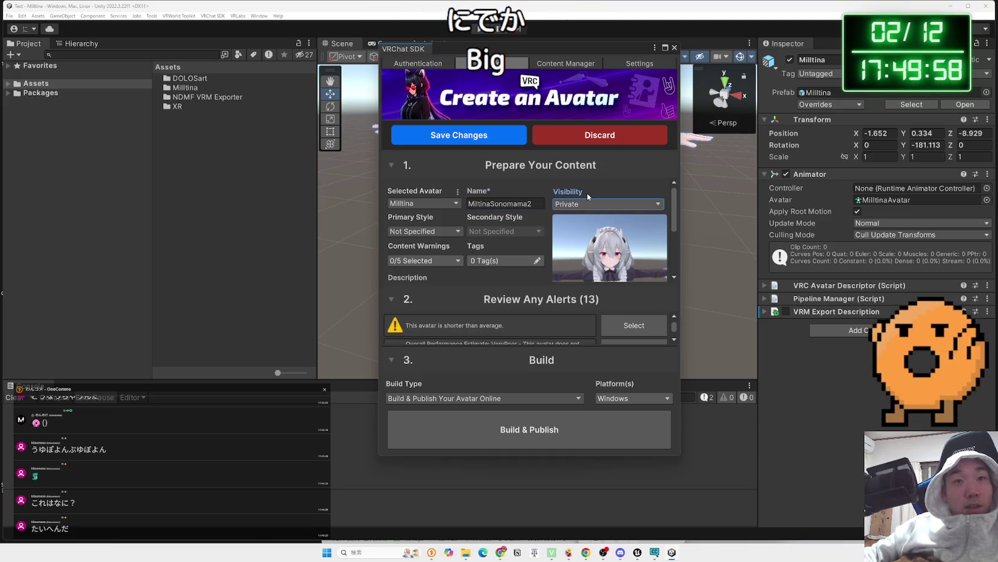
click(481, 139)
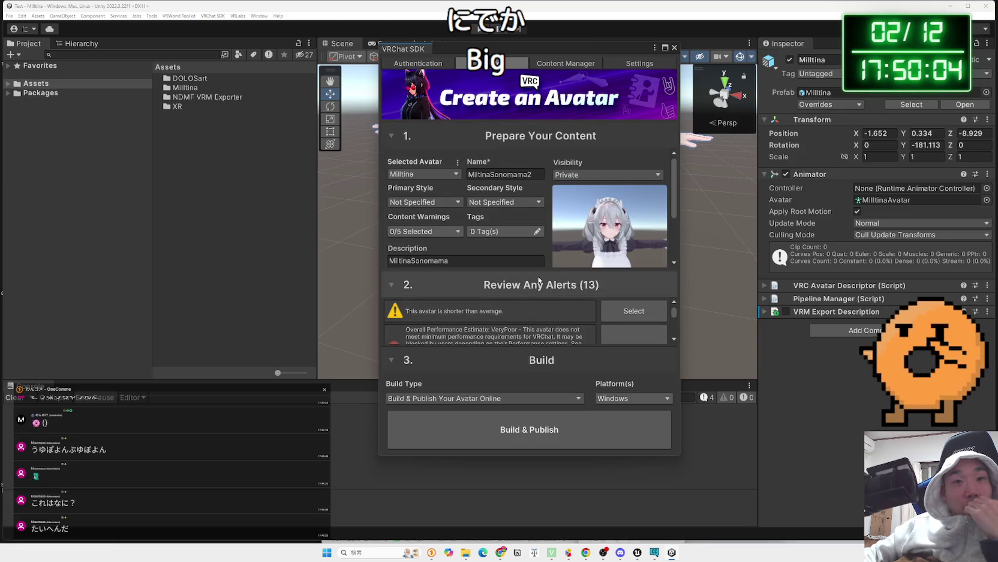
Flip through the Content Manager and Settings pages back to Builder, then open a new browser tab.
click(556, 67)
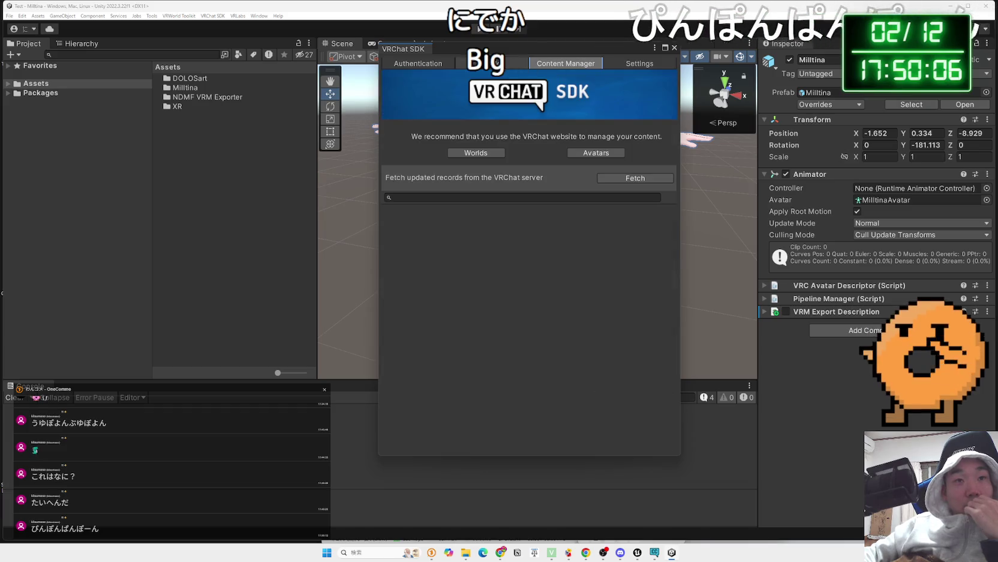
click(492, 64)
click(637, 67)
click(566, 63)
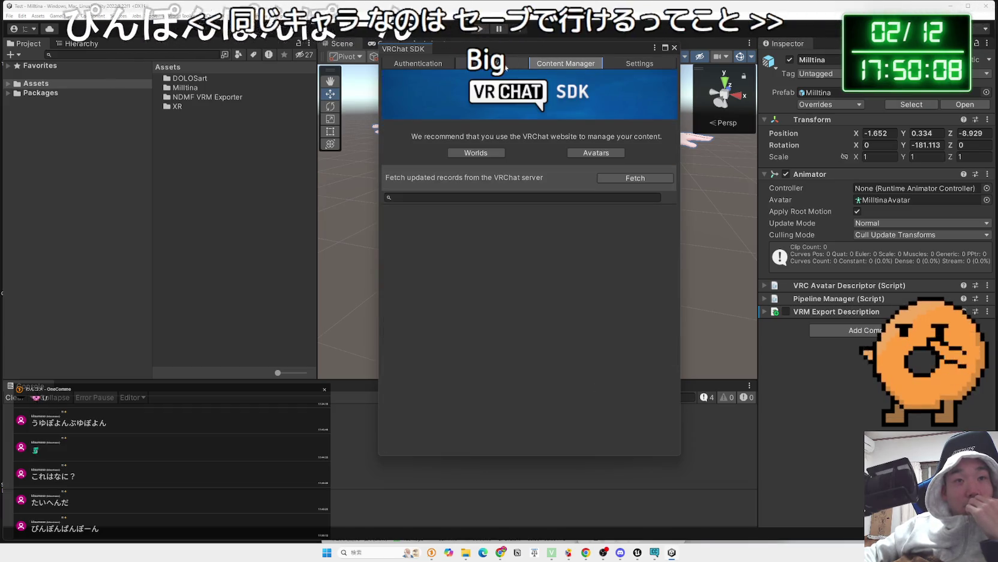
click(492, 64)
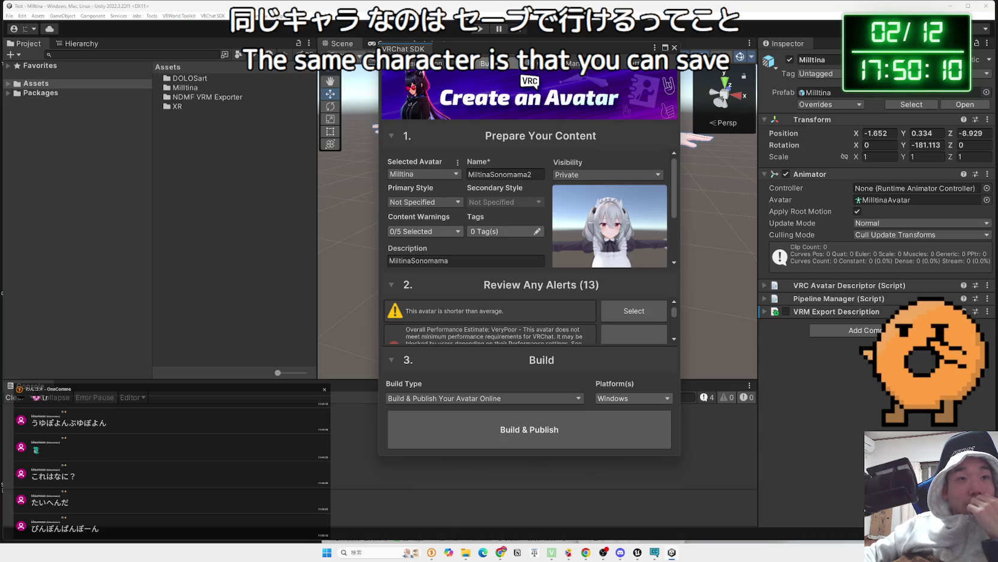
click(500, 552)
key(ctrl+t)
Search 'vrc', open vrchat.com, and view MiltinaSonomama2 under Avatars > My Avatars.
text(v)
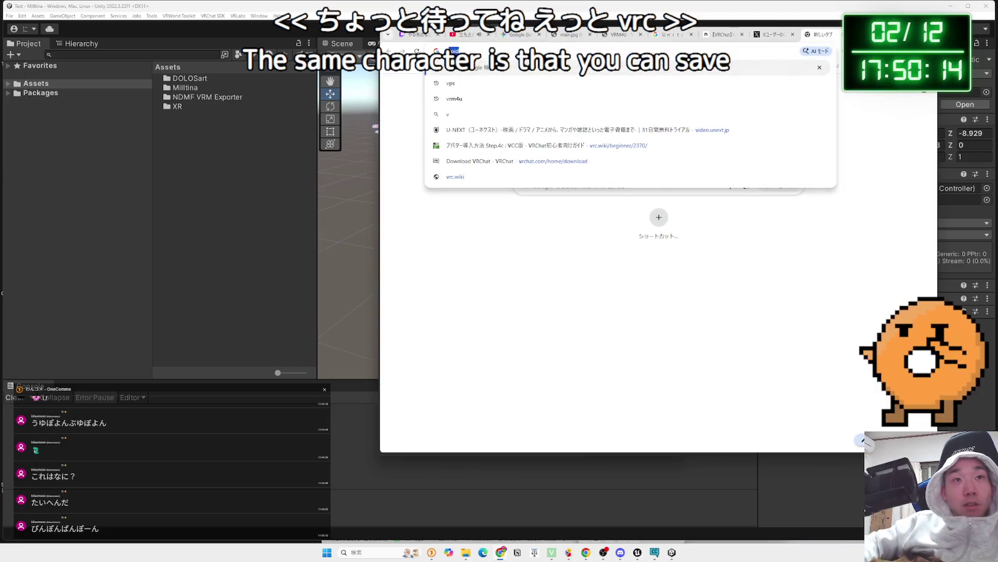
text(rc)
key(Return)
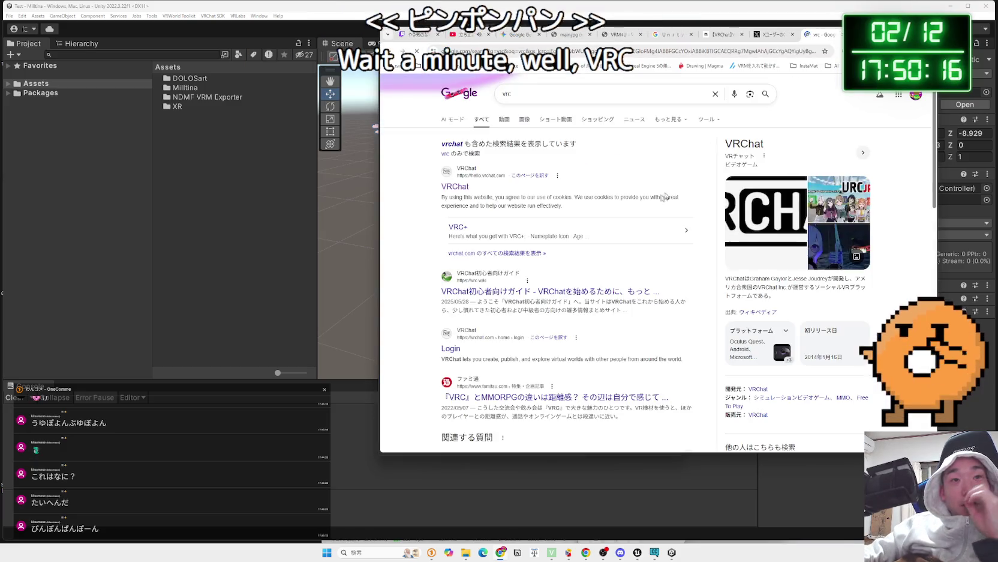
click(455, 186)
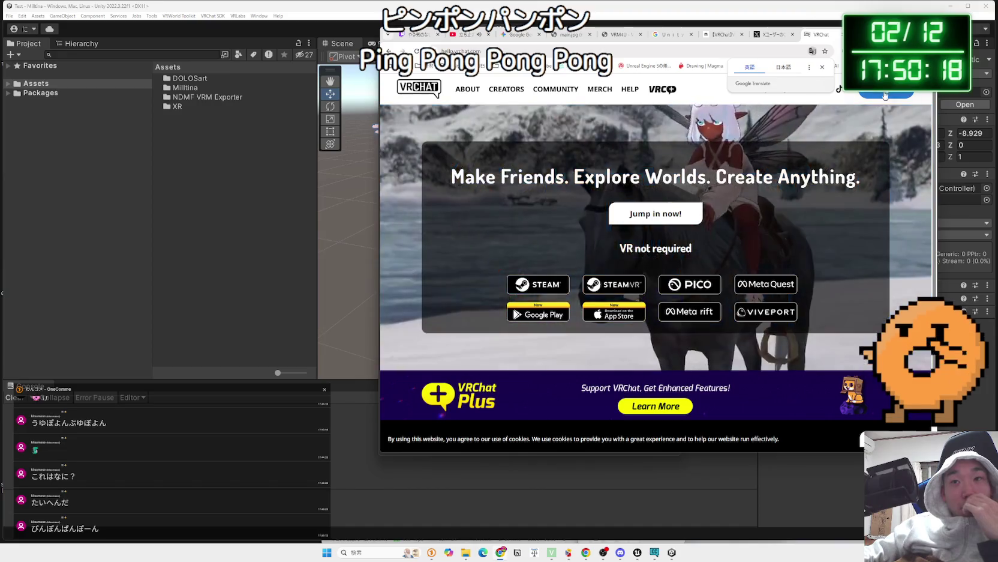
click(885, 94)
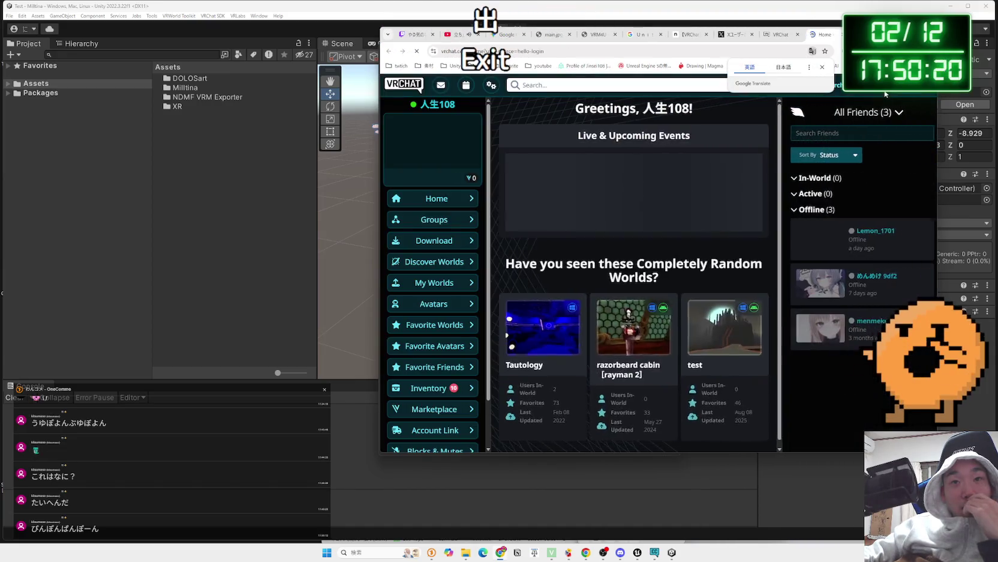
click(437, 302)
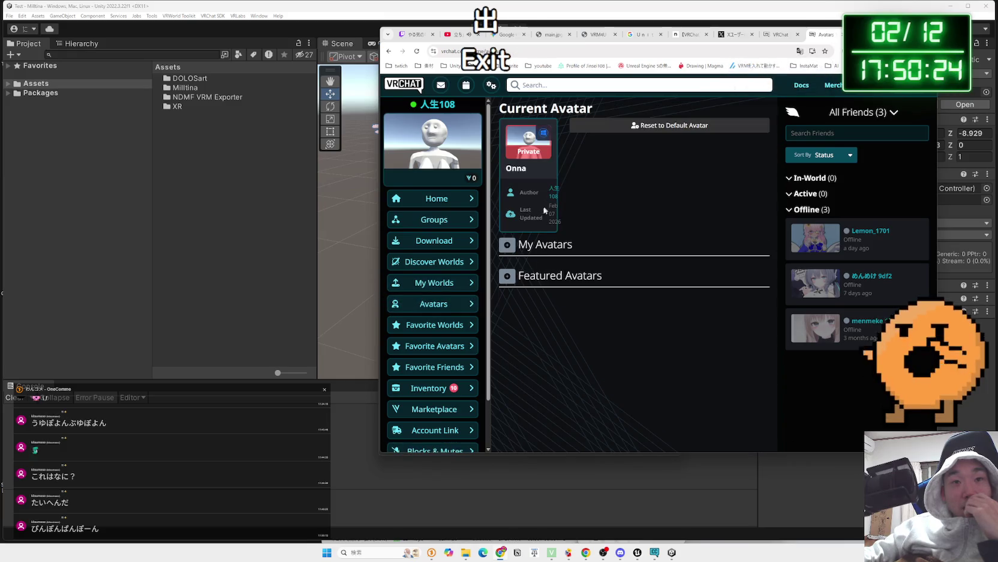
click(508, 245)
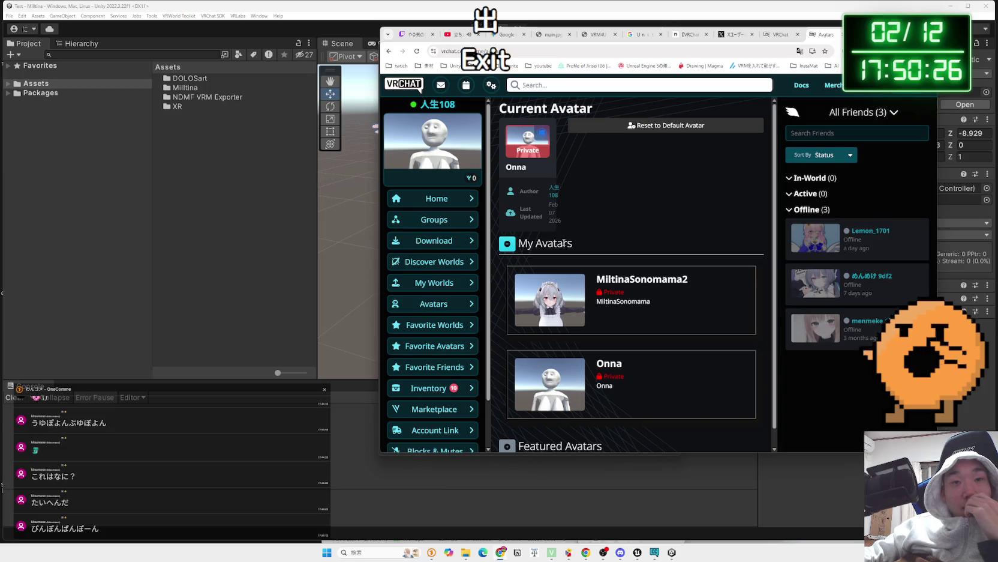
scroll(624, 264, down, 1)
click(627, 261)
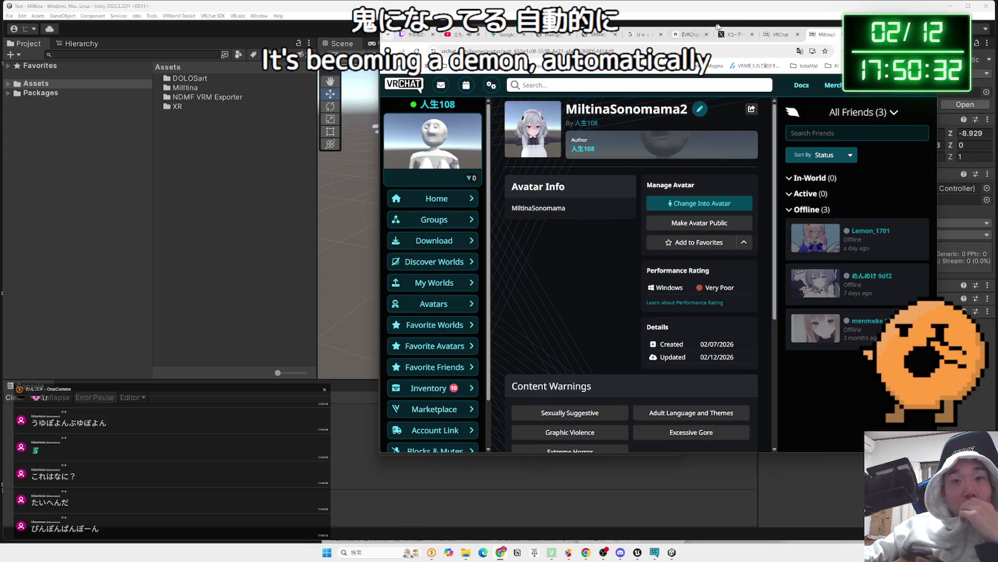
Close the VRChat tab and enable the VRM Export Description component in Unity.
key(ctrl+w)
key(ctrl+w)
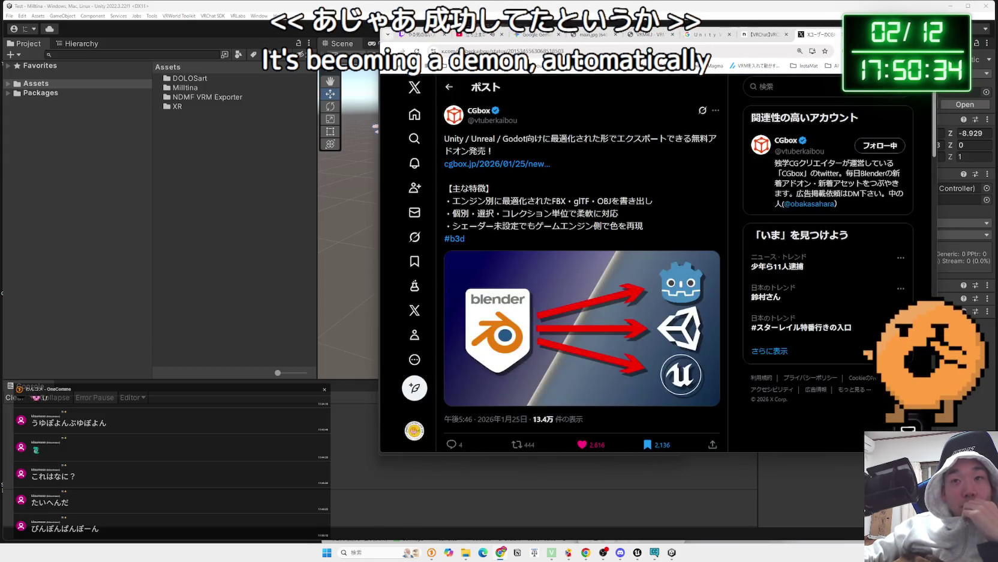
key(alt+Tab)
click(786, 312)
scroll(565, 329, down, 5)
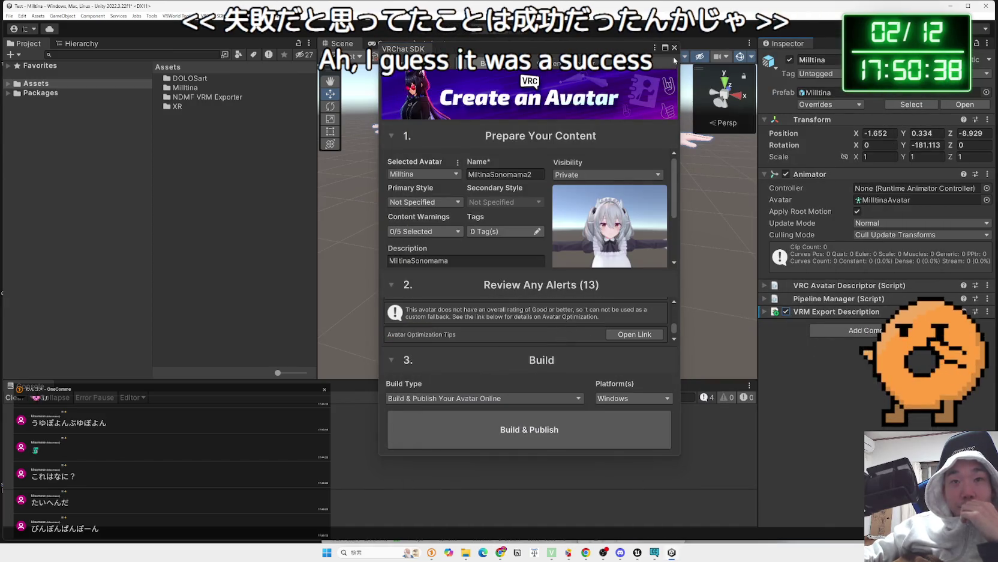
Close the SDK panel and expand the VRM Export Description and Pipeline Manager components.
click(674, 48)
click(806, 313)
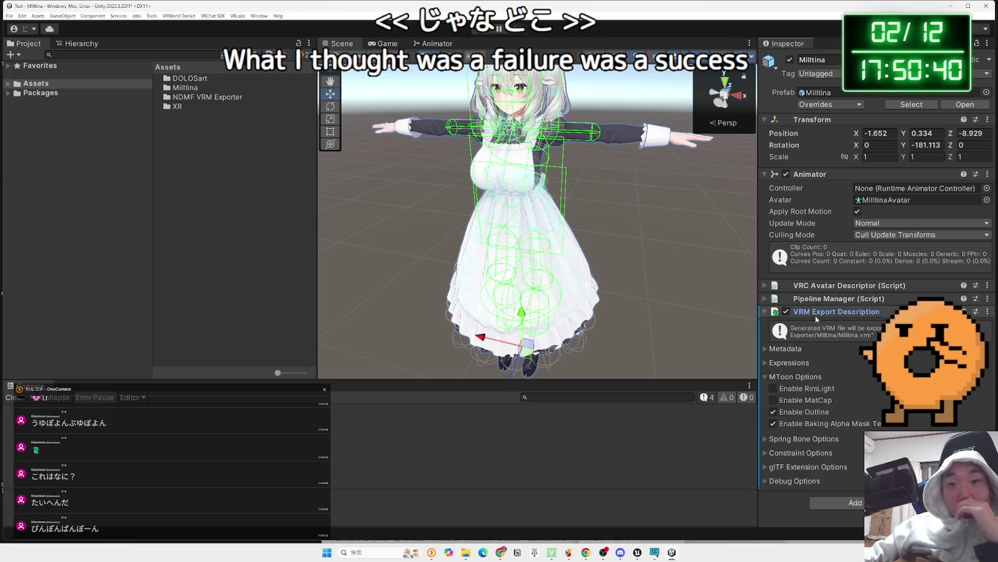
click(768, 349)
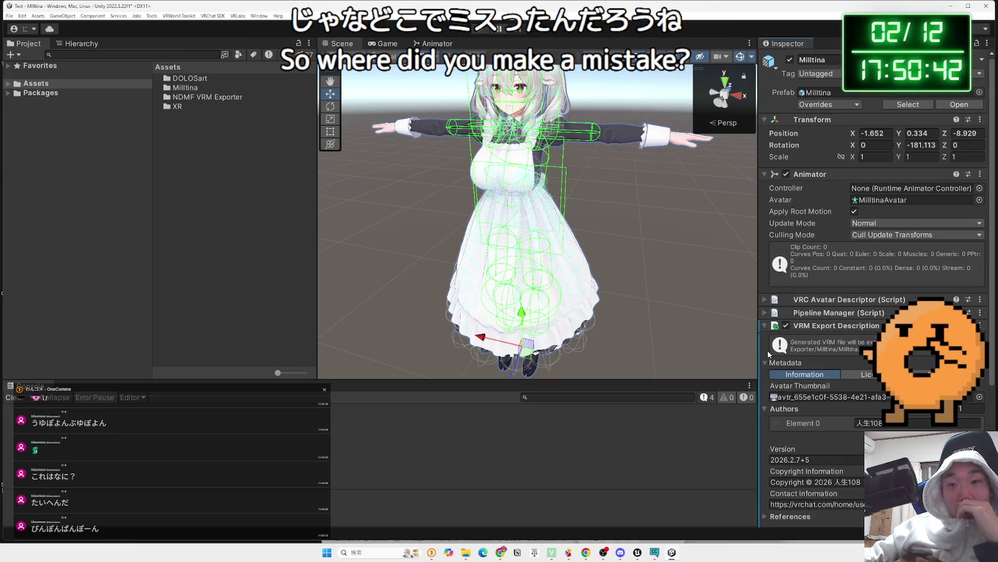
scroll(839, 337, down, 3)
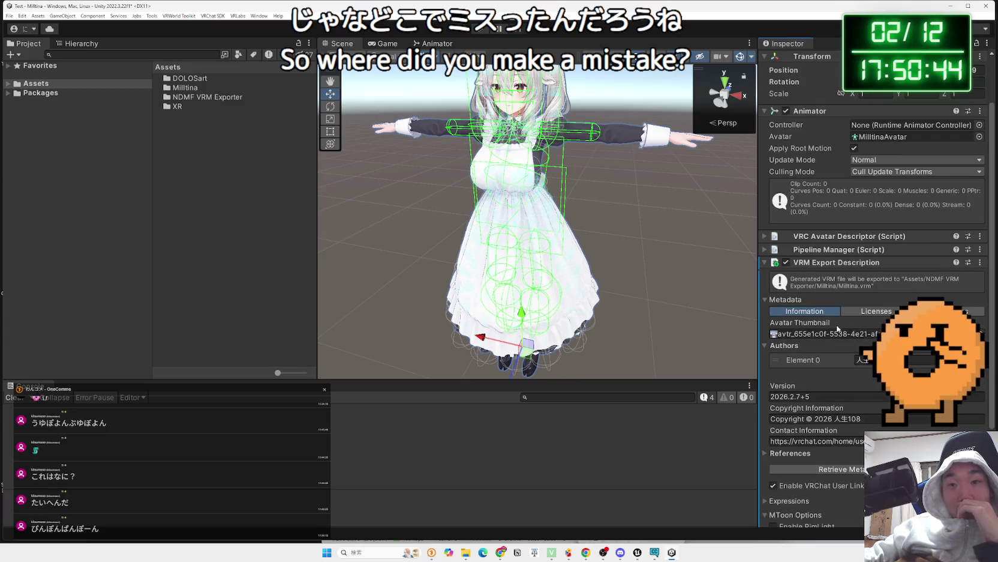
click(764, 249)
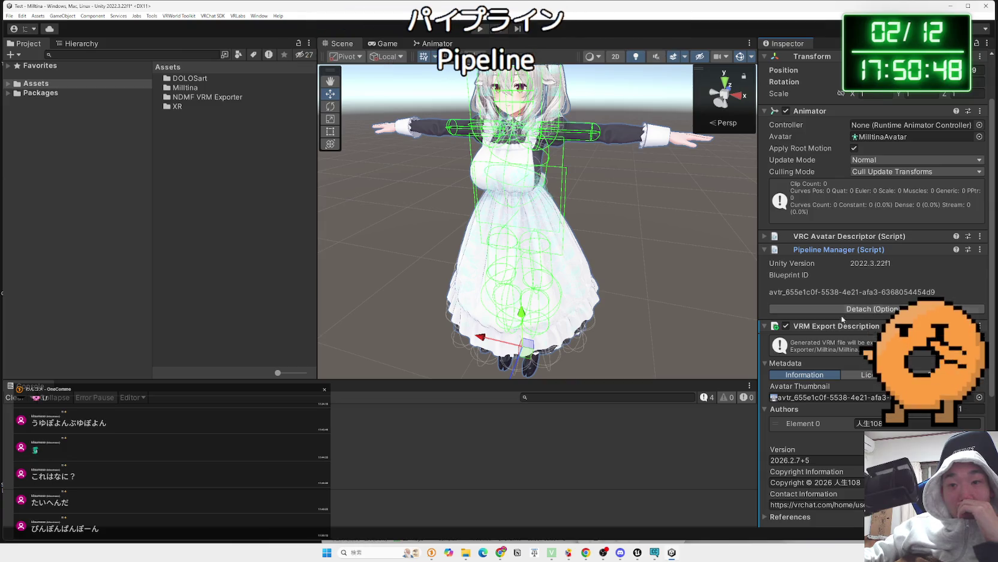
Ping the Avatar Thumbnail asset and preview both avtr textures in VRChatSDKAvatarThumbnails.
click(836, 397)
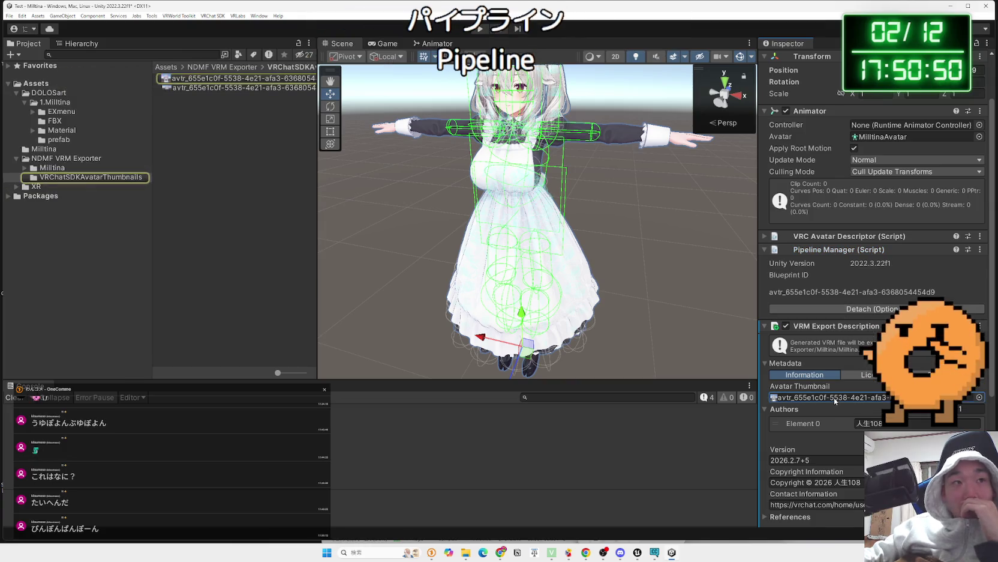
click(207, 80)
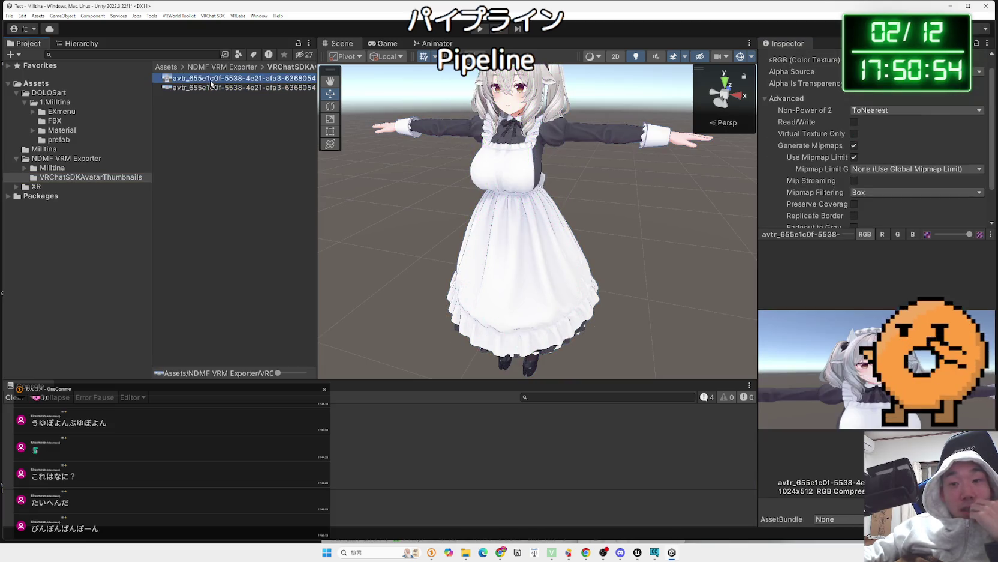
click(212, 88)
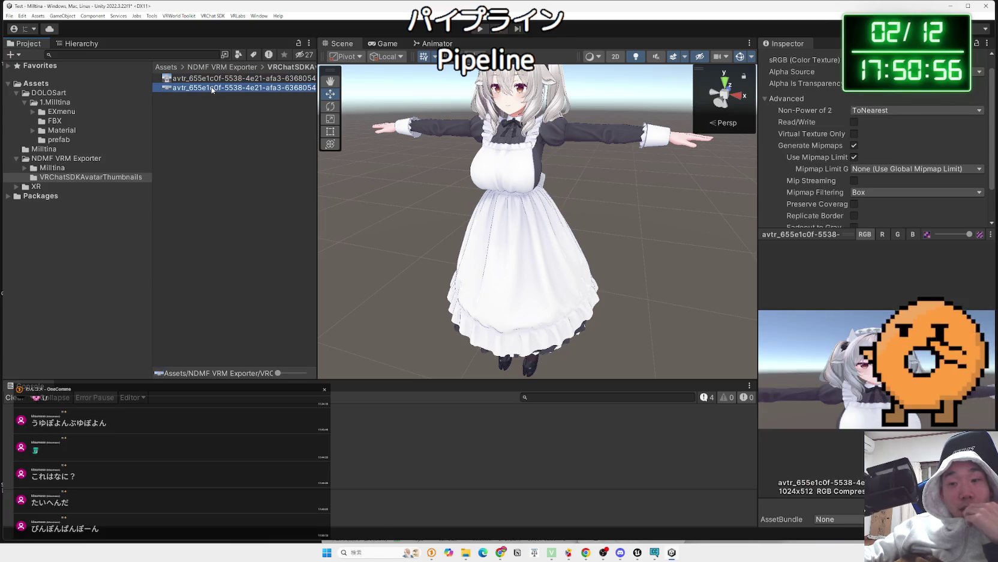
click(213, 80)
click(208, 102)
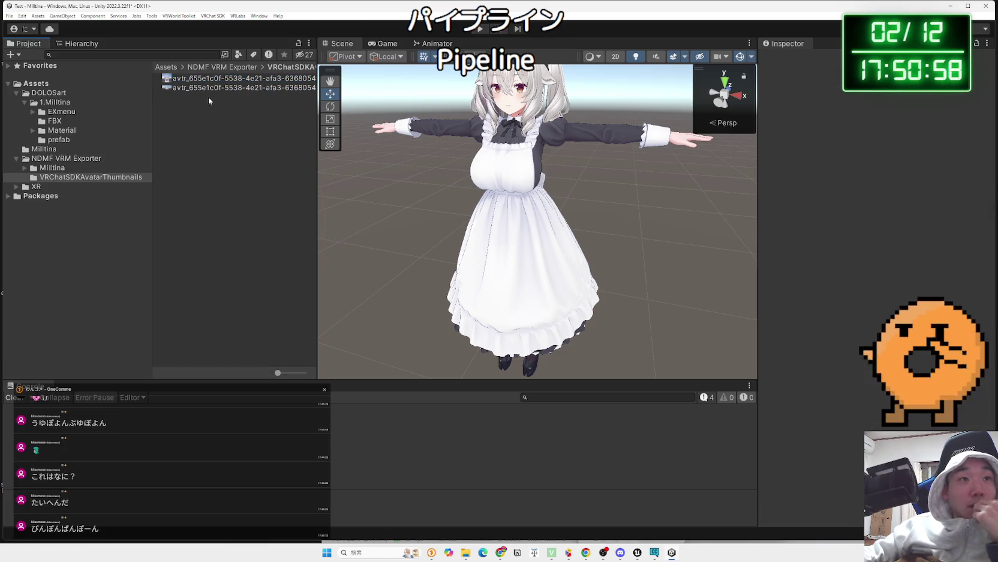
click(216, 88)
mouse_move(316, 106)
mouse_down()
mouse_move(722, 123)
mouse_move(315, 122)
mouse_move(324, 122)
mouse_up()
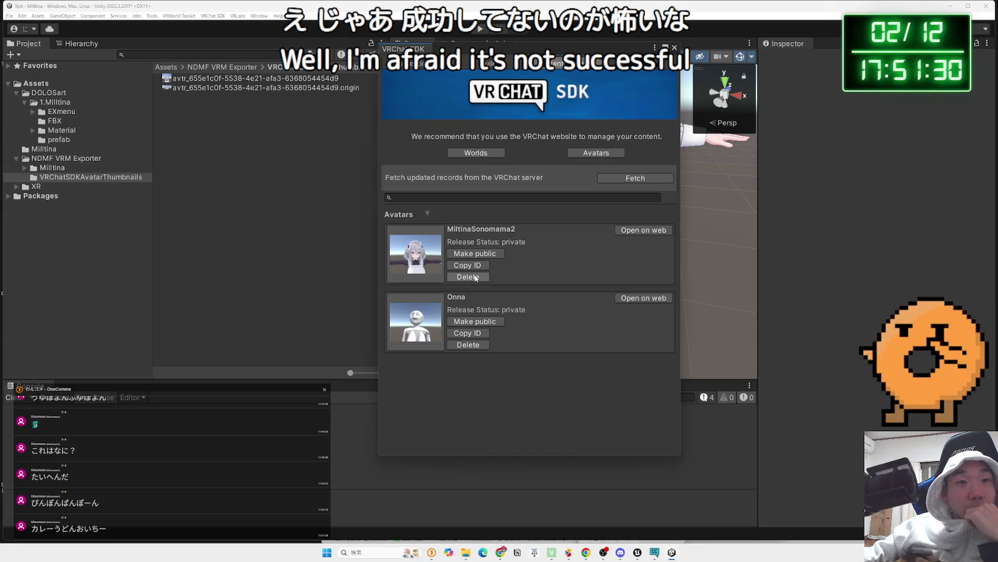
Delete the MiltinaSonomama2 avatar, leaving only Onna, and begin naming a new avatar 'Milltina'.
click(475, 276)
click(513, 289)
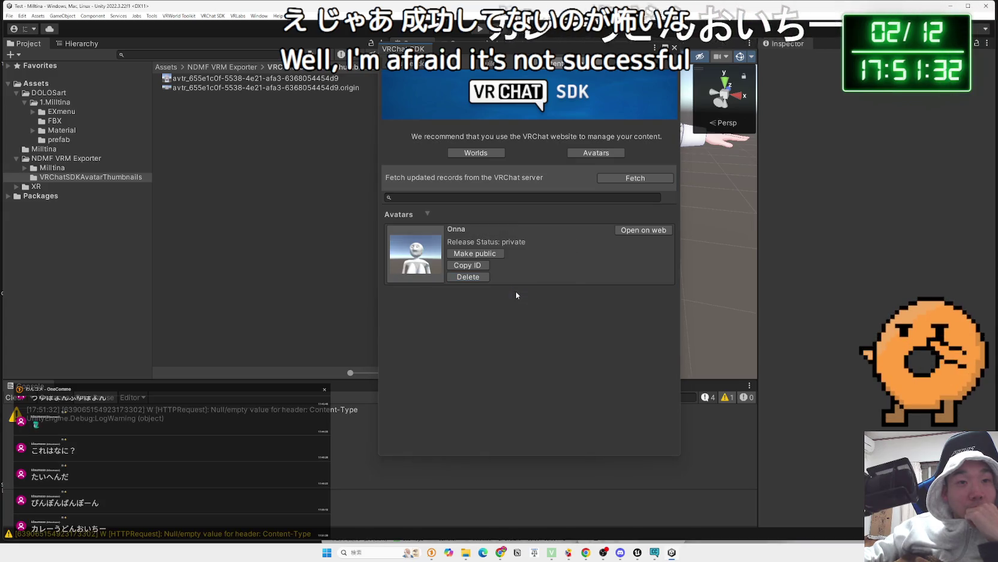
click(471, 63)
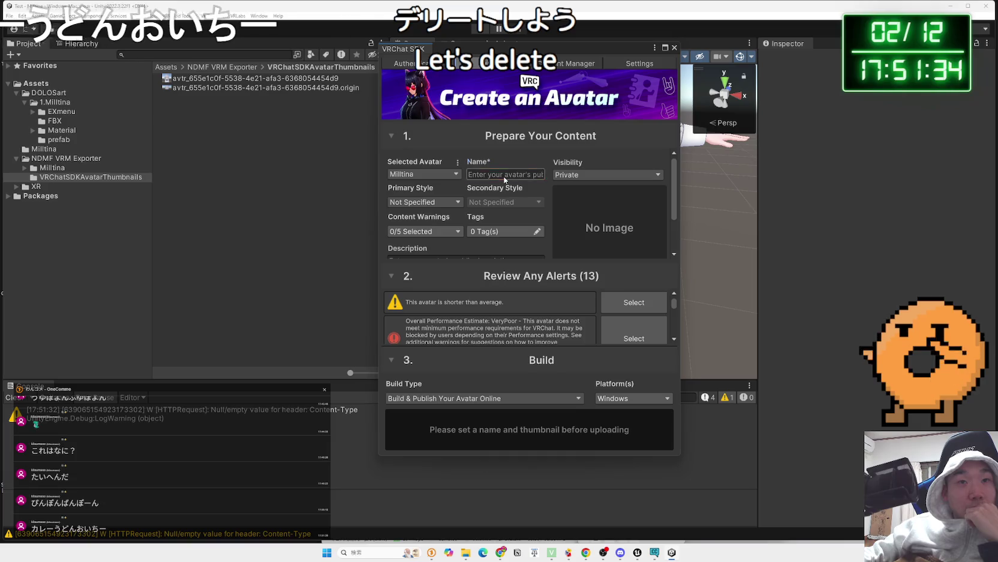
text(Mill)
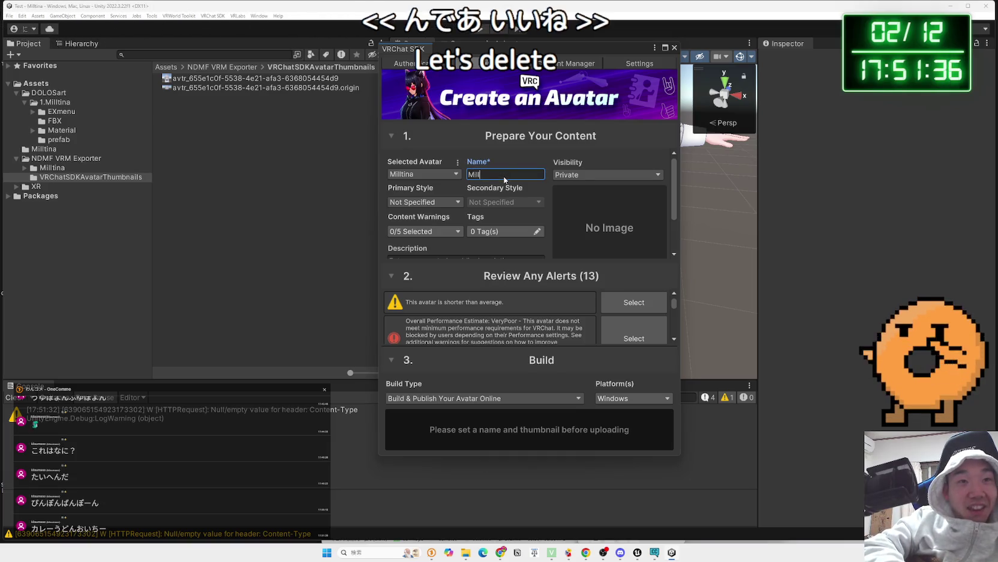
text(tinaSo)
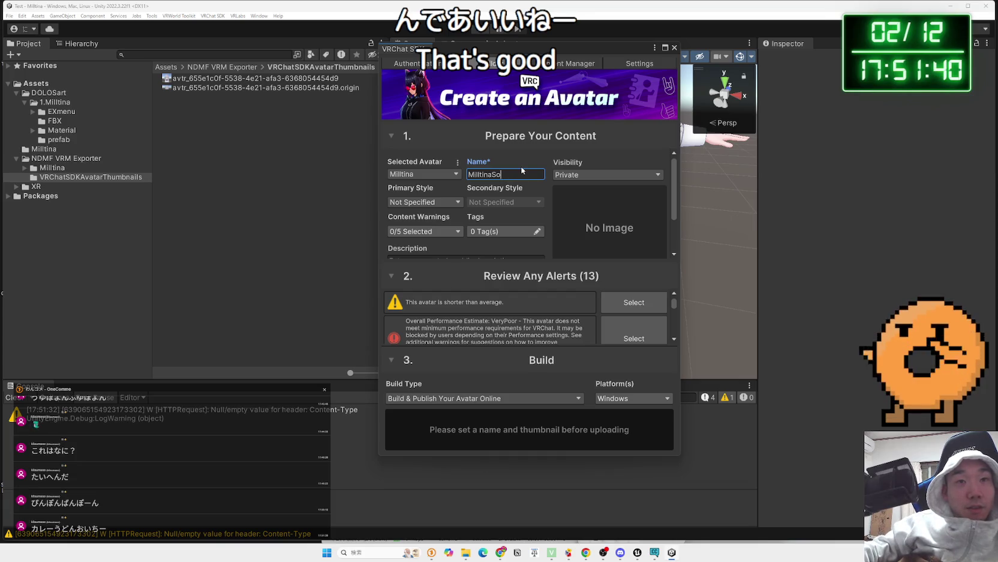
Name the new avatar MilltinaVRM and keep the online publish build type.
key(BackSpace)
key(BackSpace)
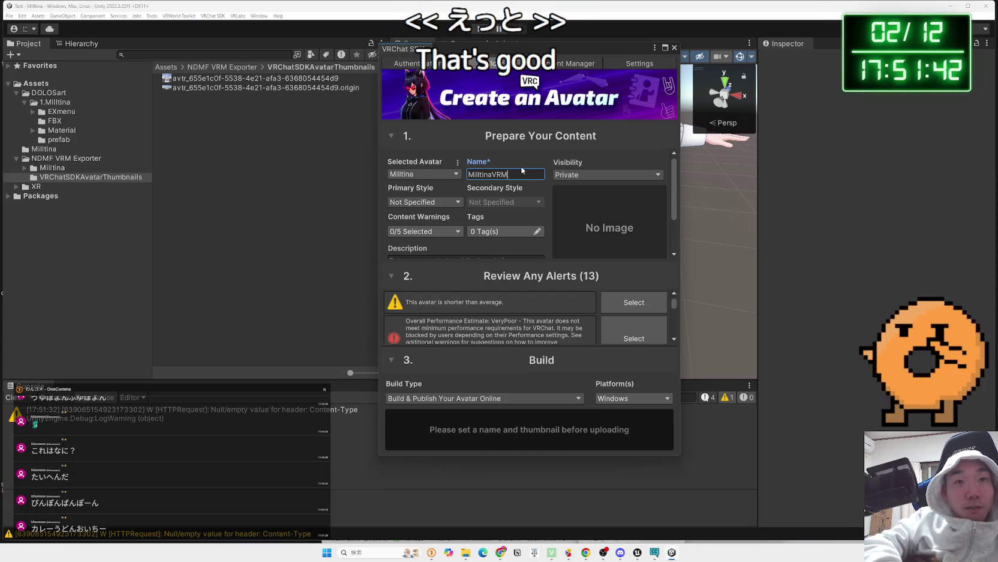
text(VRM)
scroll(492, 318, down, 5)
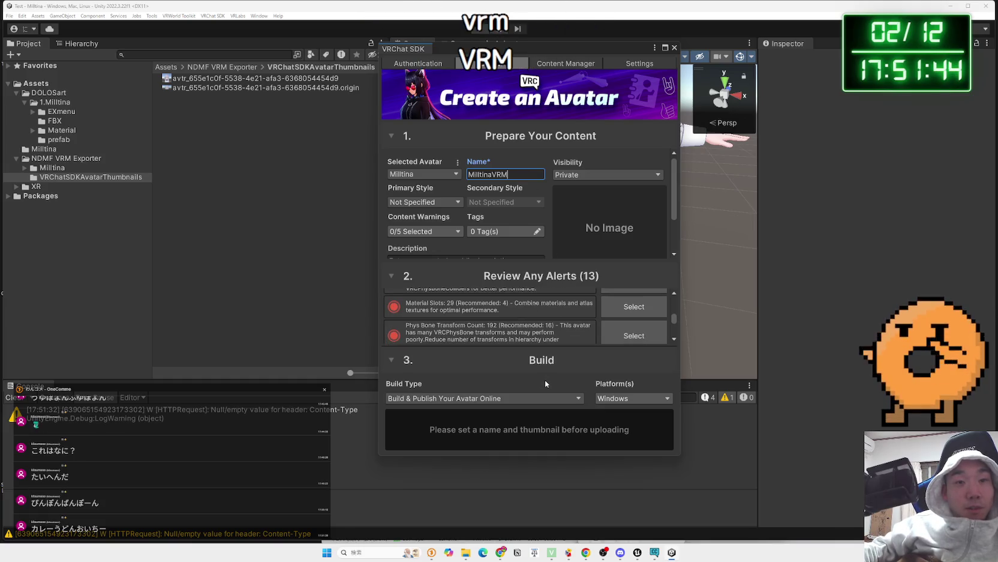
click(469, 398)
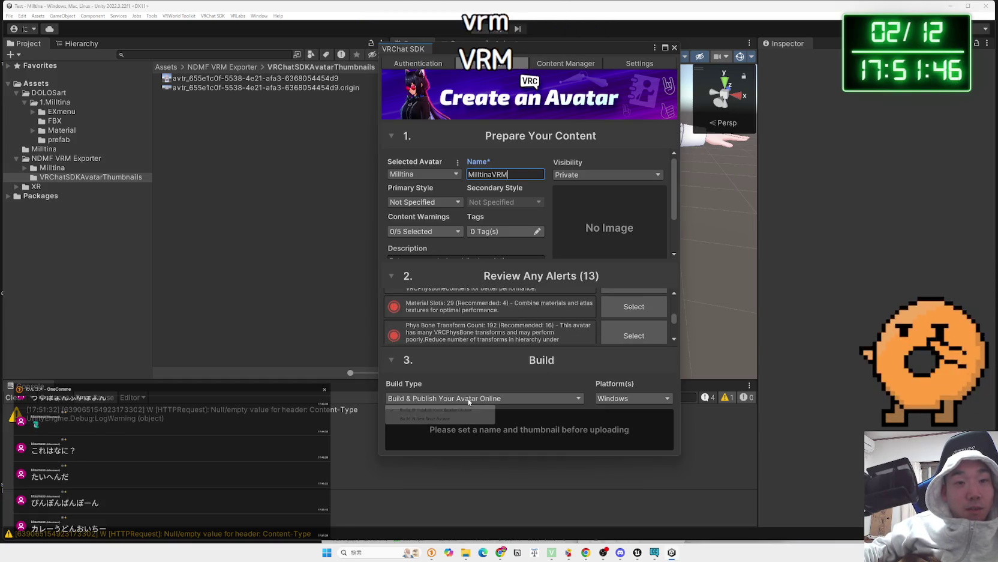
click(436, 409)
scroll(525, 318, up, 5)
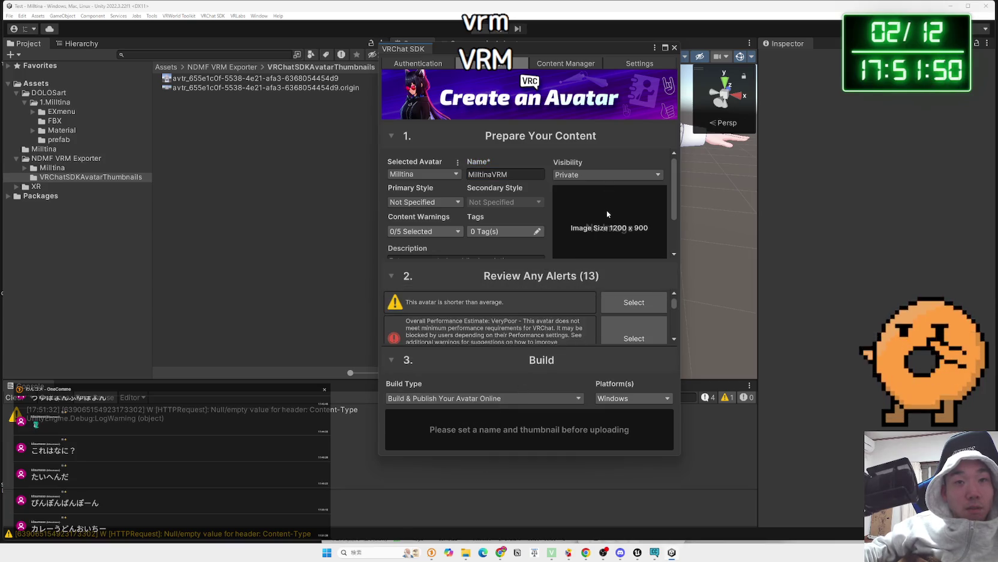
scroll(606, 210, down, 2)
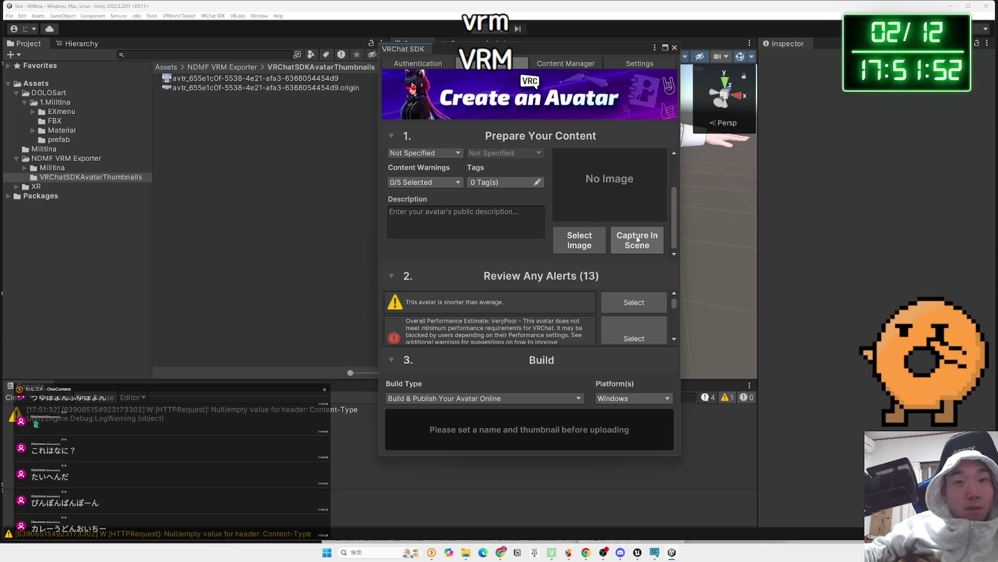
Capture the thumbnail from the scene, enter description 'VRM', and Build & Publish after accepting the copyright agreement.
click(637, 239)
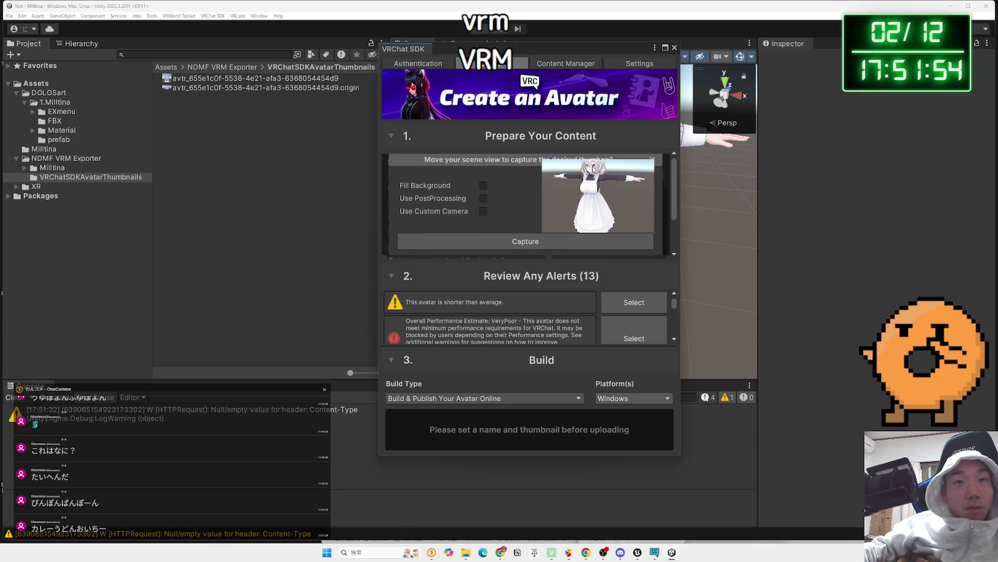
click(534, 242)
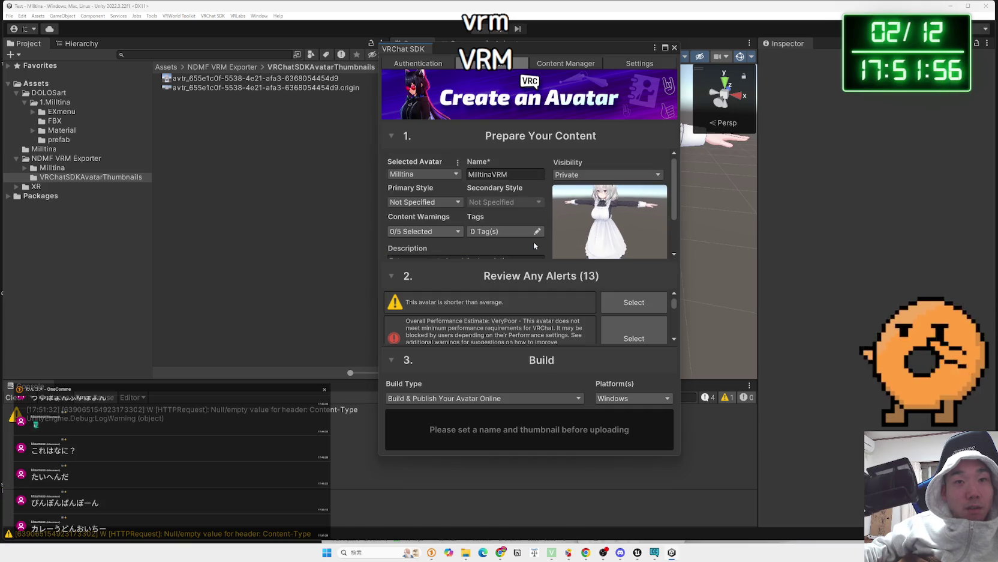
scroll(552, 314, down, 5)
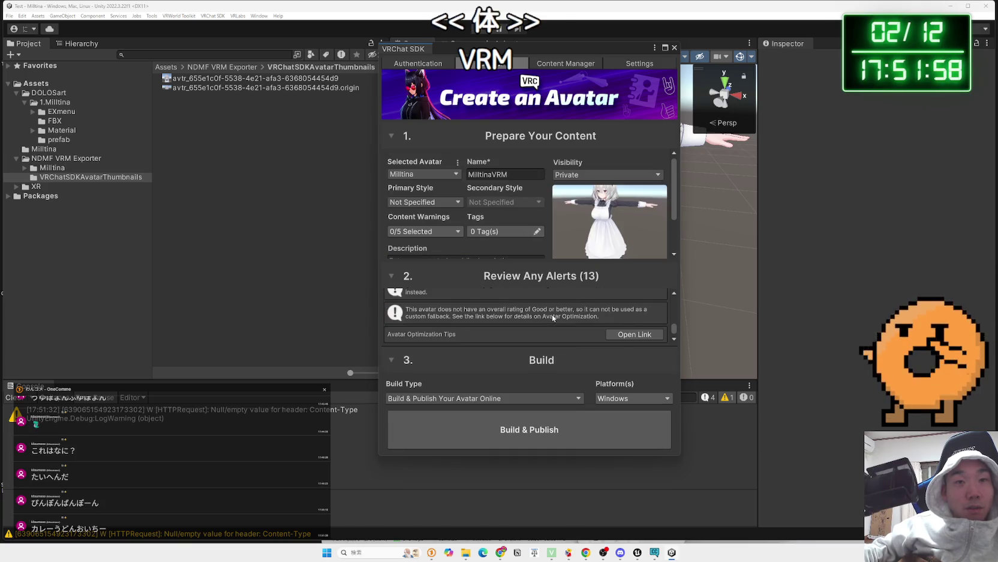
scroll(528, 204, down, 2)
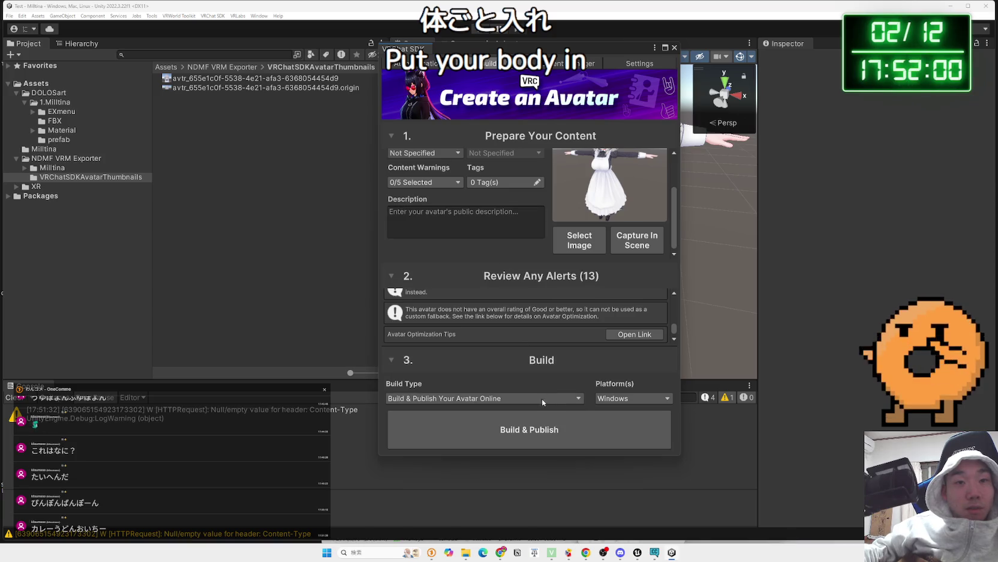
click(451, 231)
text(VRM)
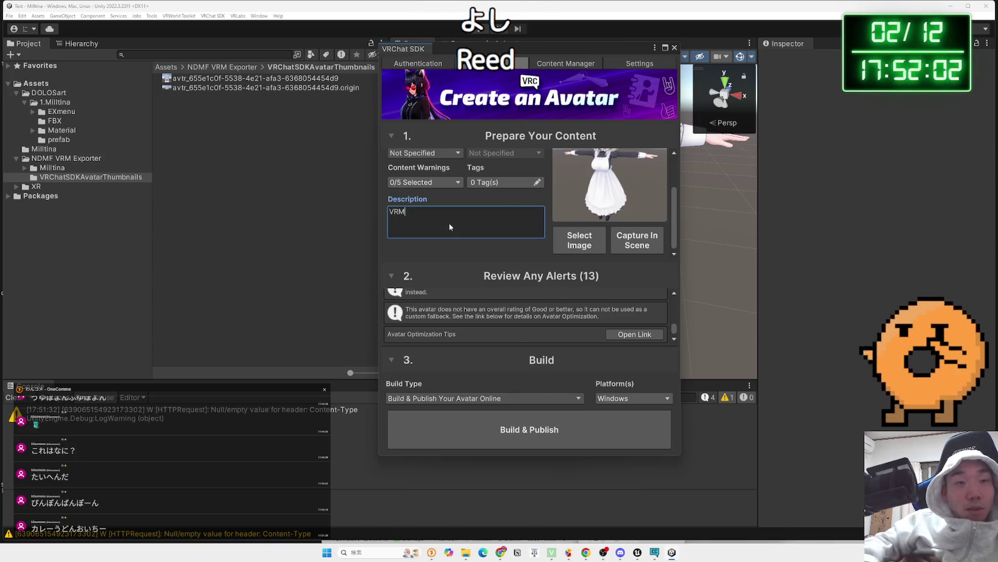
click(532, 430)
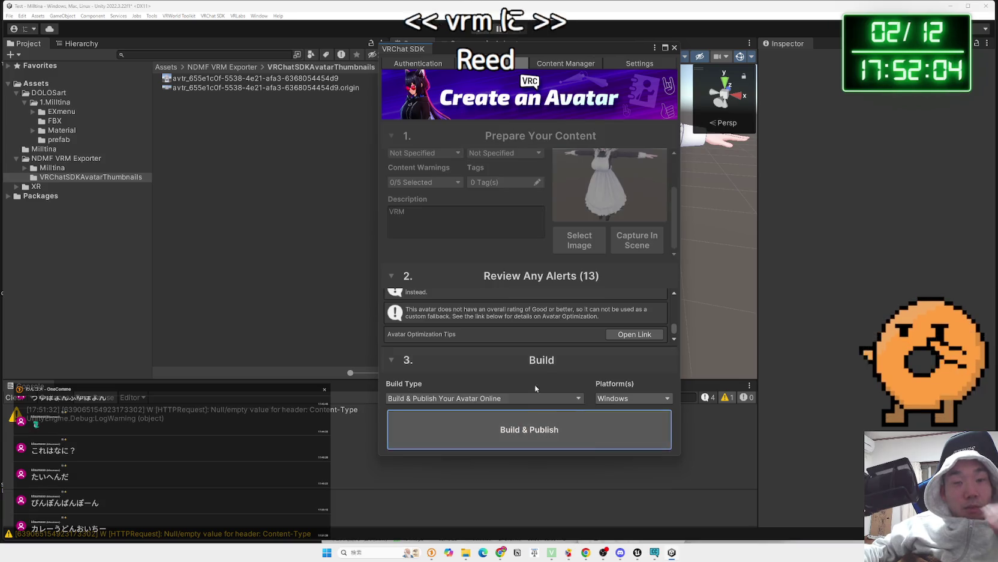
click(626, 414)
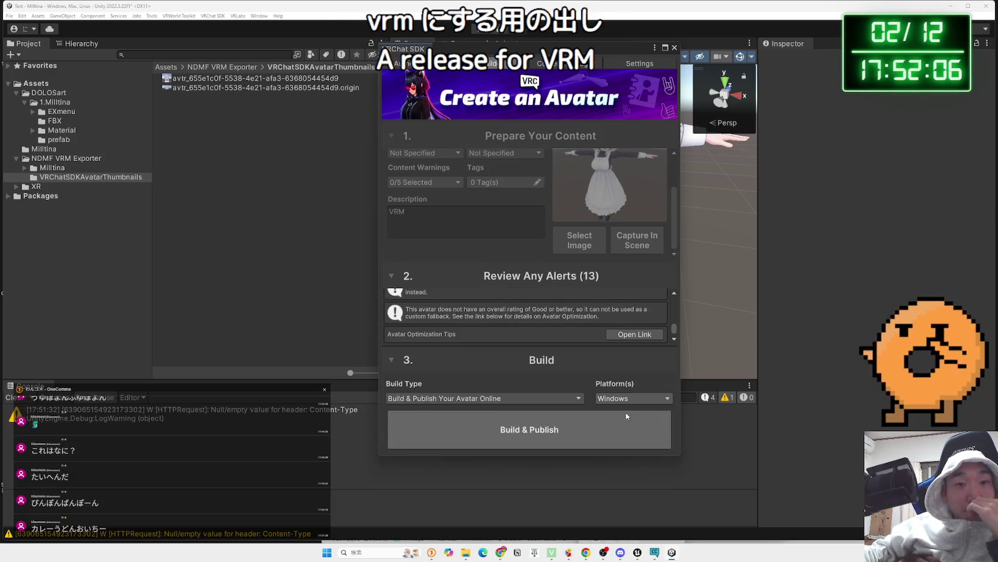
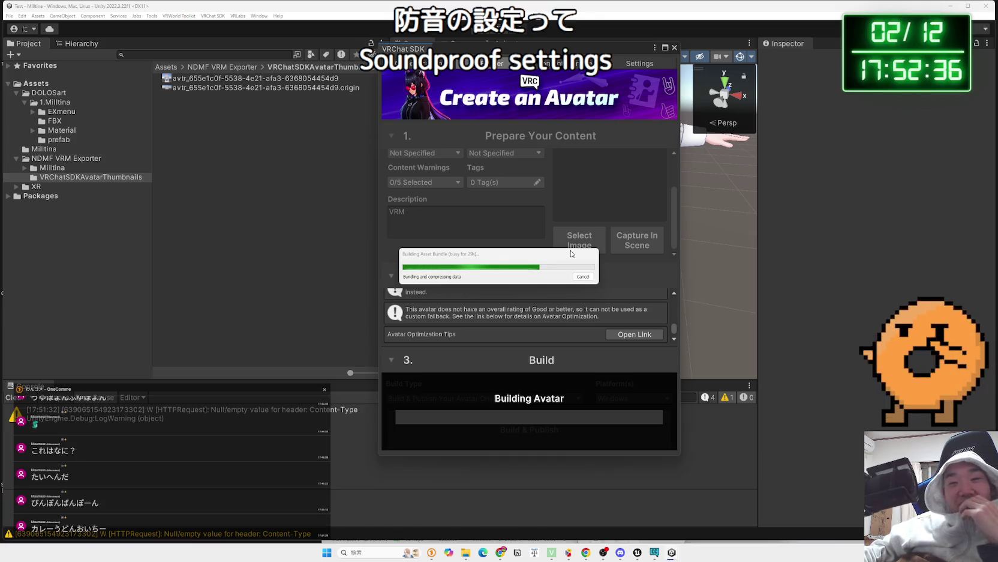
Bring the Chrome browser window to the front while the avatar build keeps running.
mouse_move(501, 552)
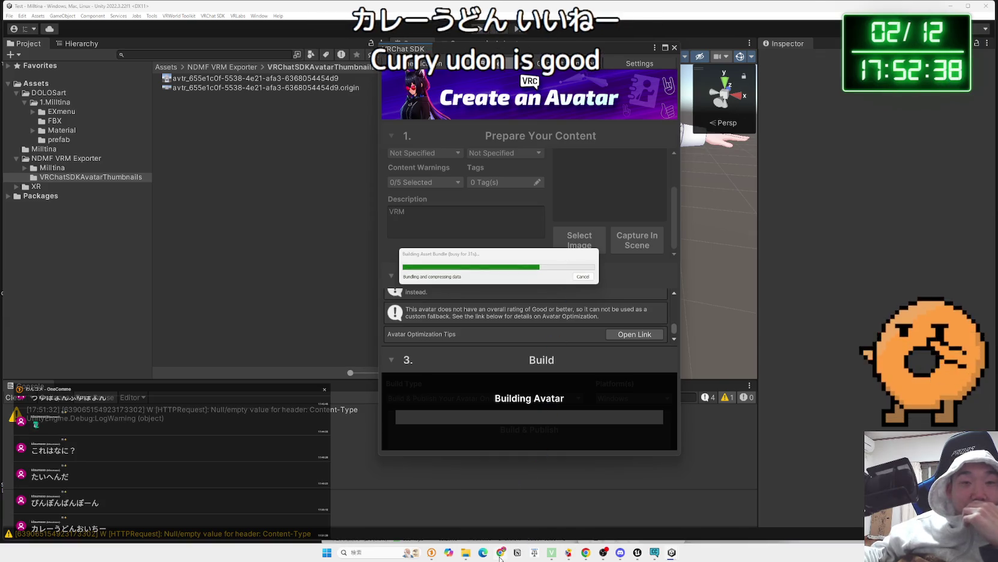
click(501, 510)
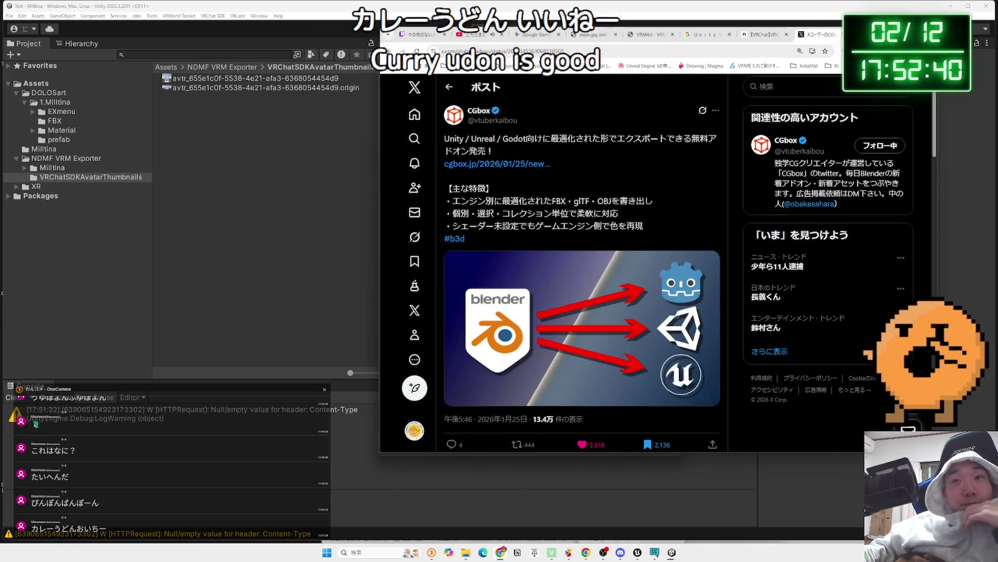
Search Google in a new tab for 'Unity VRM変換'.
key(ctrl+t)
text(VRm)
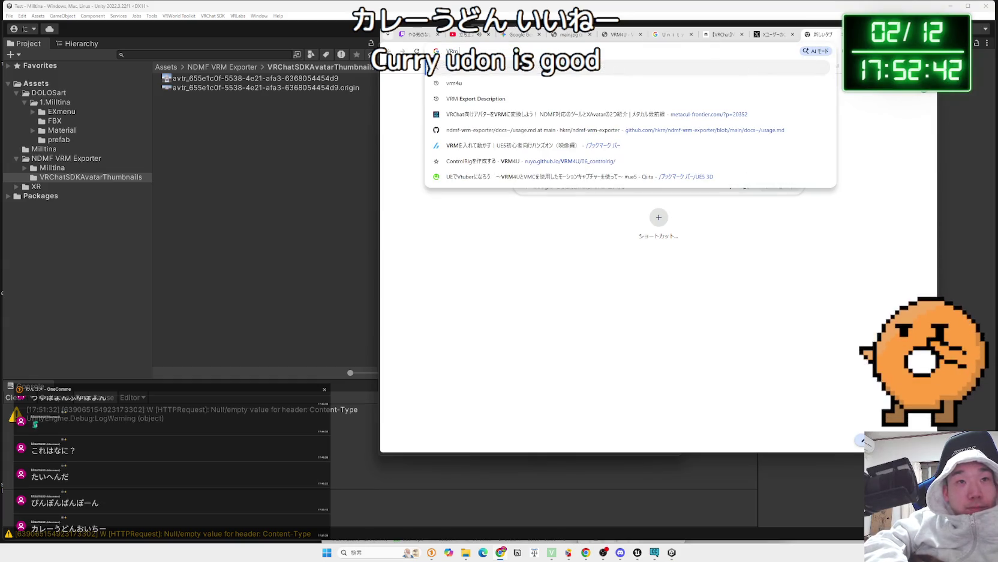
key(BackSpace)
key(BackSpace)
key(BackSpace)
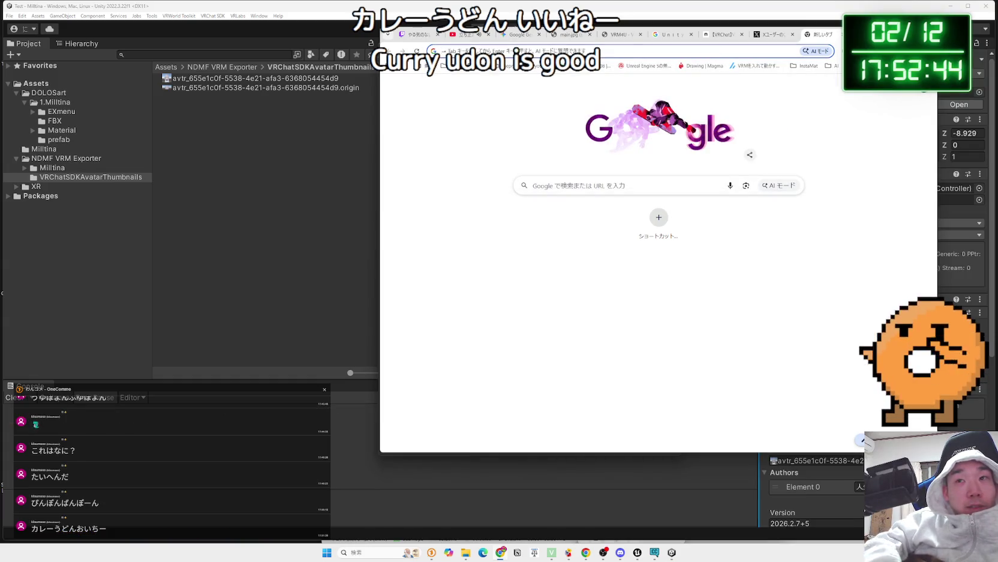
text(Unity)
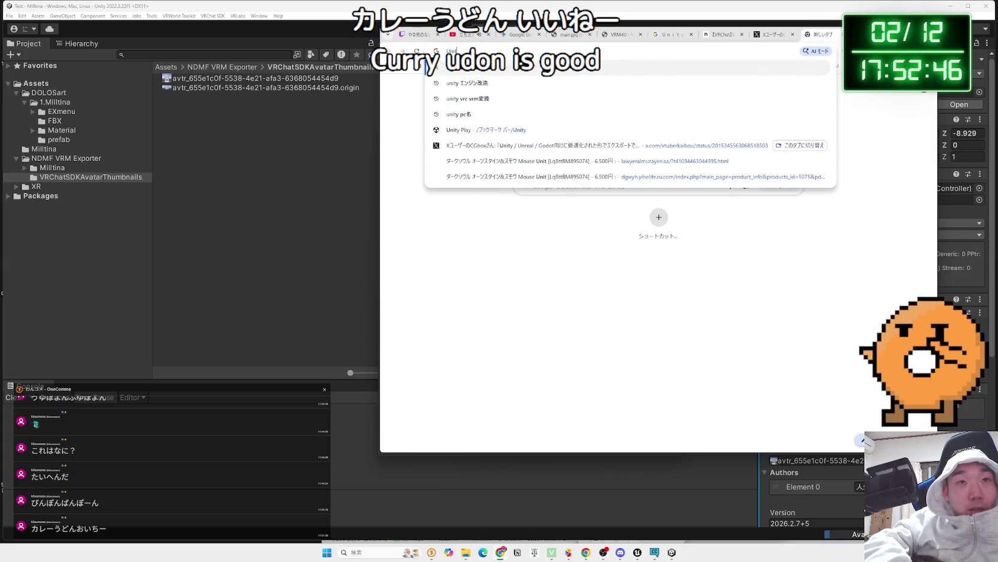
text( VRM)
key(Zenkaku_Hankaku)
text(henka)
key(space)
key(Return)
key(Return)
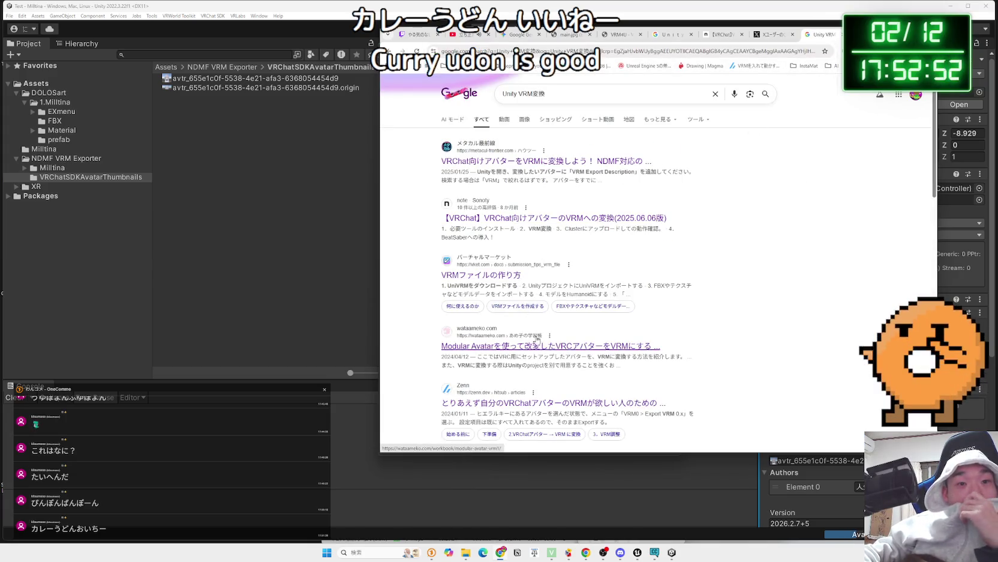
Skim the Virtual Market VRM guide, then return and open the VRChat-to-VRM conversion article.
click(553, 263)
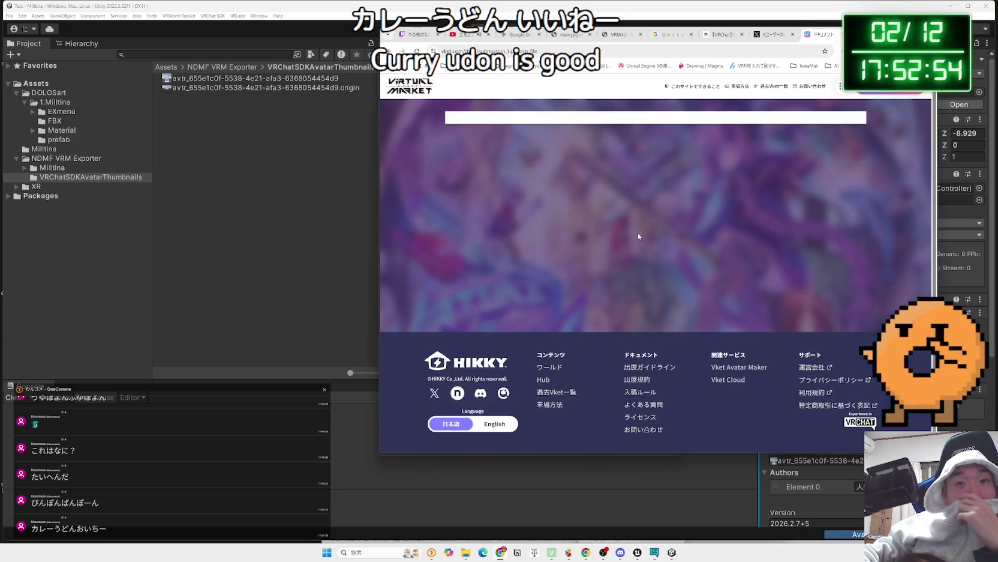
scroll(637, 232, down, 5)
scroll(637, 236, down, 15)
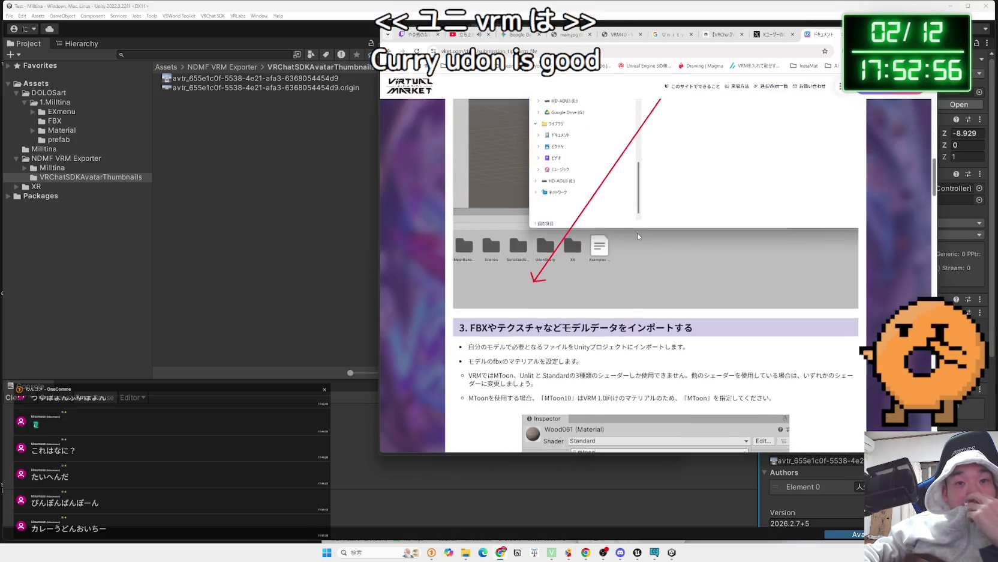
scroll(637, 236, down, 10)
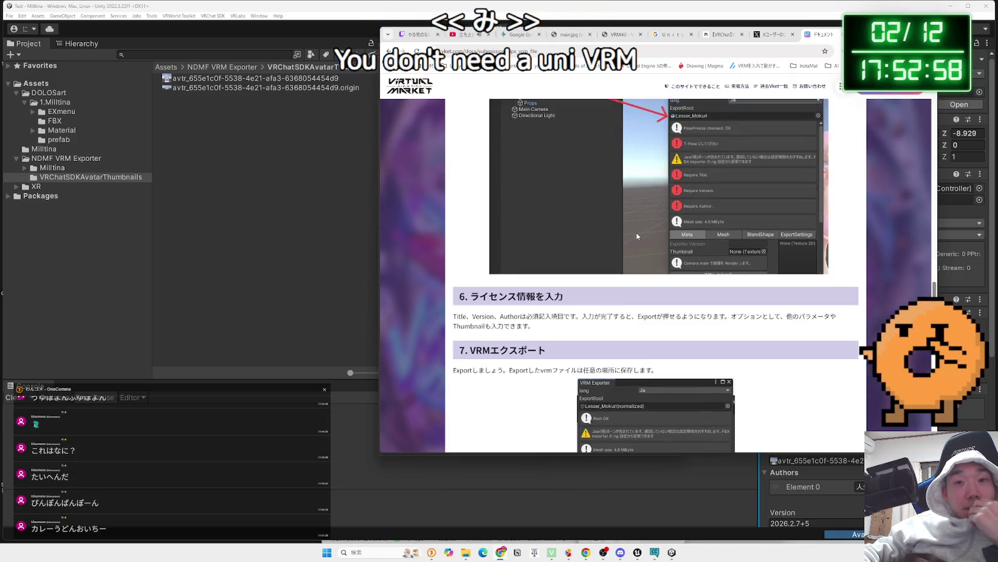
scroll(637, 236, down, 10)
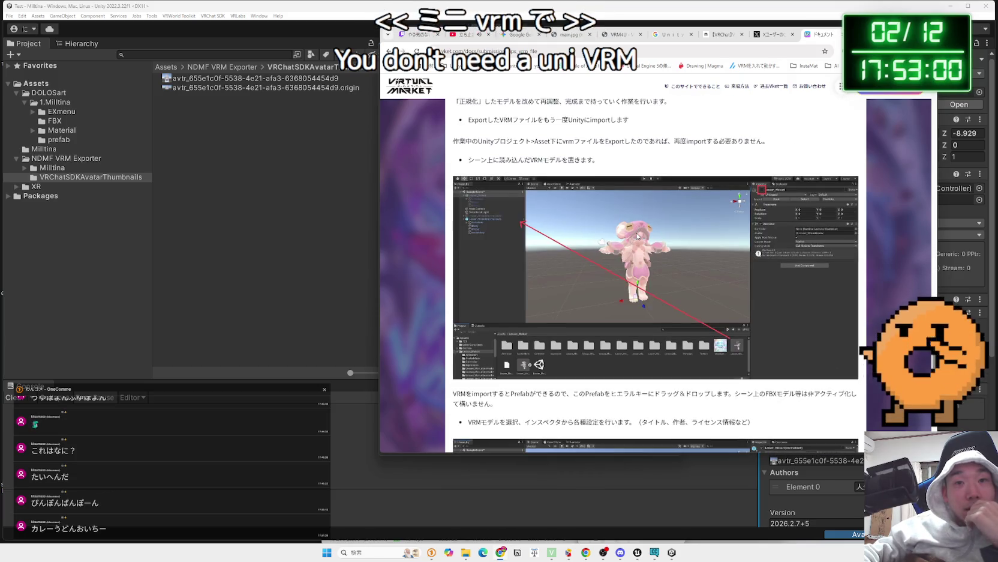
scroll(637, 235, down, 3)
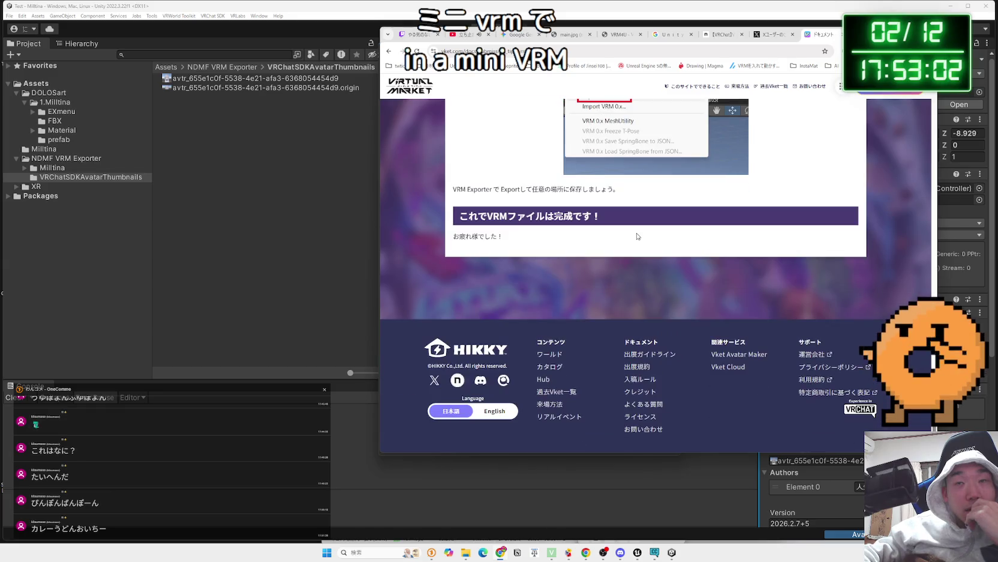
key(alt+Left)
click(577, 165)
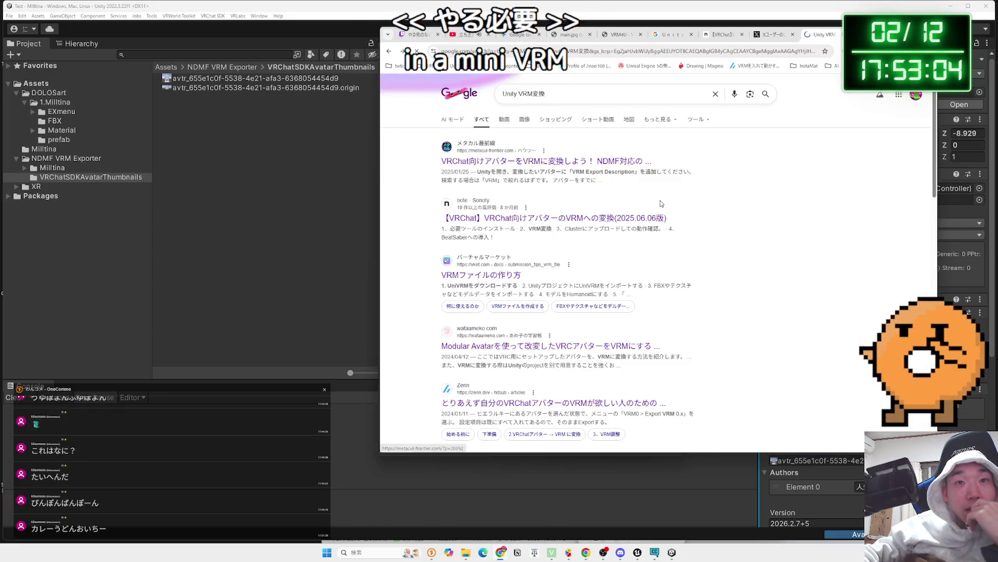
Read through both pages of the VRChat-to-VRM conversion article, then return to Unity.
scroll(661, 203, down, 15)
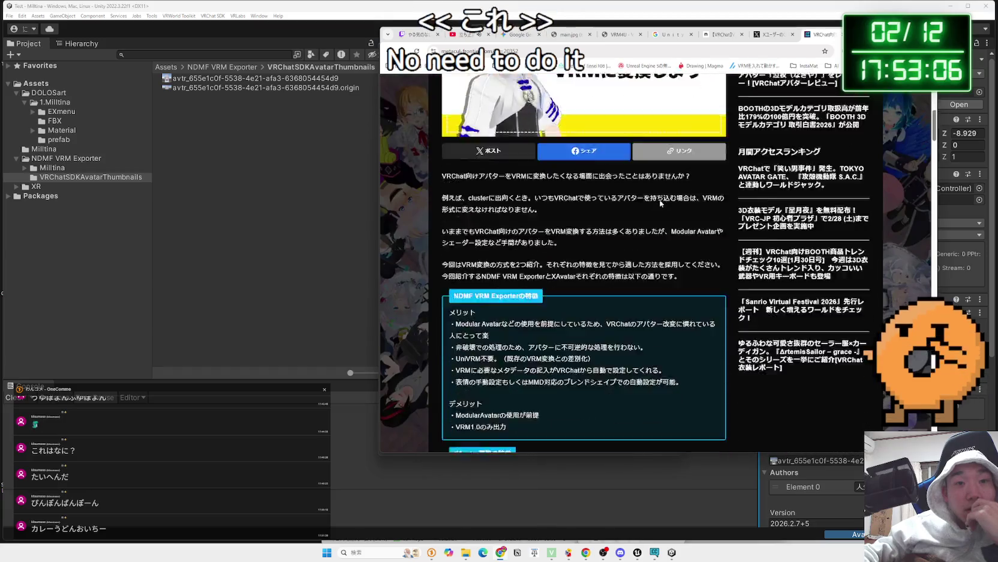
scroll(660, 203, down, 15)
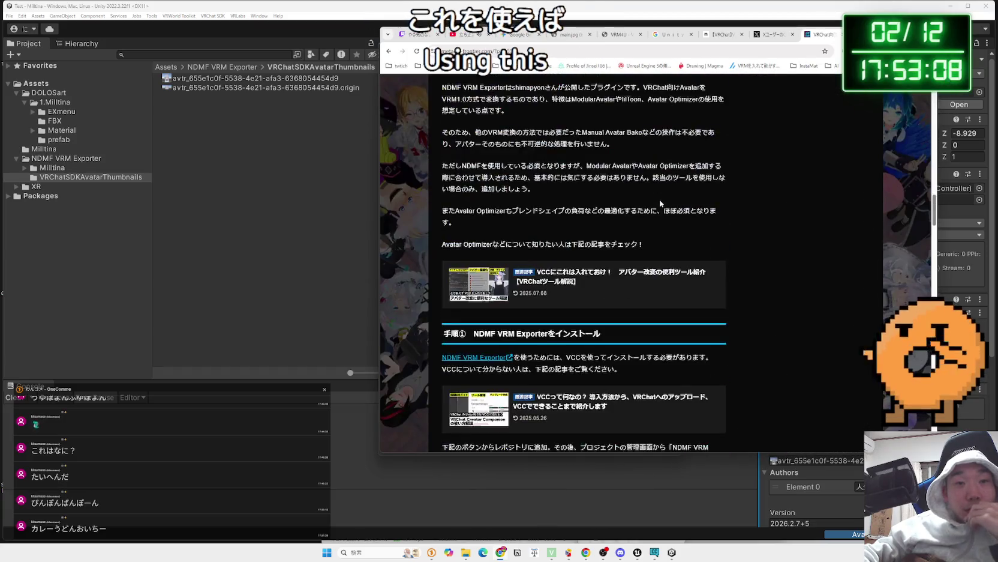
scroll(660, 203, down, 15)
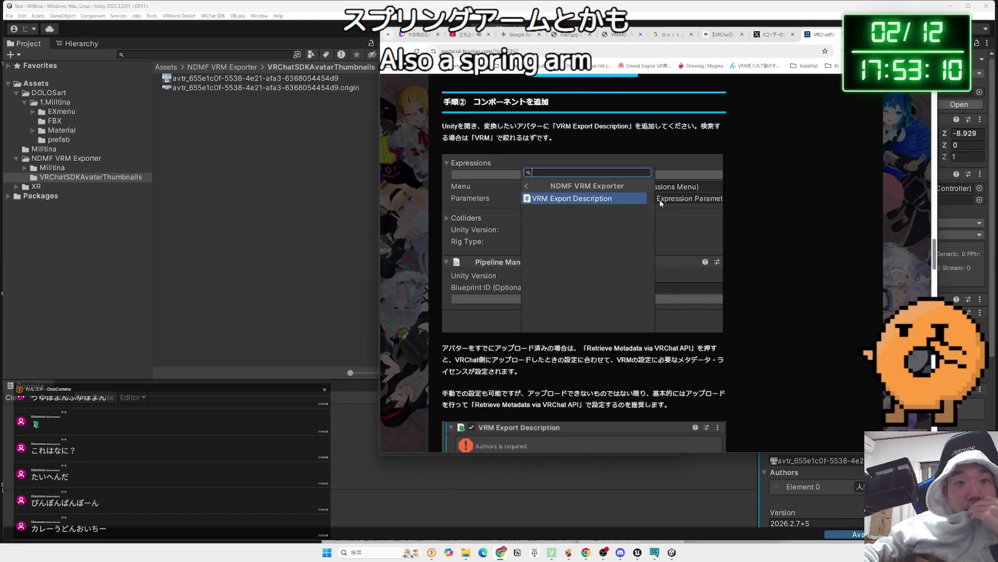
scroll(660, 203, down, 15)
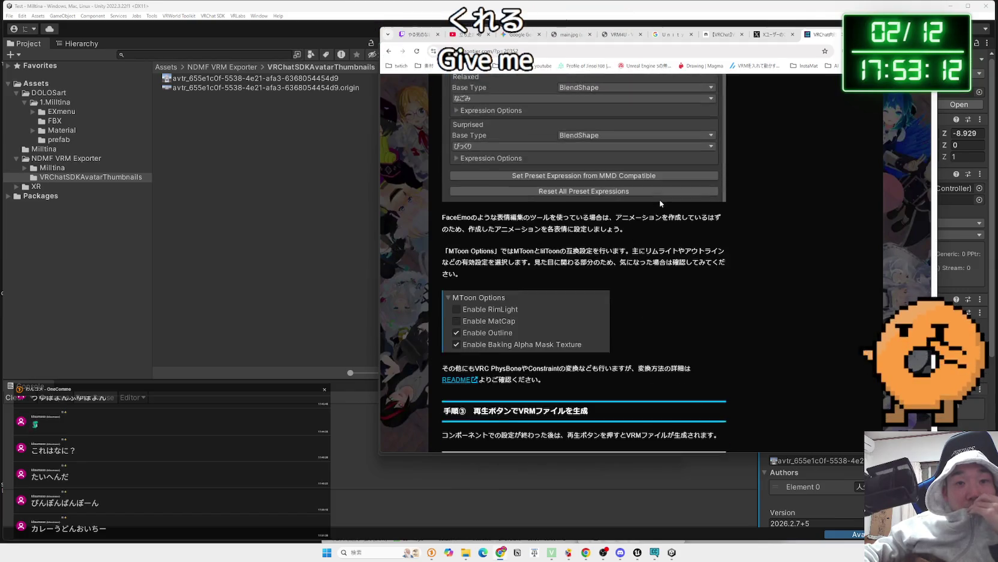
scroll(661, 203, down, 3)
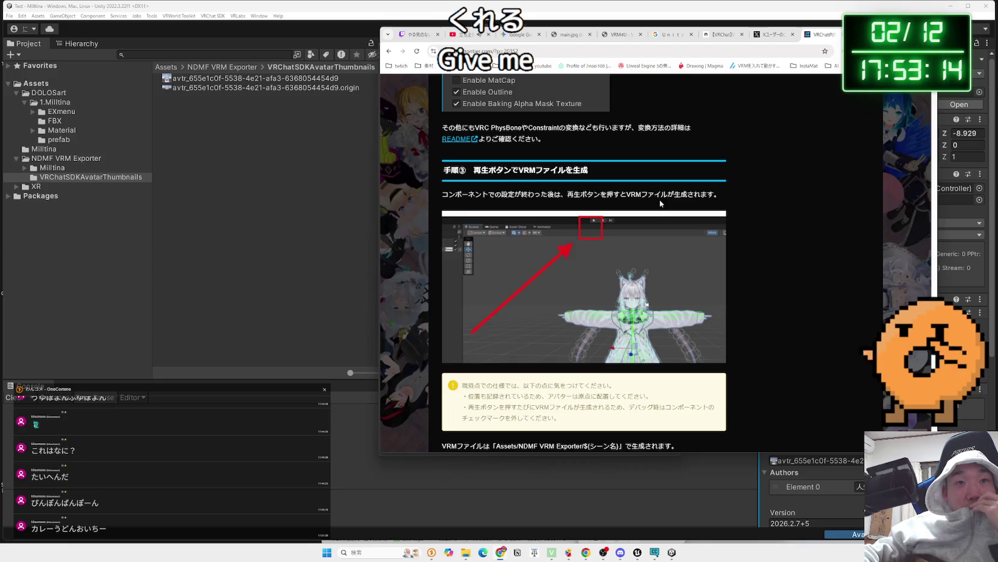
scroll(661, 204, down, 5)
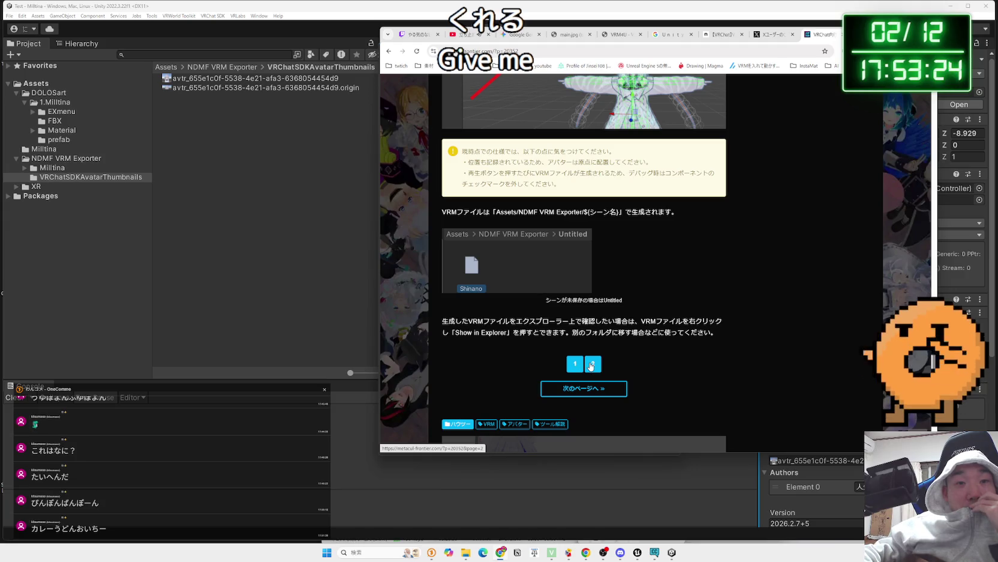
scroll(589, 262, down, 4)
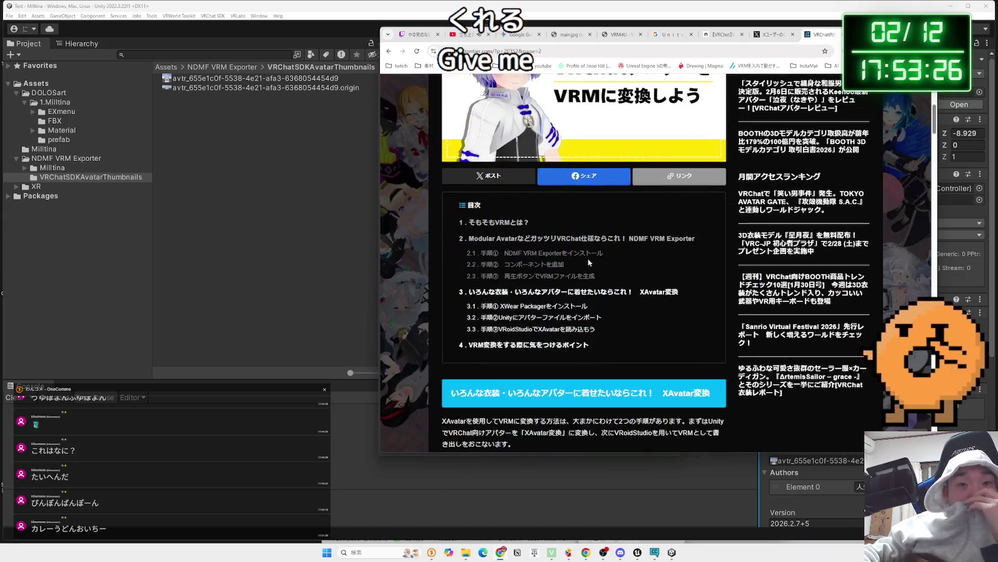
scroll(589, 262, down, 10)
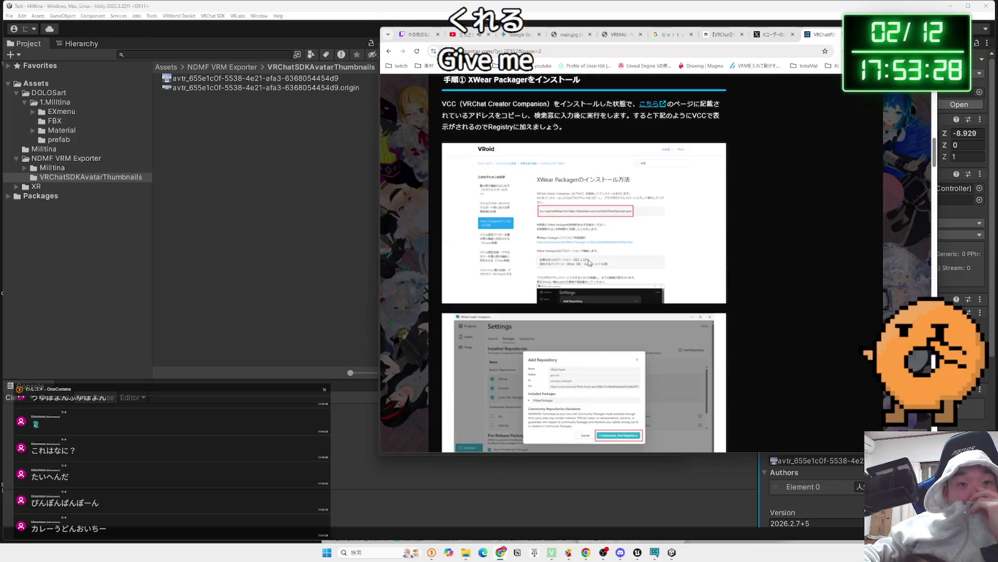
scroll(588, 262, down, 10)
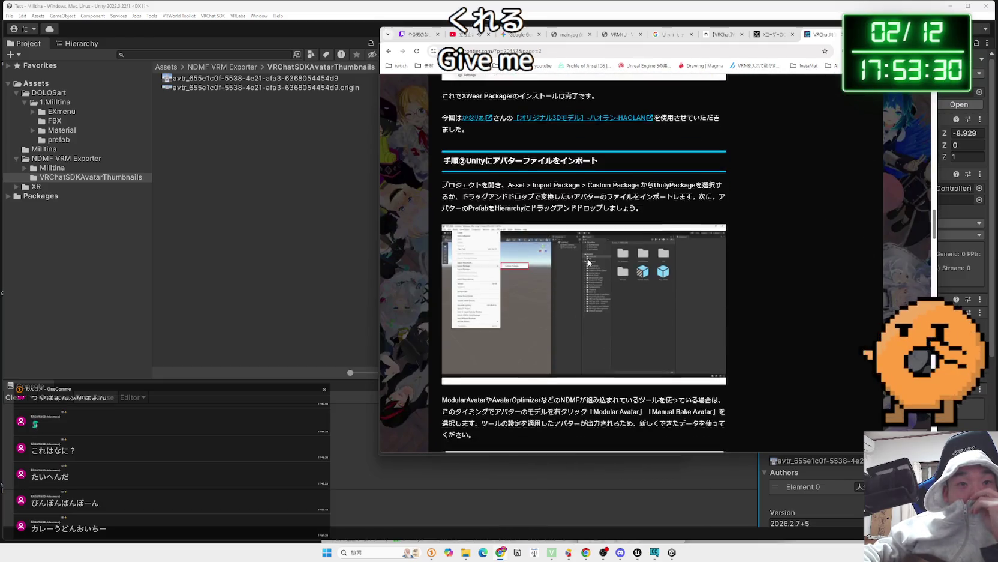
scroll(589, 263, down, 10)
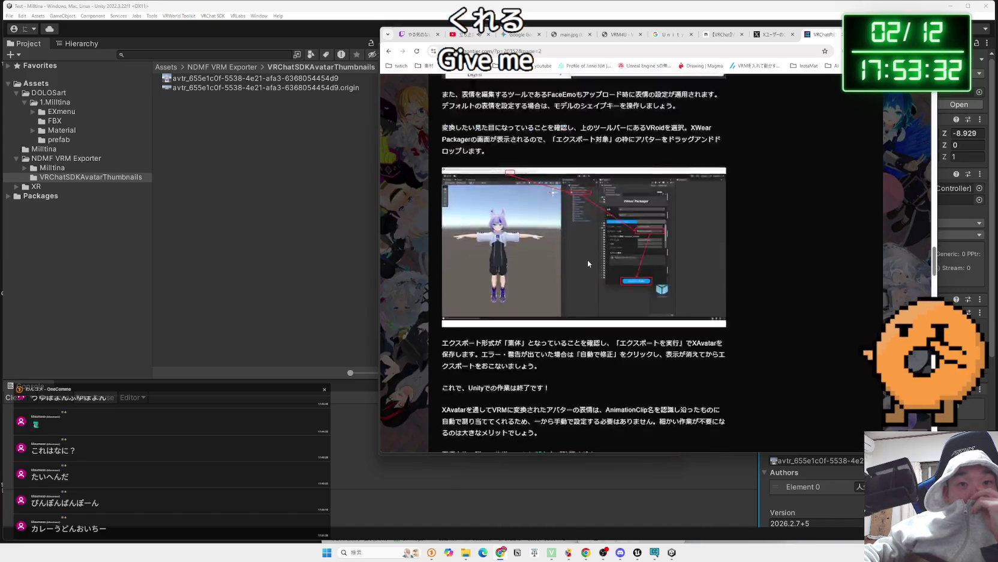
scroll(589, 262, down, 10)
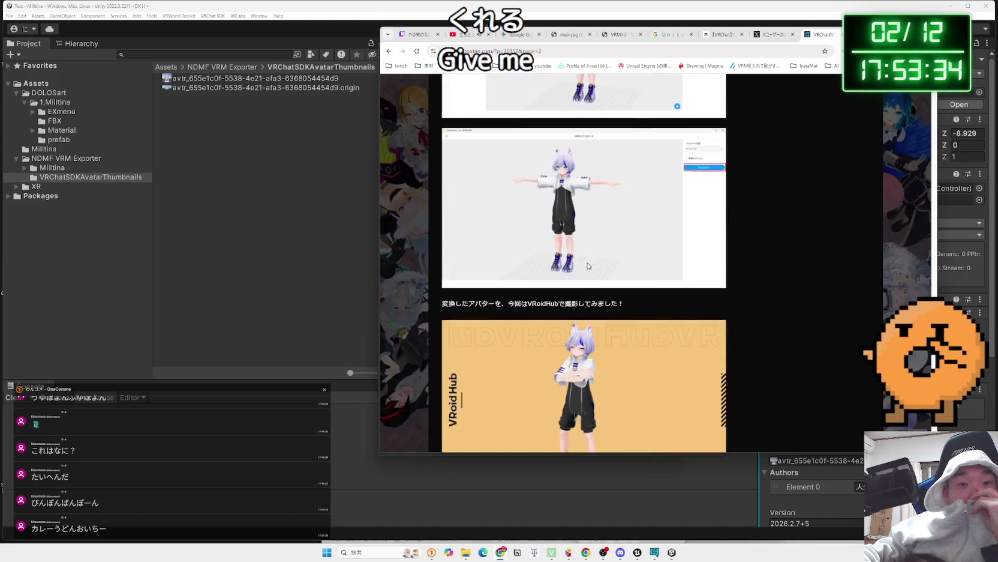
key(alt+Tab)
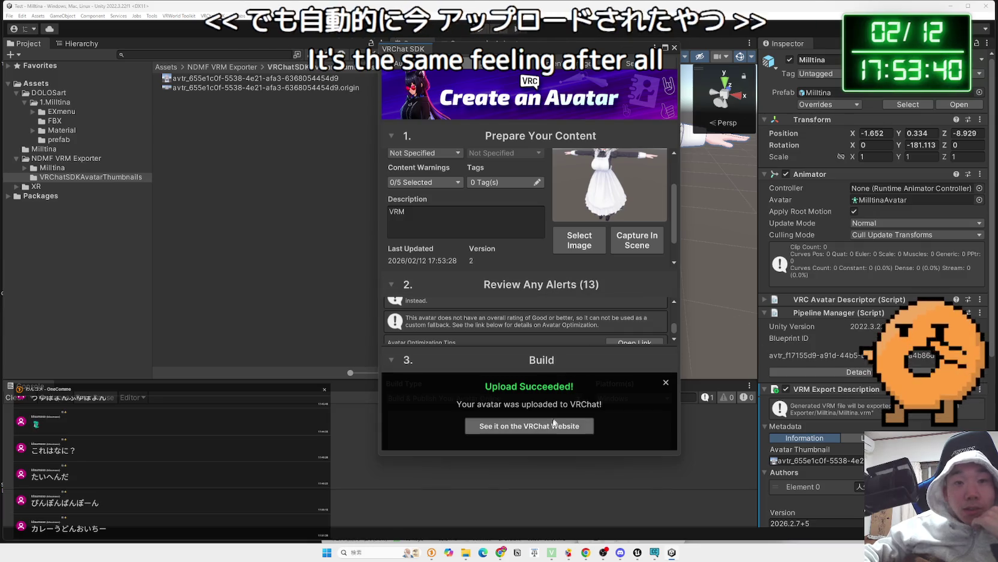
Close the VRChat SDK window and re-retrieve VRM metadata via the VRChat API, giving version 2026.2.12+2.
click(674, 47)
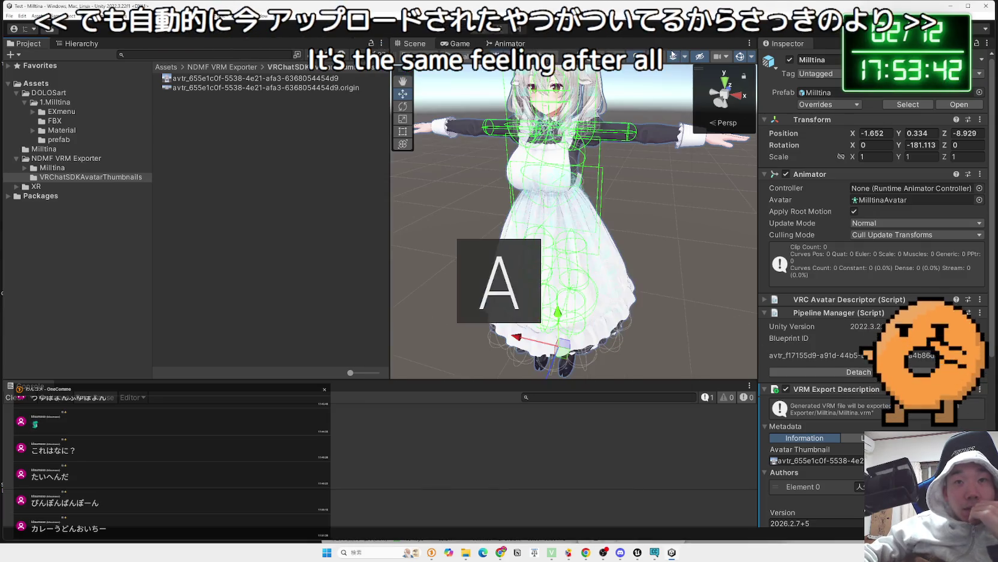
scroll(876, 288, down, 5)
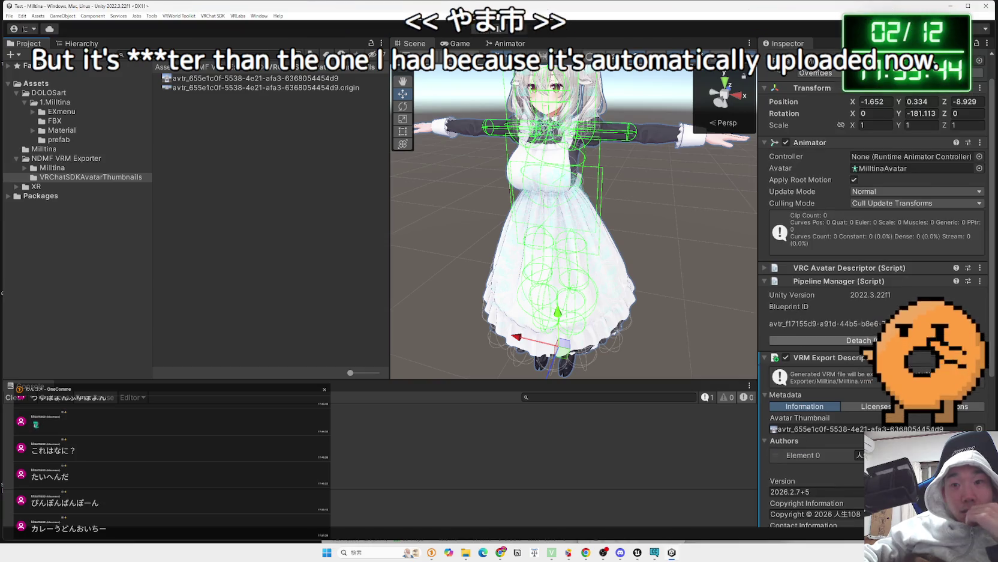
scroll(840, 360, down, 2)
scroll(839, 368, down, 3)
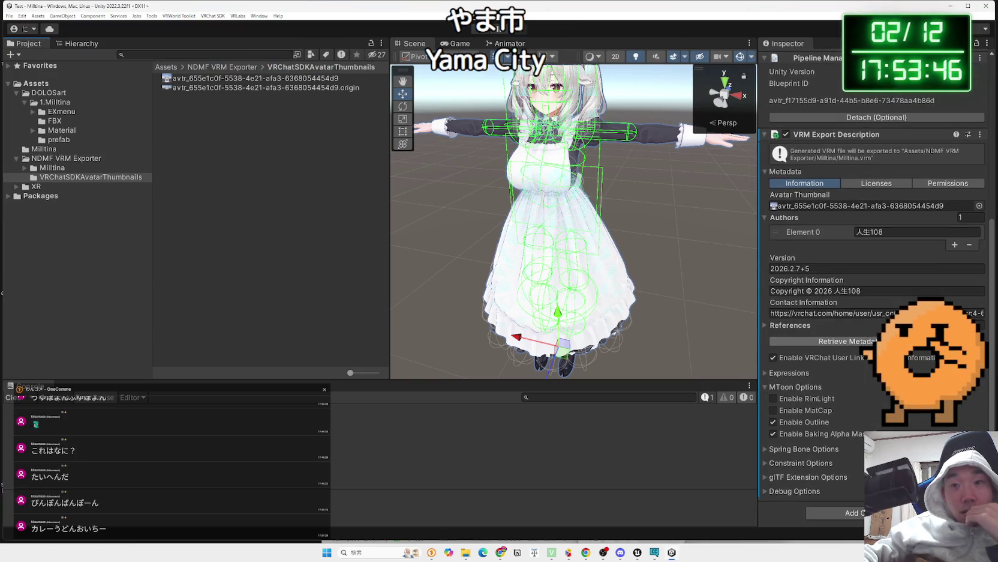
click(832, 342)
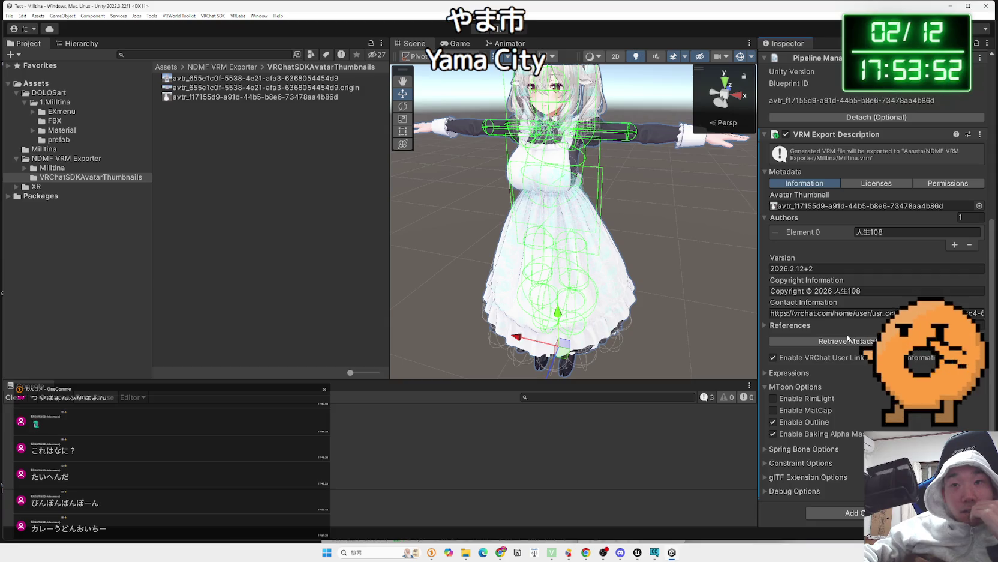
scroll(817, 225, up, 3)
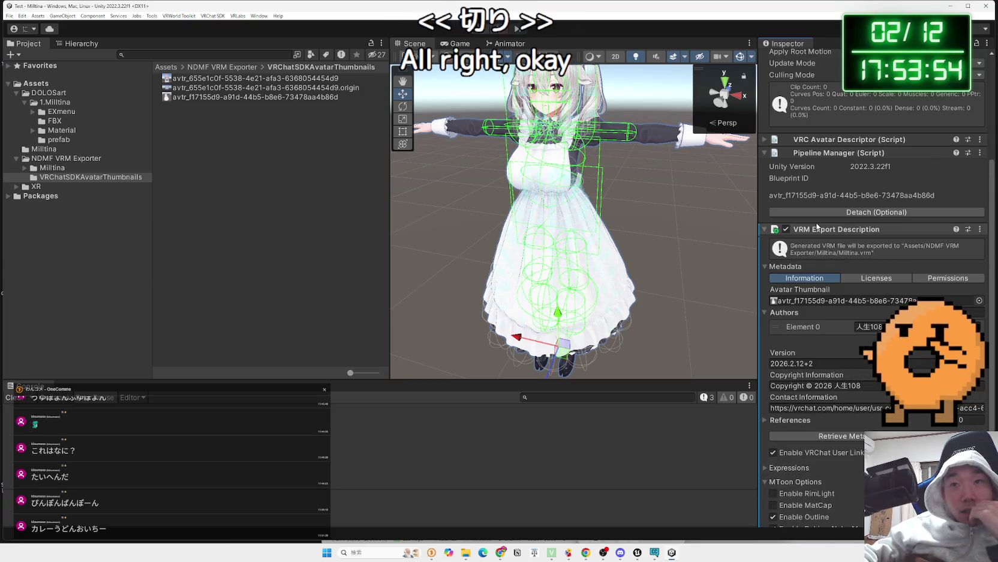
scroll(858, 324, down, 3)
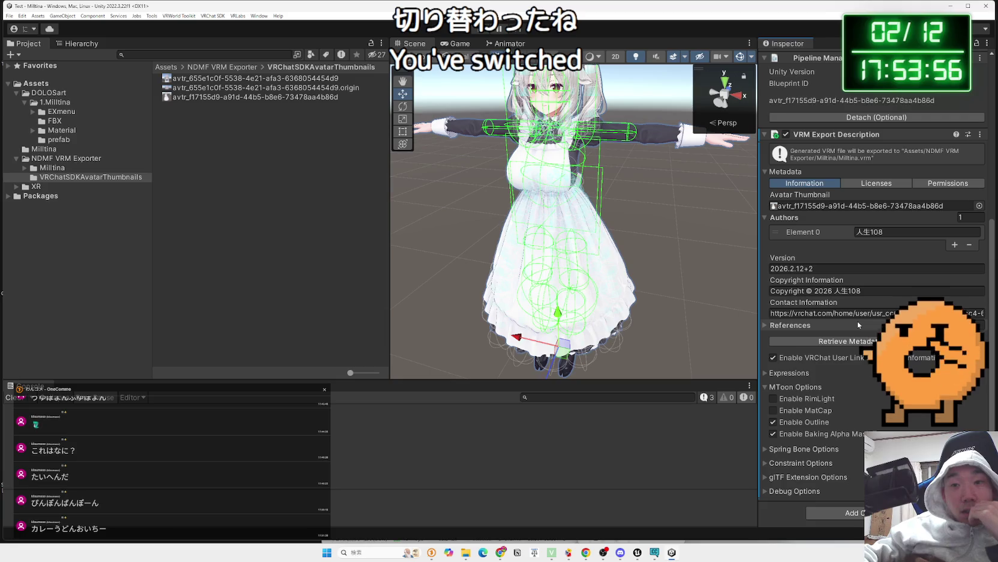
Collapse MToon Options and set the VRM export Expressions to Preset.
click(765, 373)
click(765, 372)
click(767, 386)
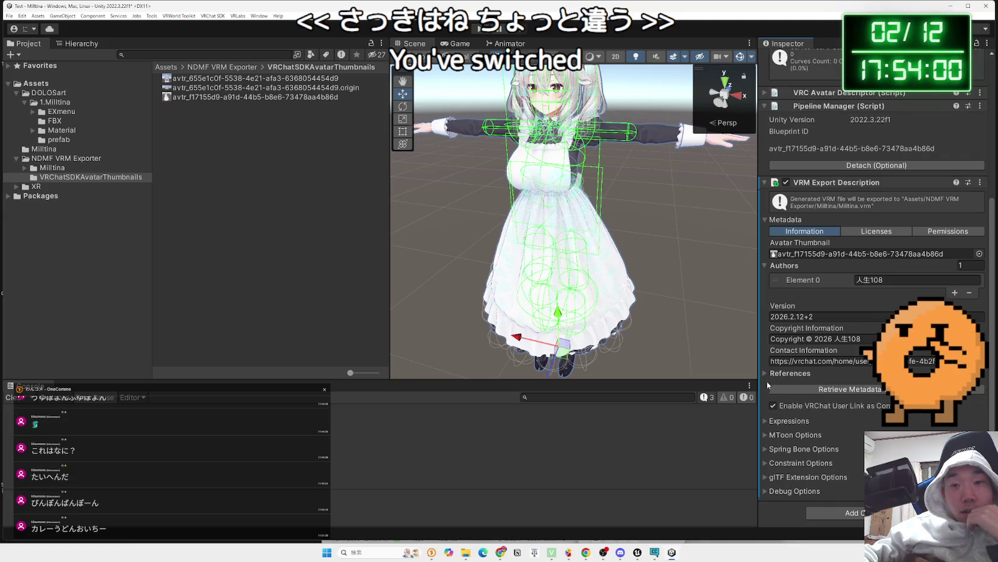
click(780, 420)
scroll(860, 423, down, 9)
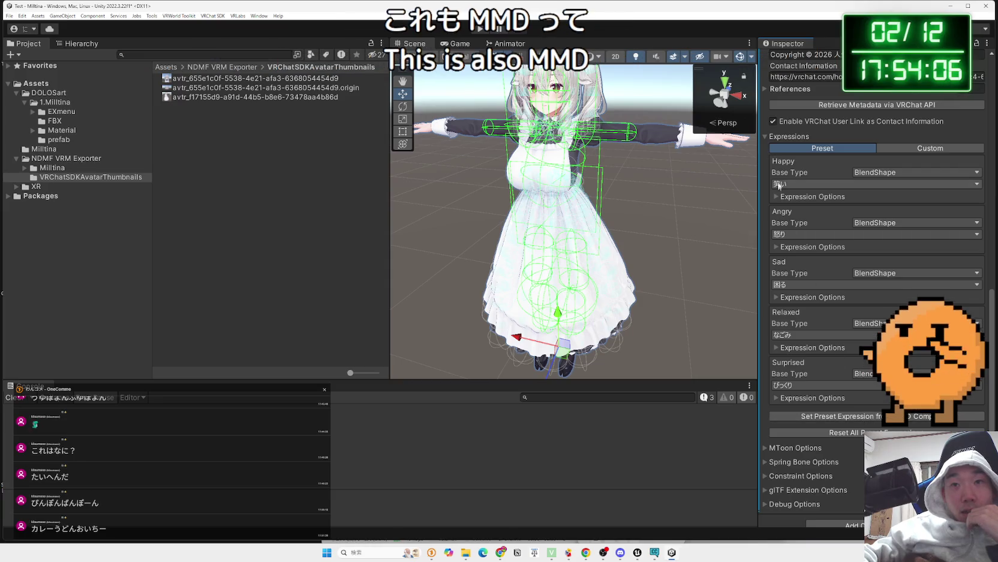
scroll(895, 153, up, 8)
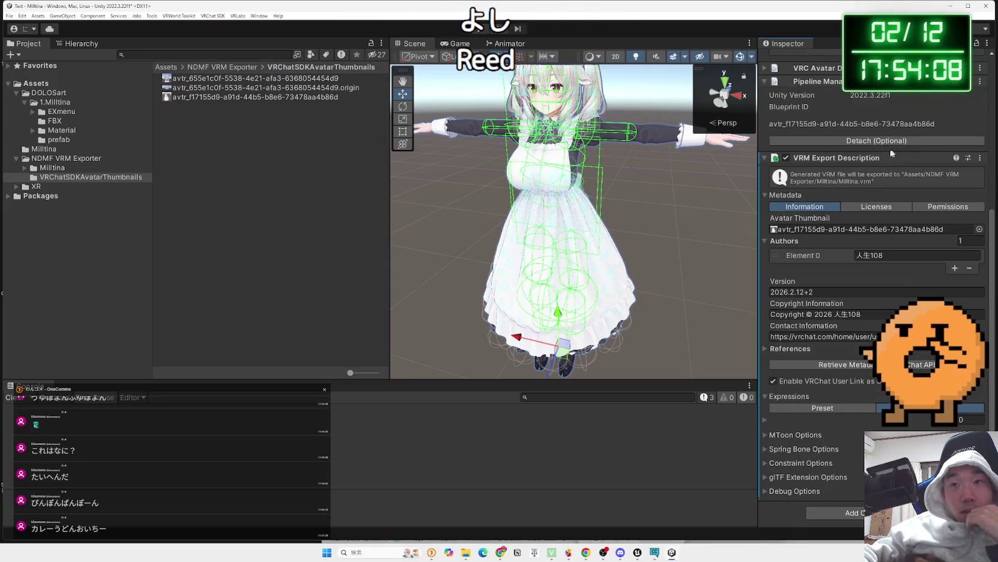
click(831, 408)
Look over the Spring Bone Options and Excluded Spring Bone list, then switch to Chrome.
scroll(850, 371, down, 6)
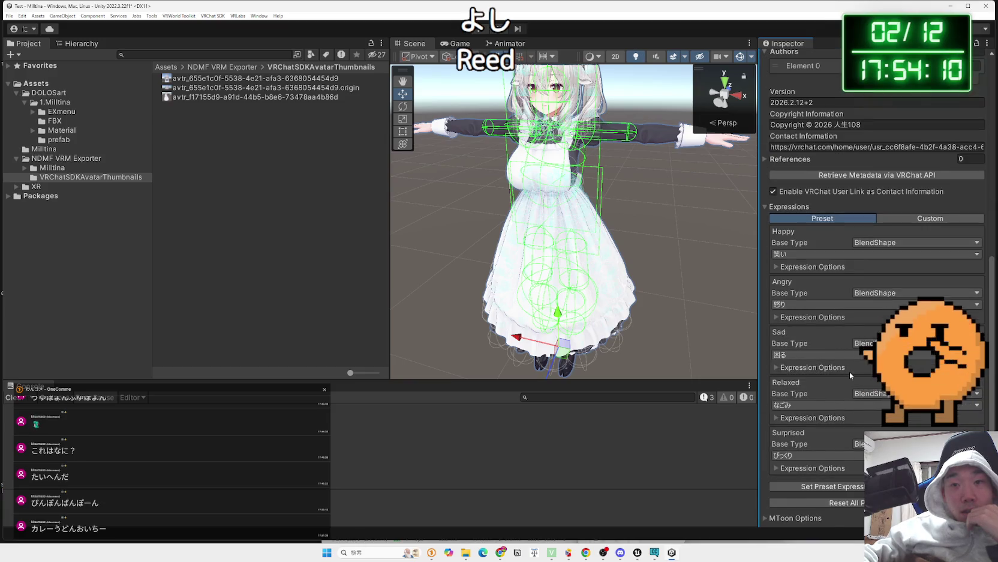
scroll(850, 372, down, 3)
click(801, 431)
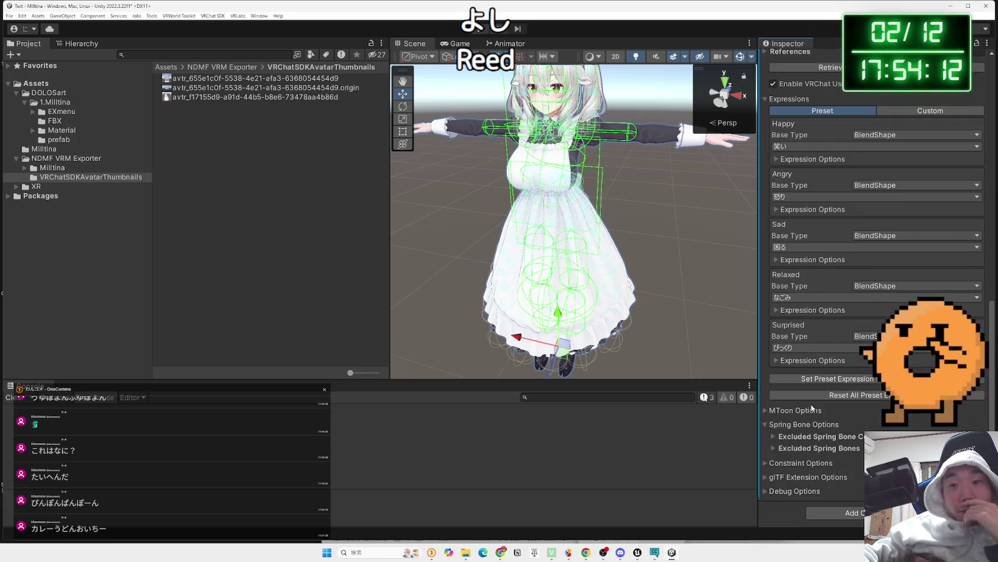
click(780, 437)
click(801, 437)
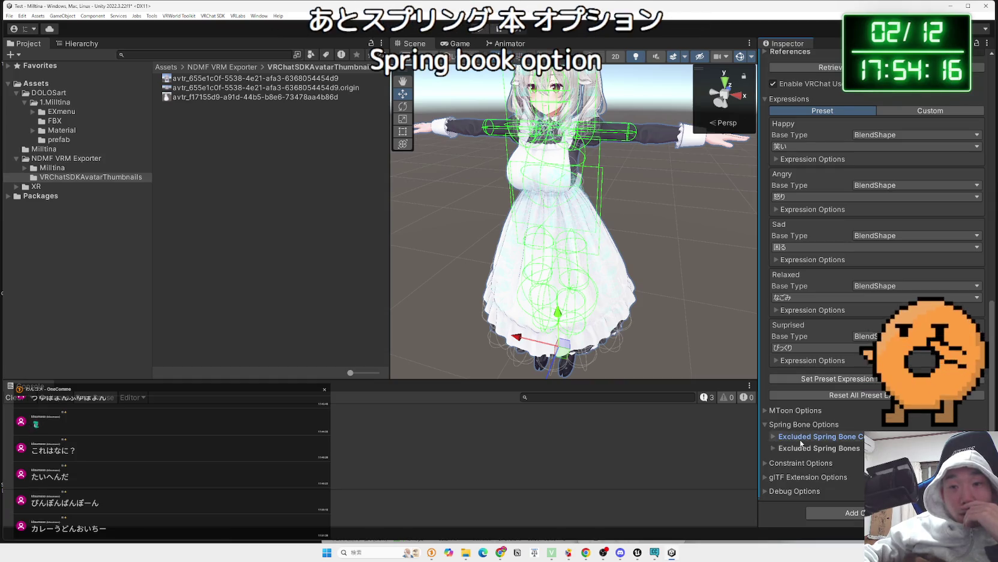
click(502, 553)
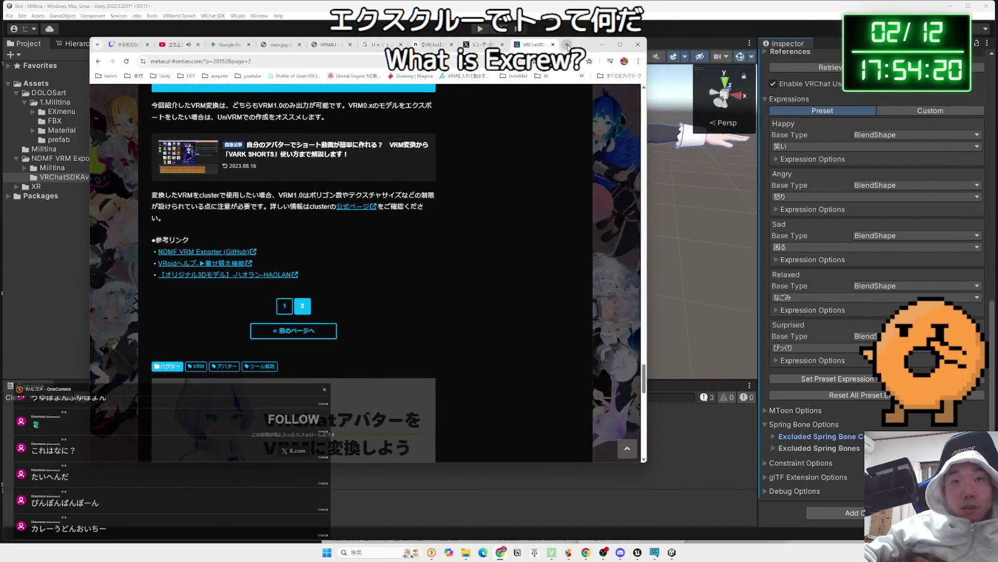
Search Google for 'excluded spring', then 'excludeded', to learn excluded means 除外された.
click(567, 45)
text(ex)
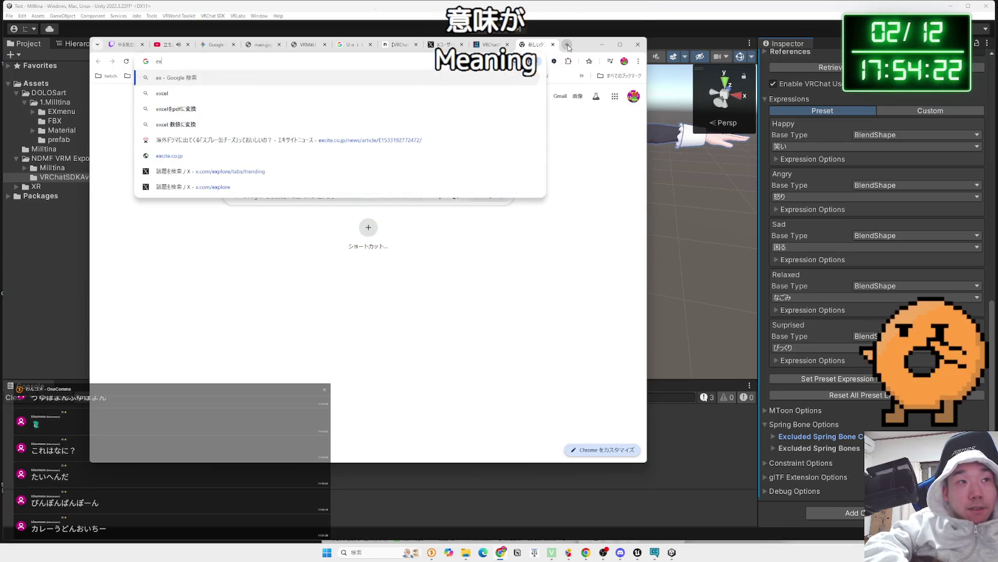
text(cluded sp)
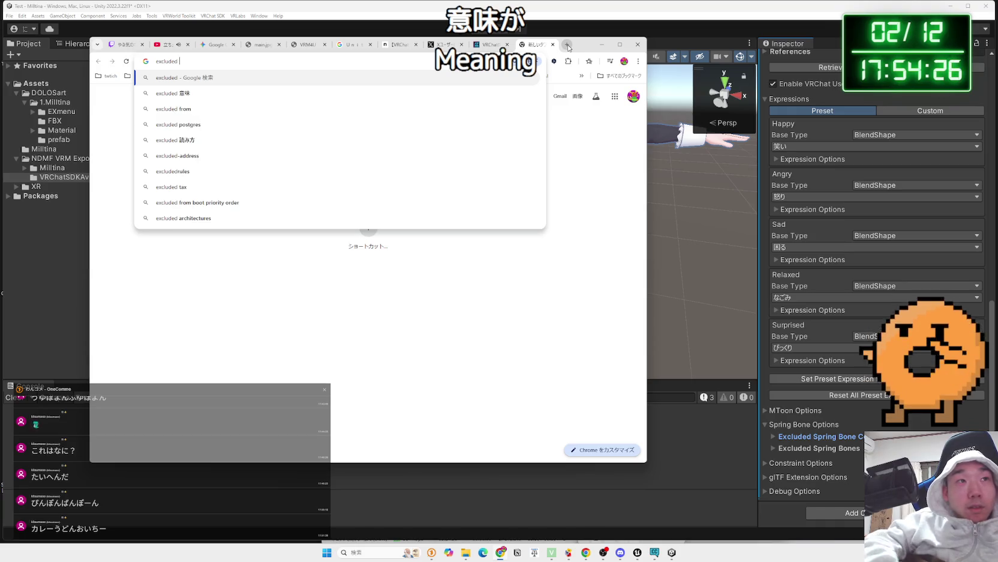
text(ring)
key(Return)
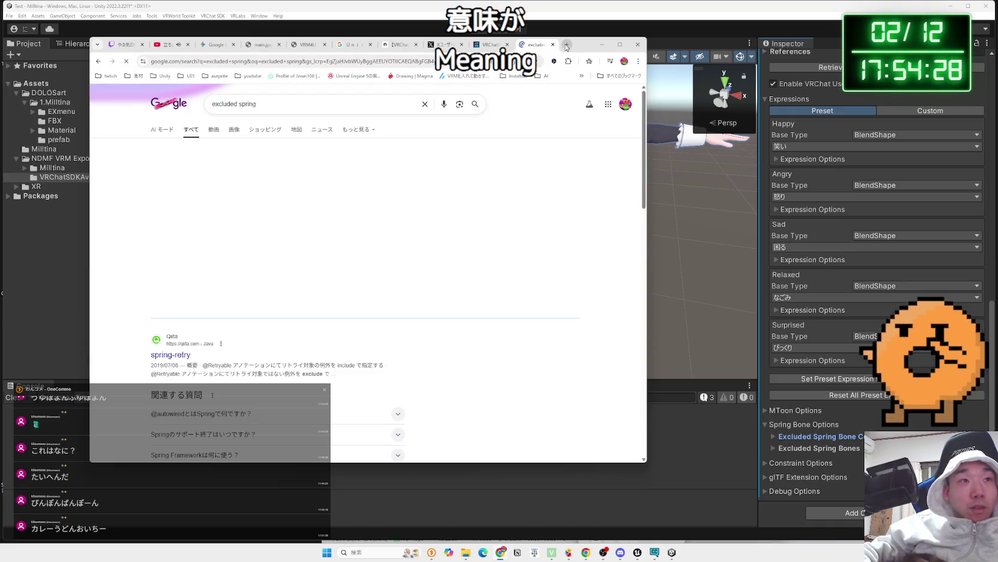
click(288, 106)
key(BackSpace)
key(BackSpace)
key(BackSpace)
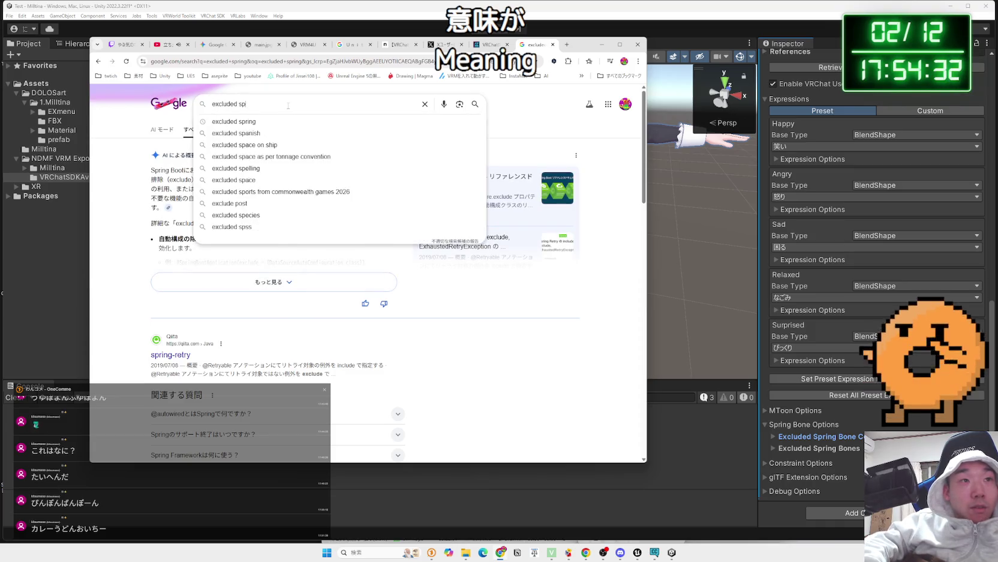
text(ed)
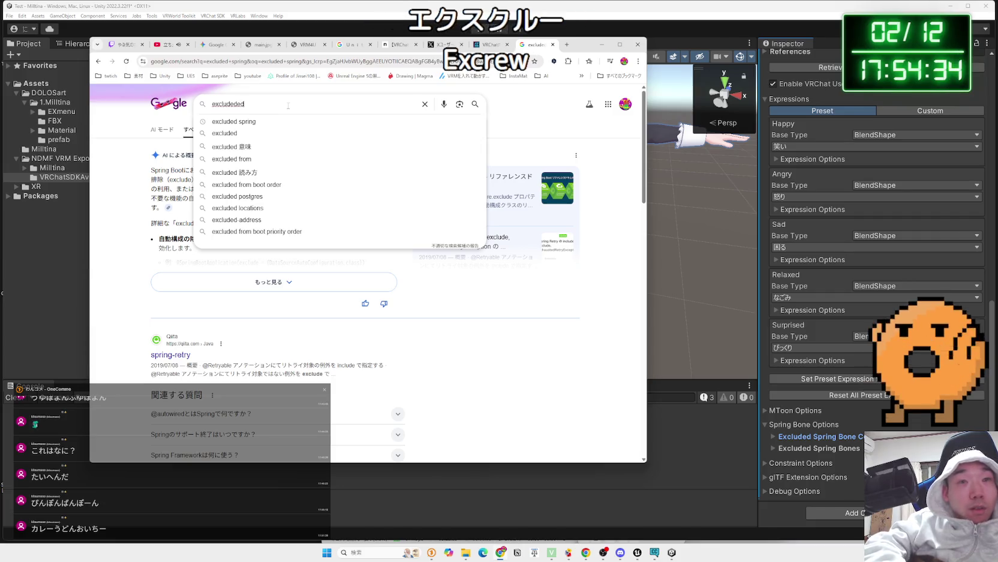
key(Return)
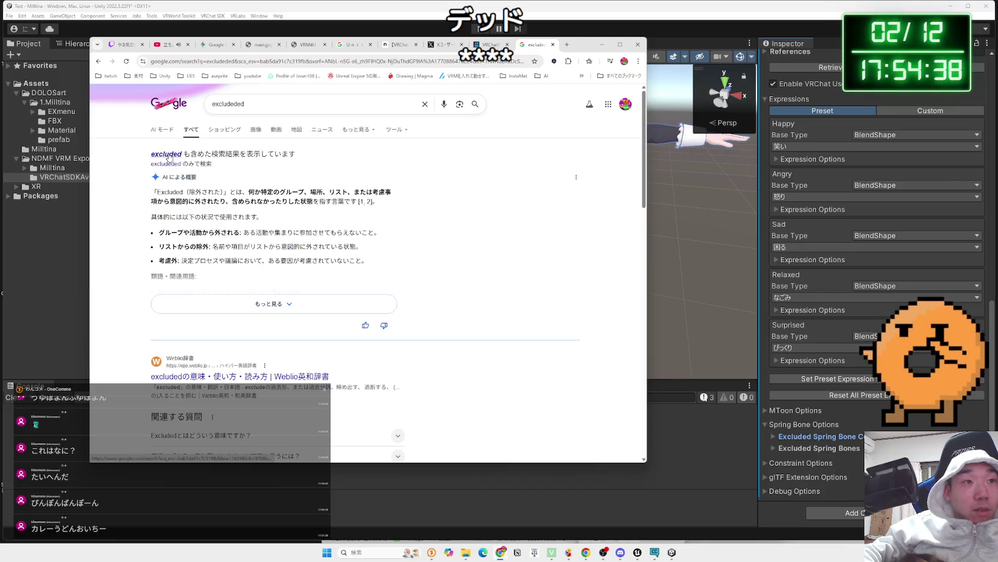
double_click(298, 101)
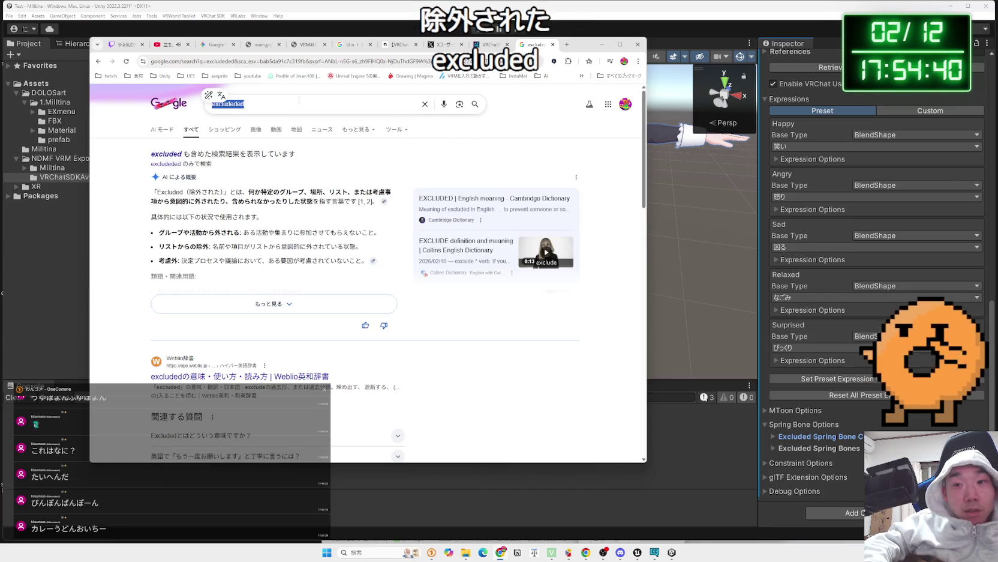
key(BackSpace)
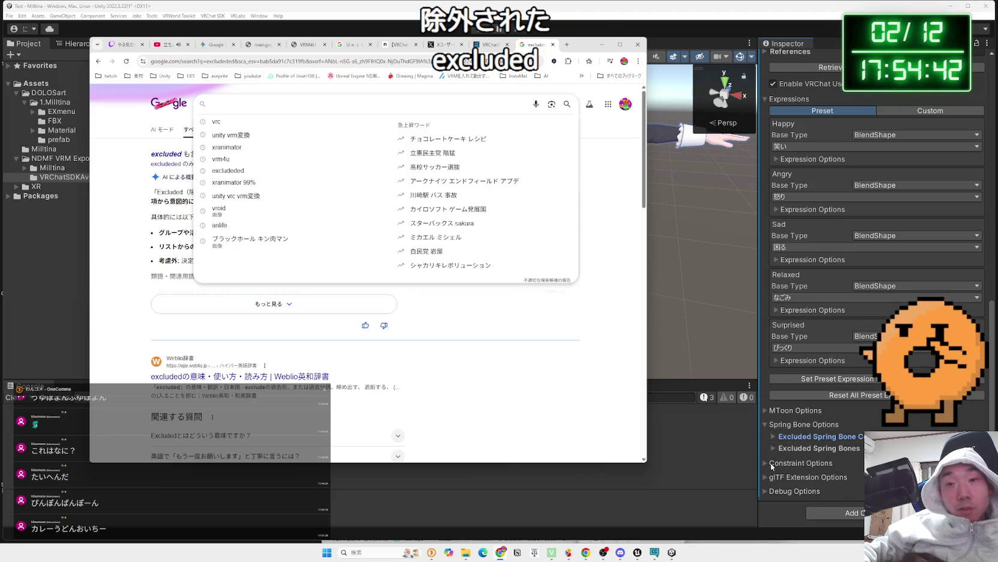
click(772, 466)
Review the glTF Extension and Debug Options, deselect the avatar, then open File Explorer.
click(768, 478)
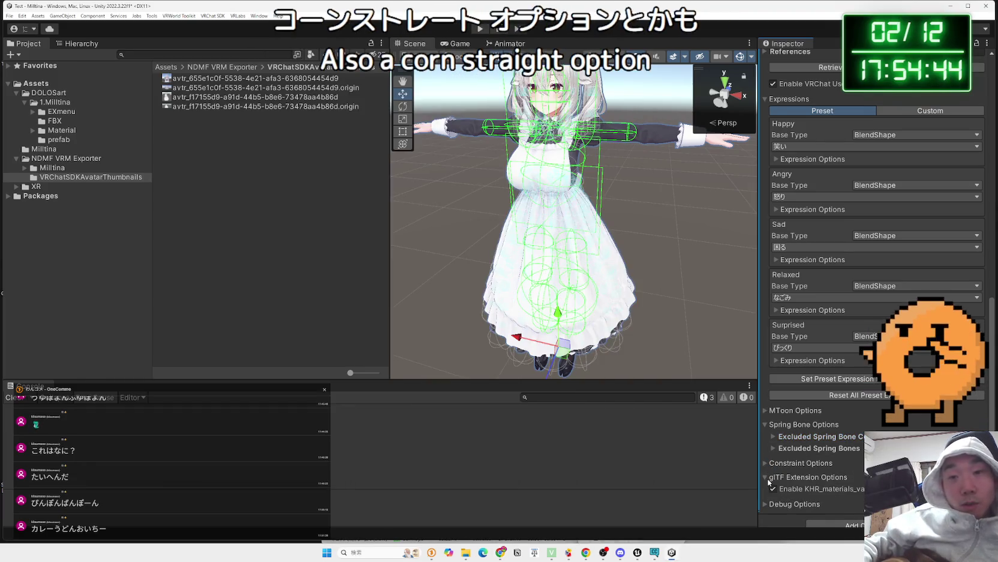
click(768, 478)
click(766, 492)
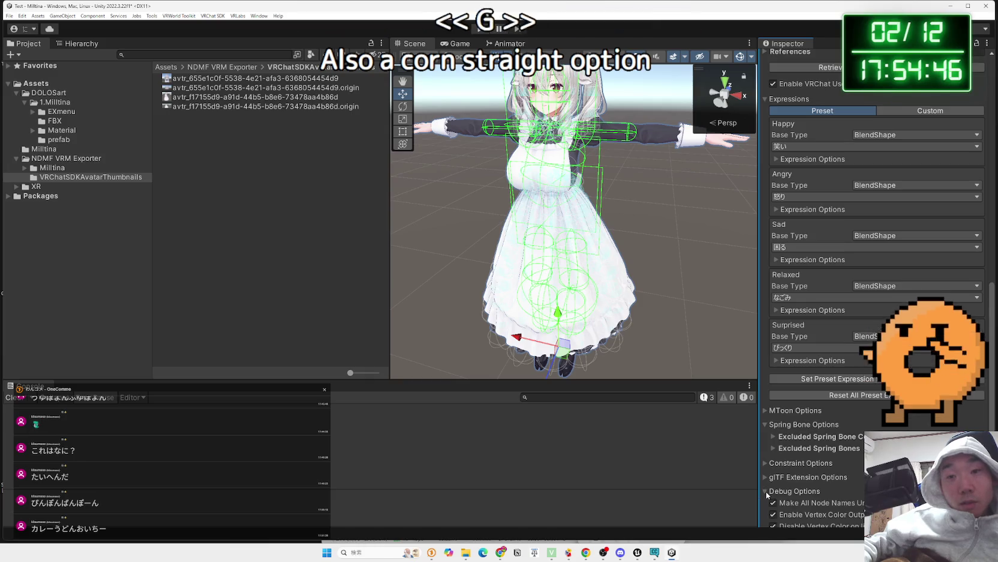
scroll(768, 474, down, 3)
click(769, 412)
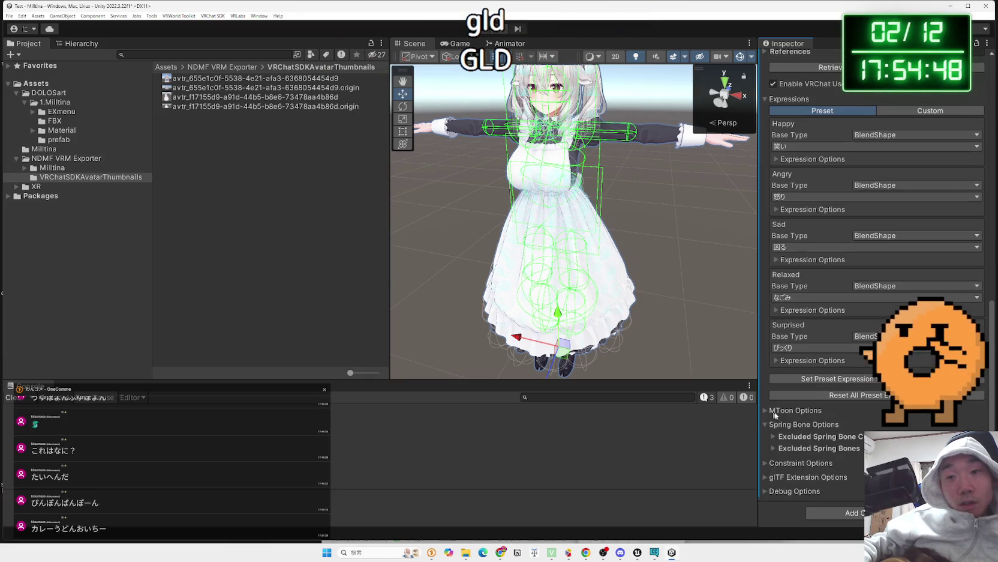
scroll(845, 384, up, 5)
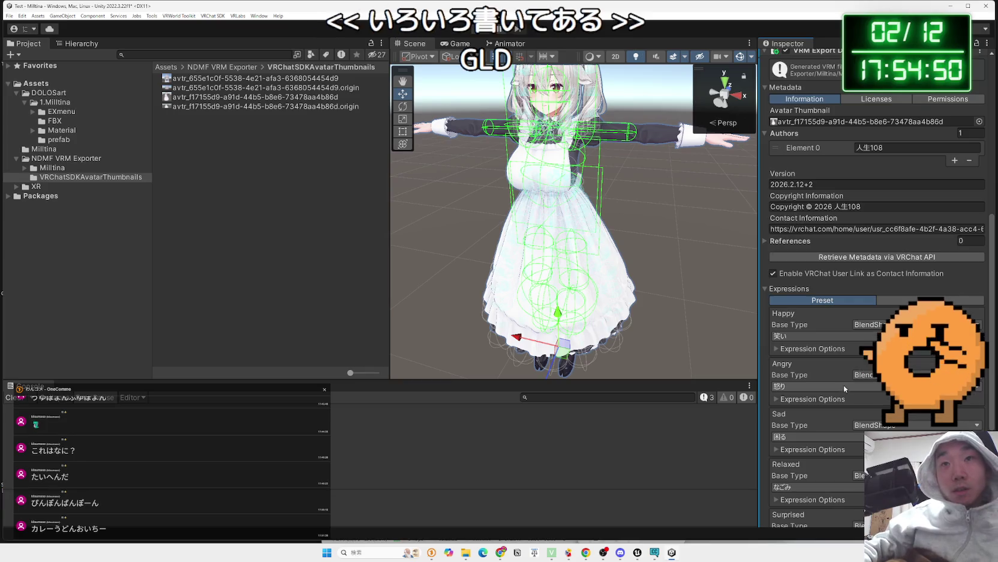
scroll(845, 368, up, 6)
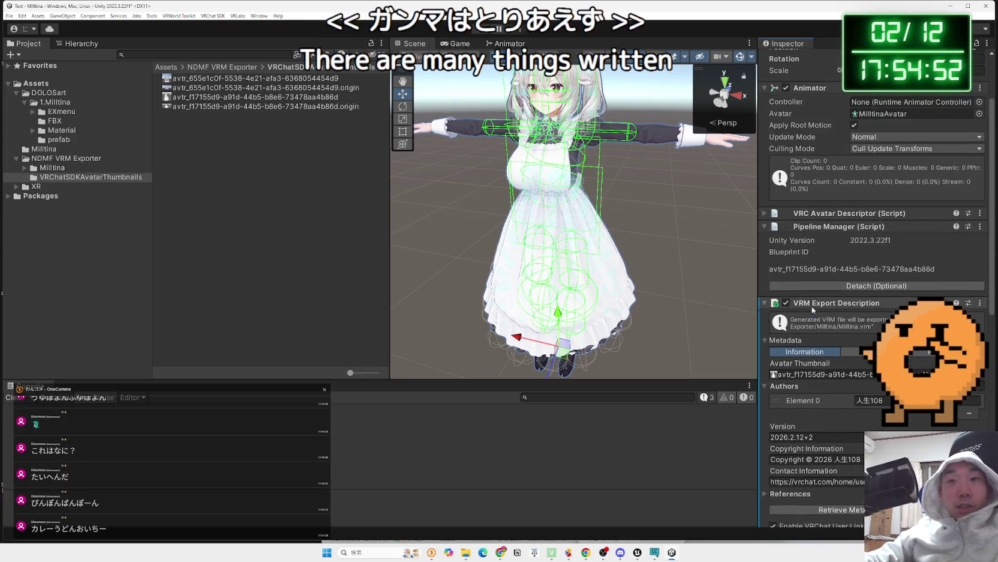
click(323, 150)
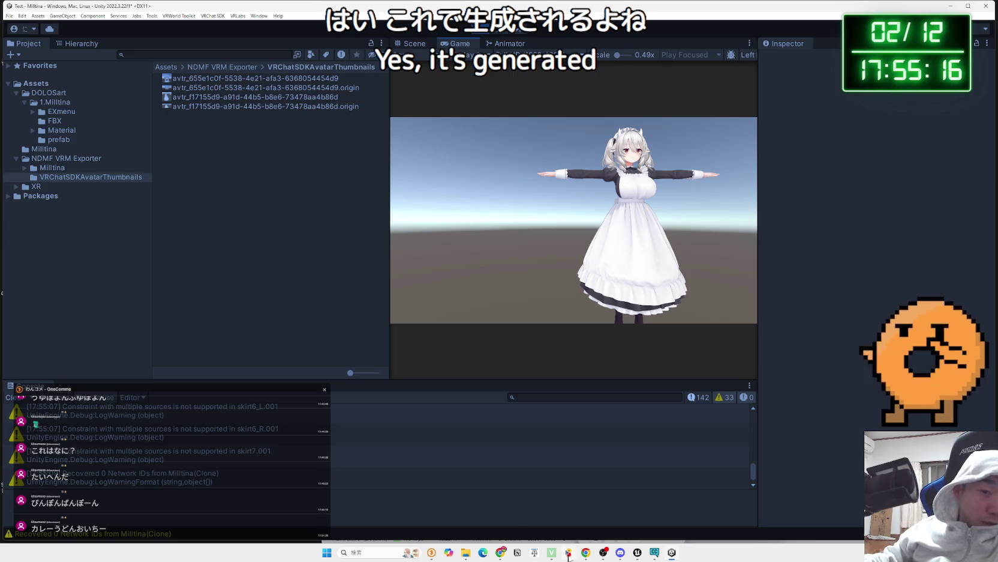
click(467, 553)
Move the Explorer window aside, minimize it, and stop Play Mode.
mouse_move(681, 184)
mouse_down()
mouse_move(946, 183)
mouse_move(816, 181)
mouse_up()
click(826, 174)
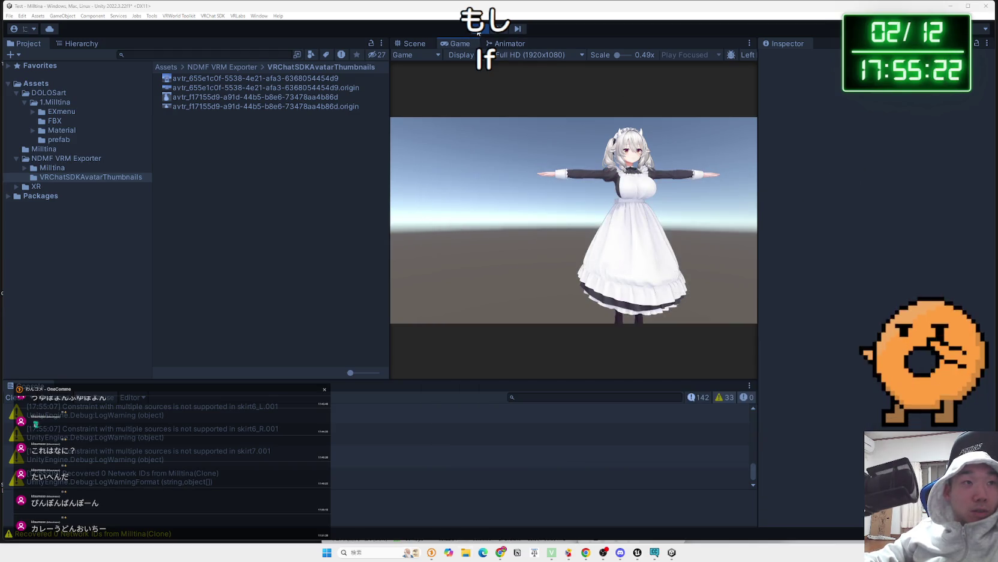
click(478, 33)
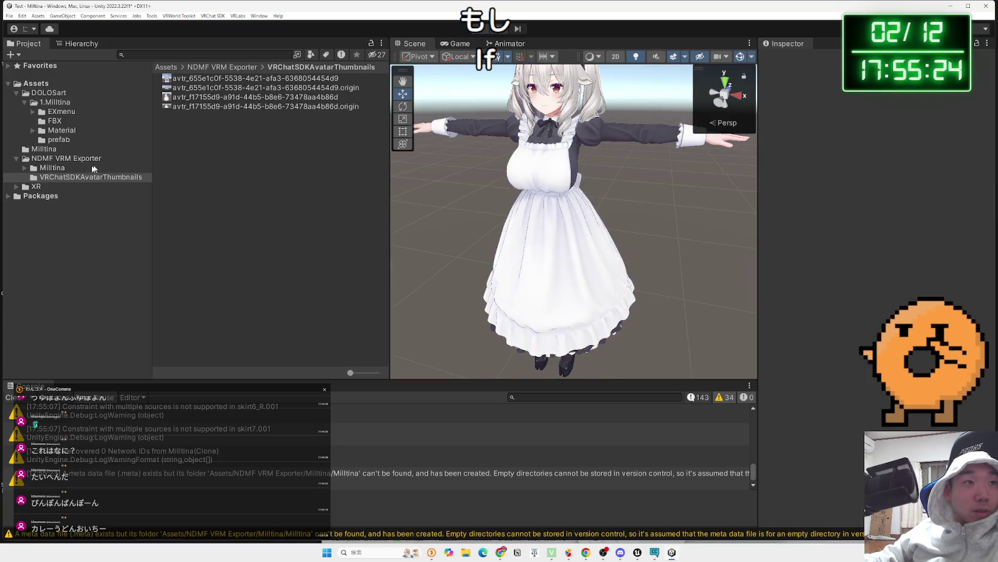
Locate Milltina.vrm in Assets/NDMF VRM Exporter/Milltina and reveal it in Explorer.
click(44, 149)
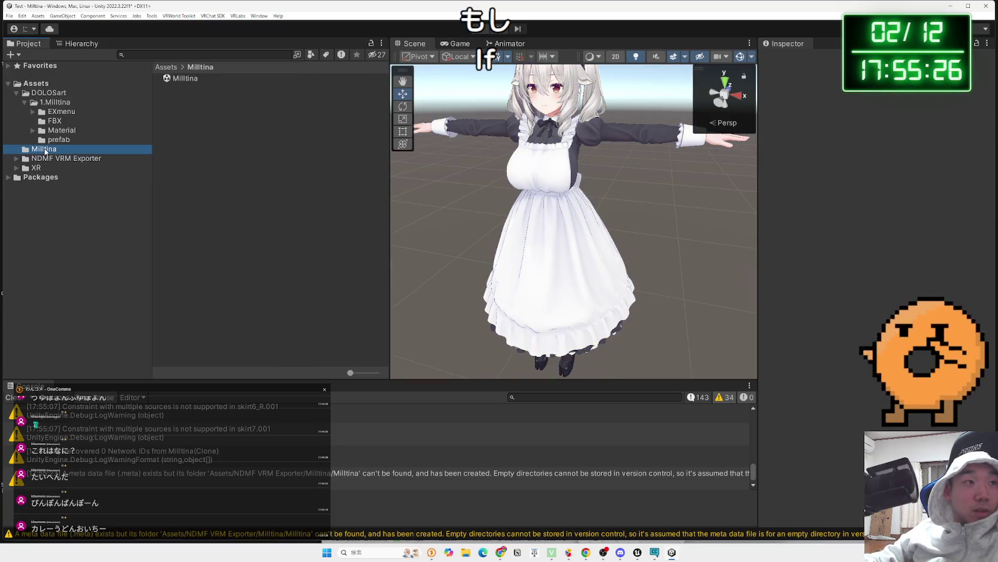
click(47, 159)
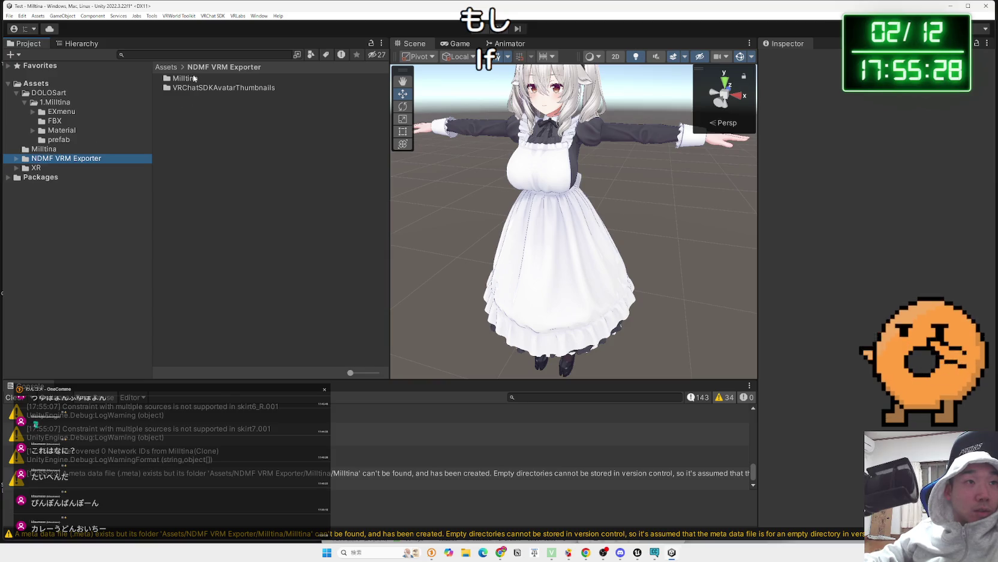
double_click(185, 79)
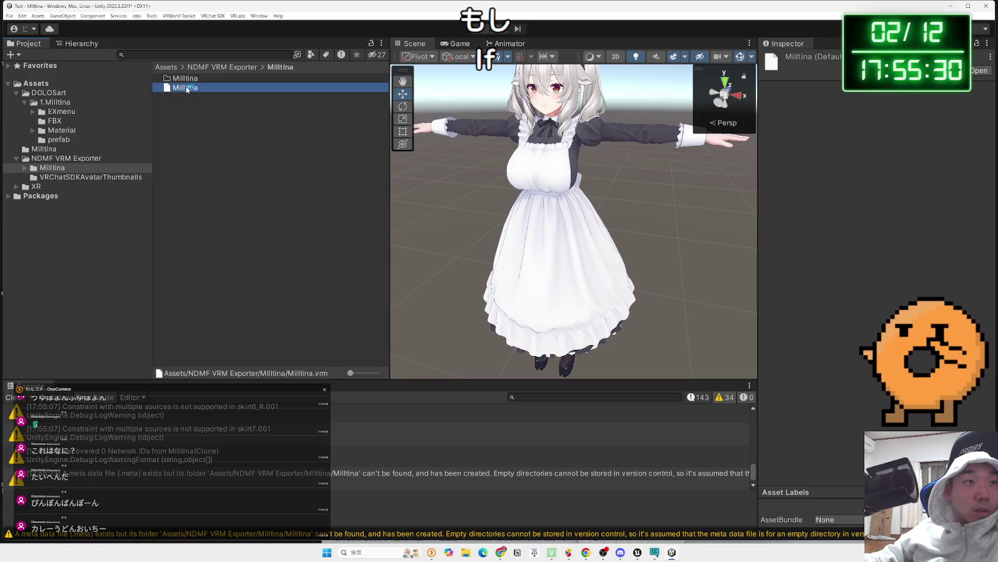
double_click(186, 89)
click(279, 153)
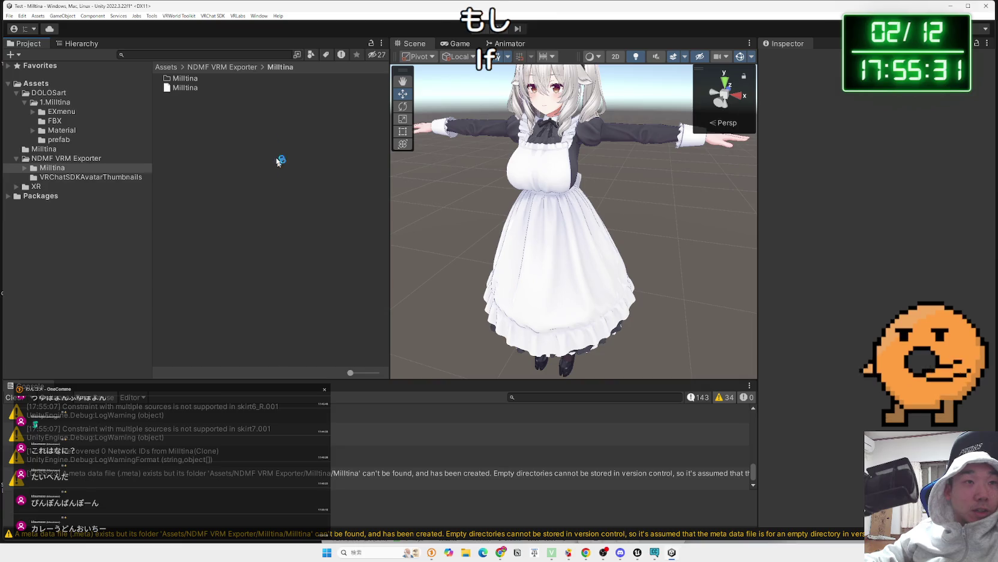
double_click(184, 80)
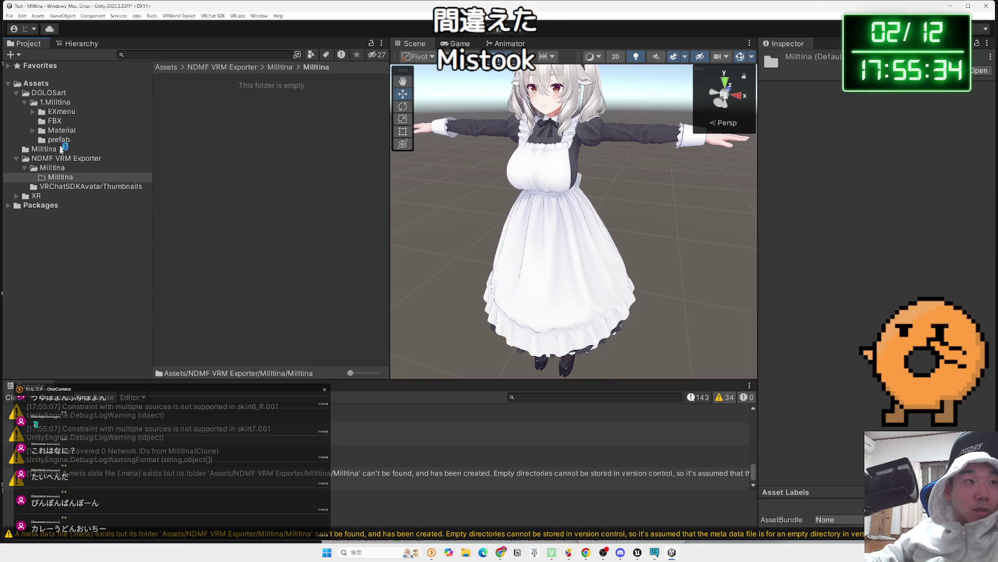
click(52, 168)
click(183, 89)
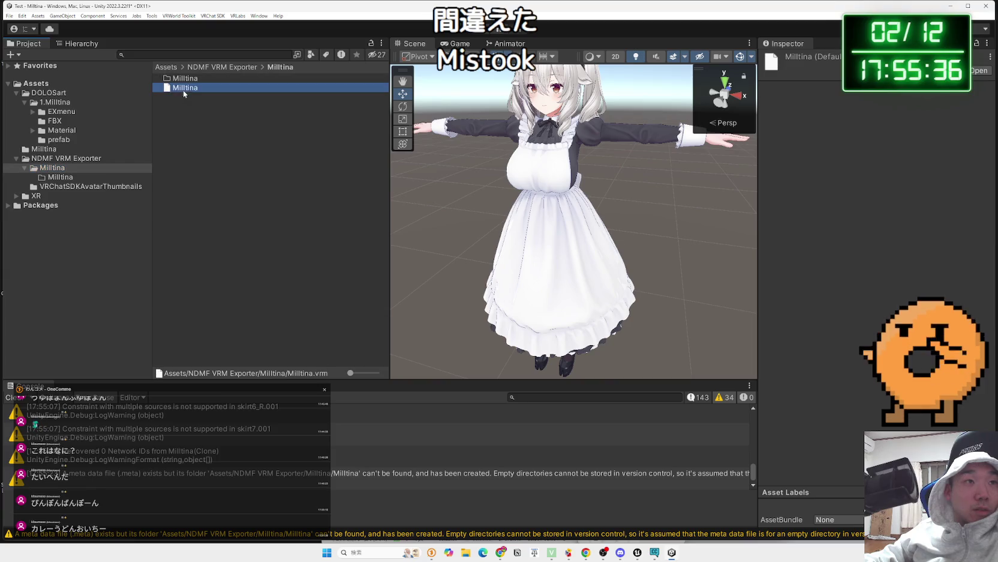
right_click(185, 88)
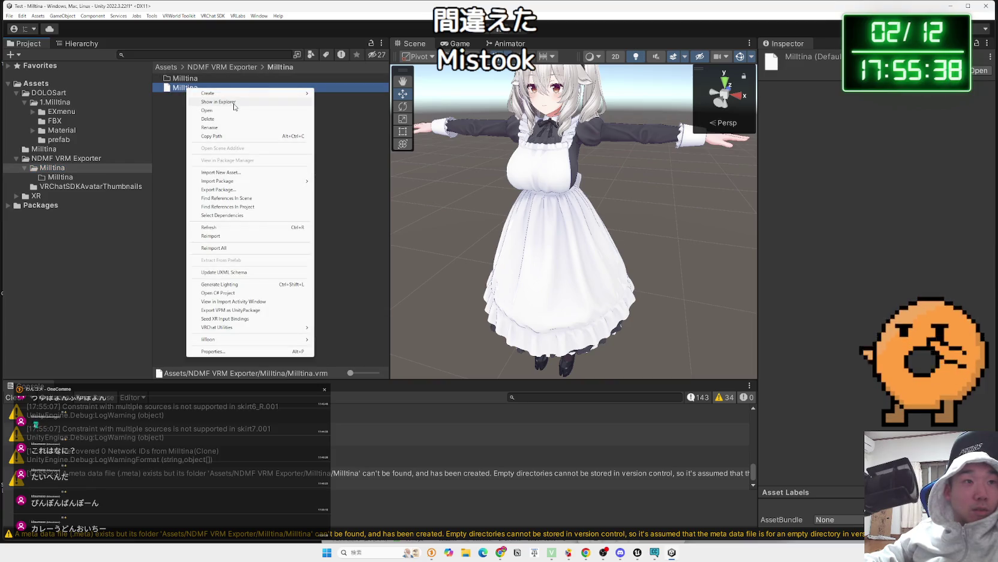
click(235, 104)
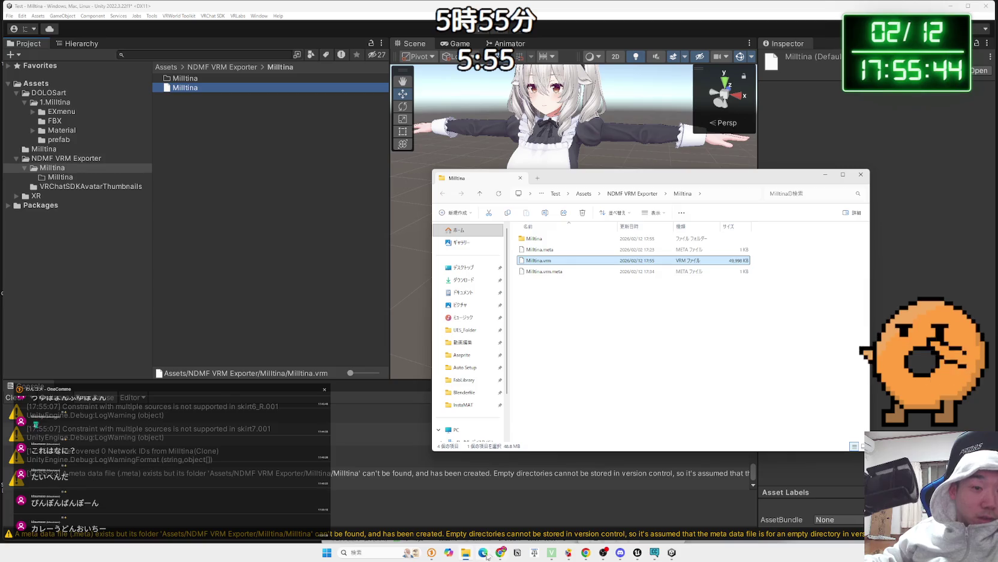
Copy Milltina.vrm from the exporter folder in Explorer.
right_click(540, 260)
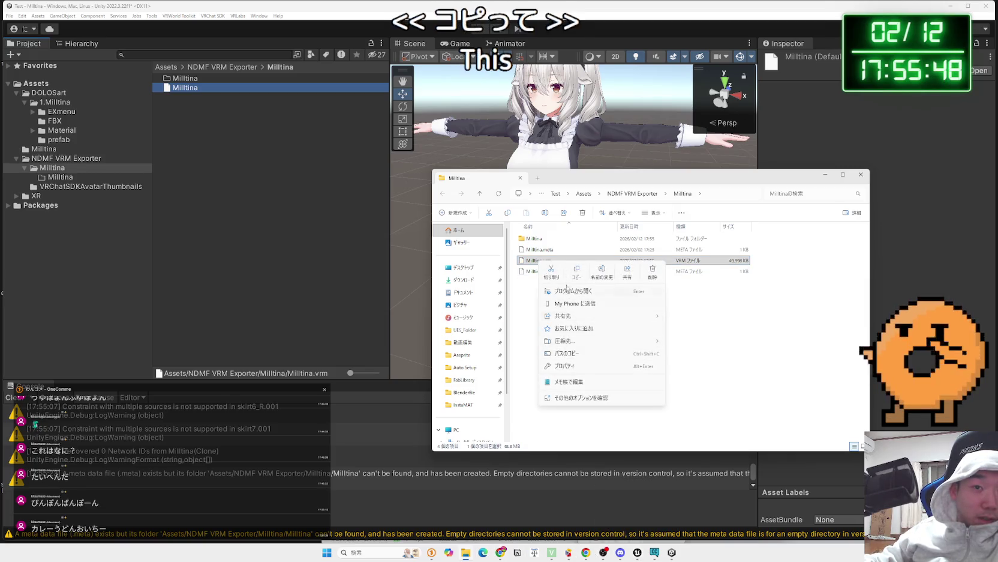
click(577, 271)
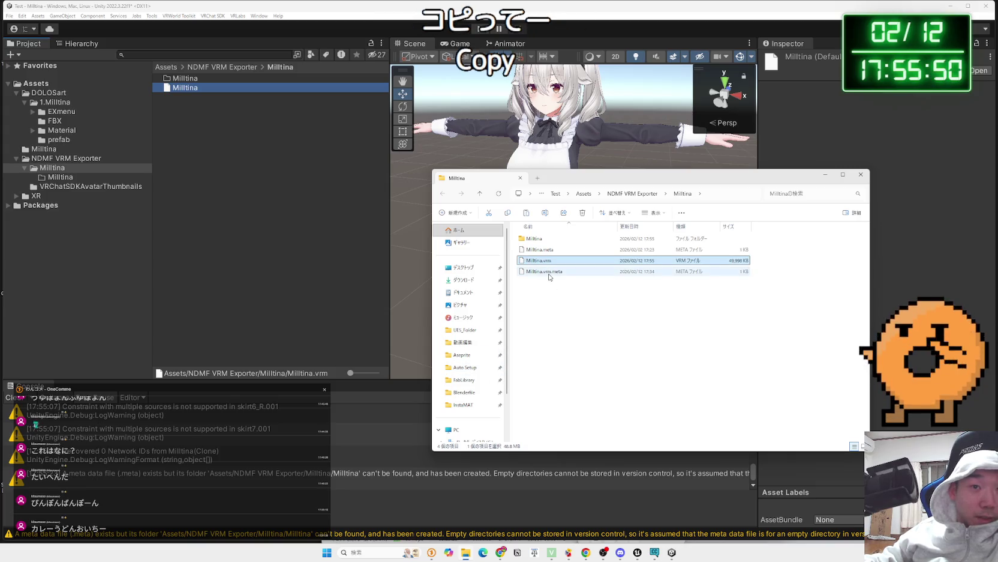
click(545, 251)
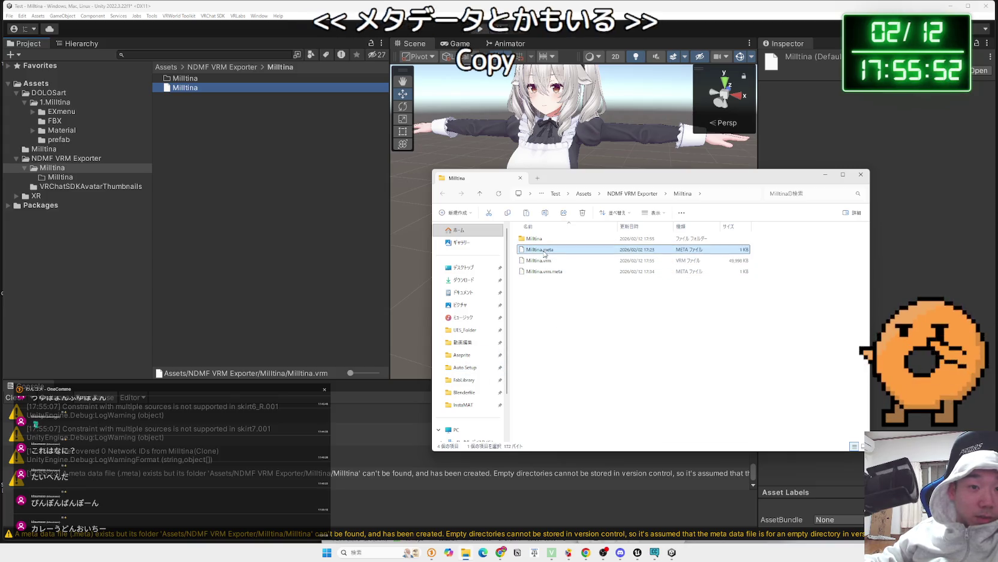
click(545, 272)
click(544, 295)
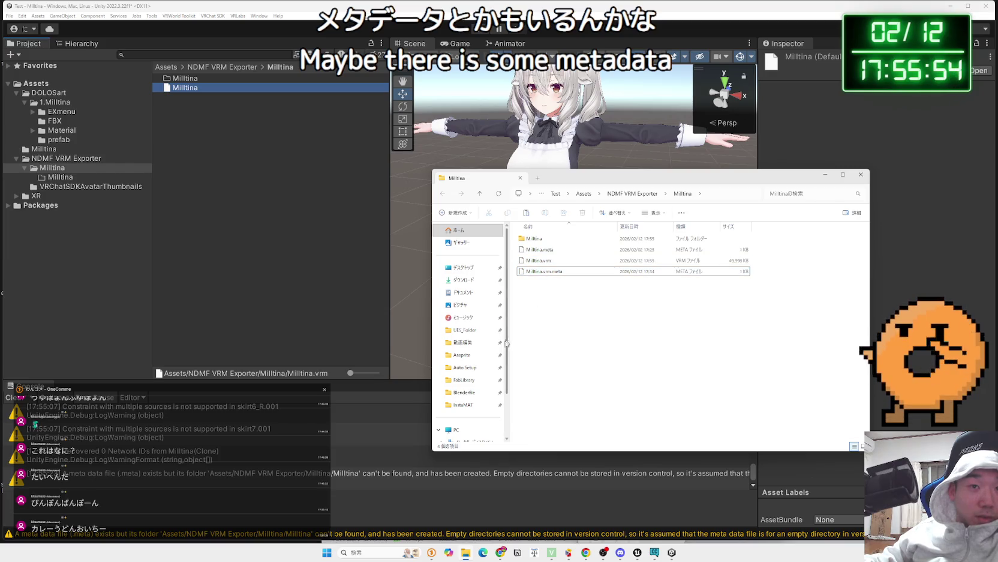
Paste Milltina.vrm into D:\Blenderfile\VRM next to toto_vrm2.vrm, then minimize Unity.
click(464, 367)
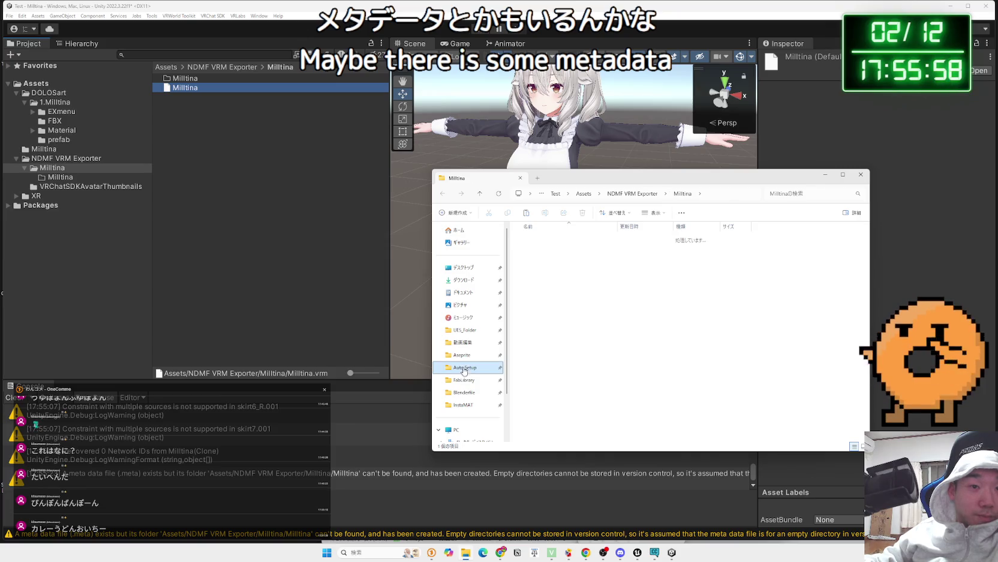
click(464, 380)
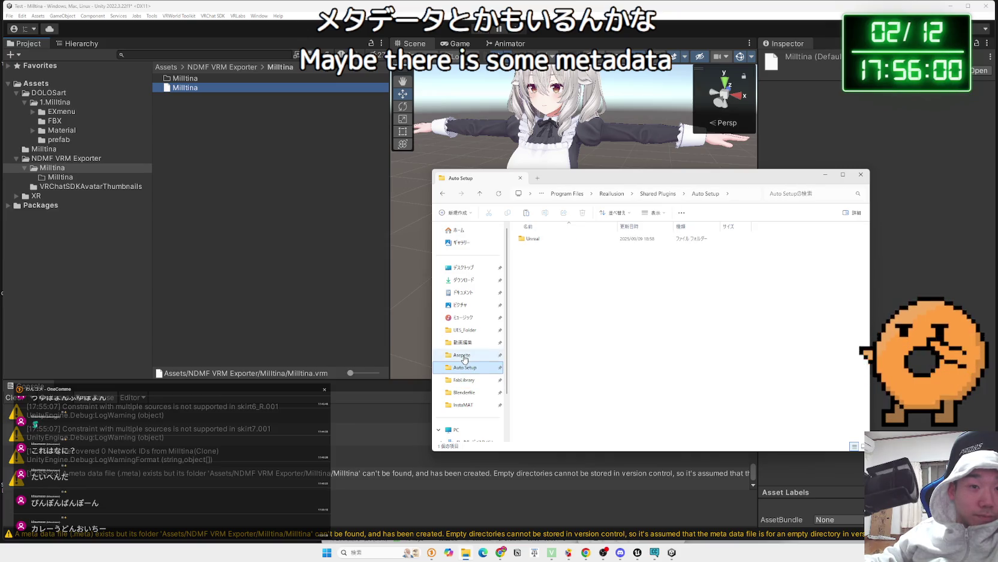
click(464, 357)
click(466, 343)
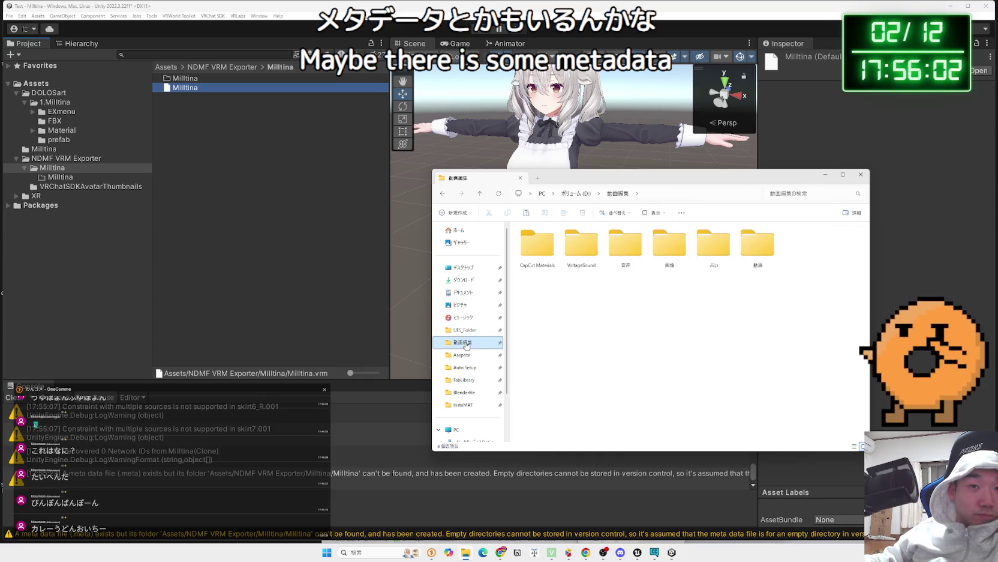
click(484, 331)
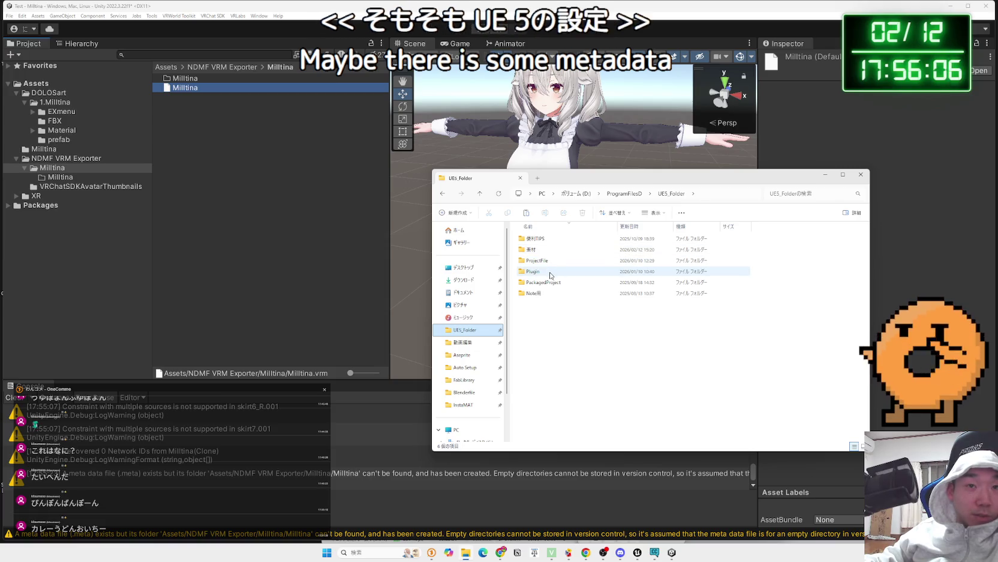
click(459, 391)
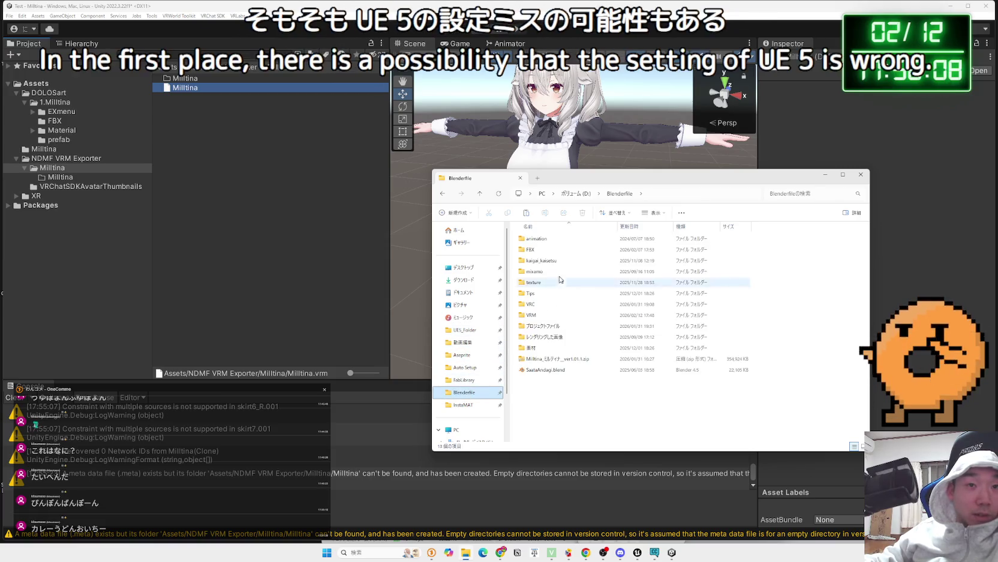
double_click(545, 315)
right_click(555, 295)
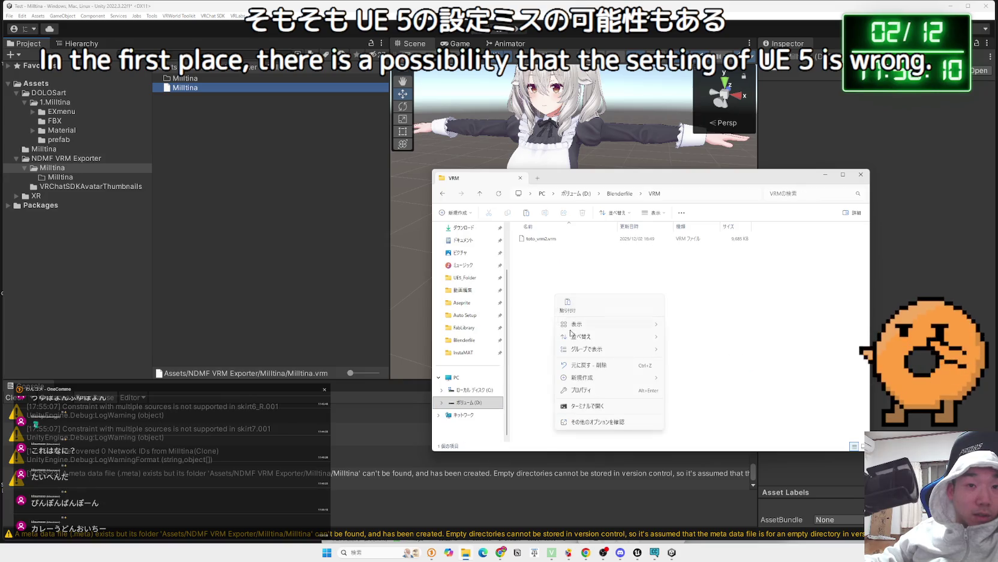
click(568, 307)
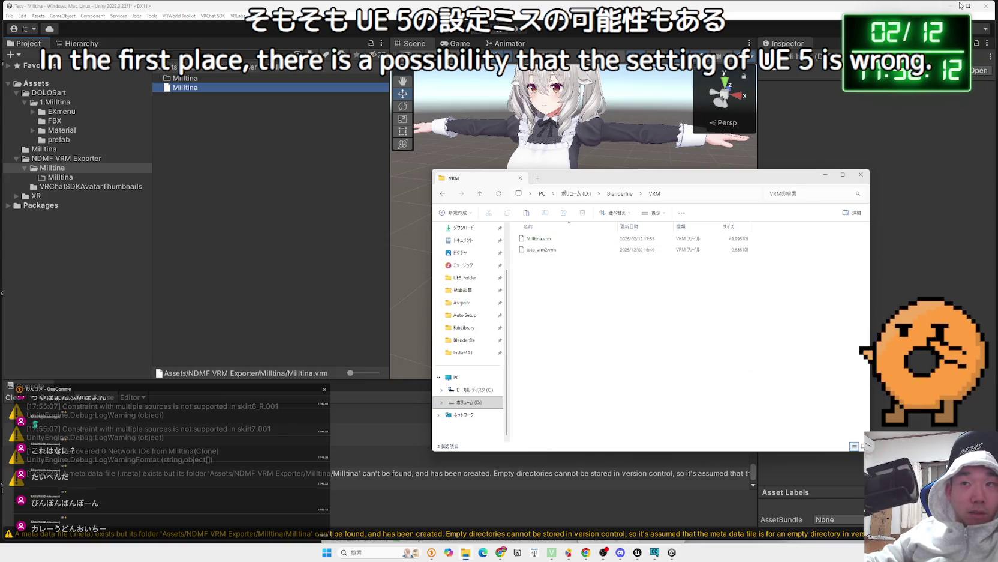
click(958, 6)
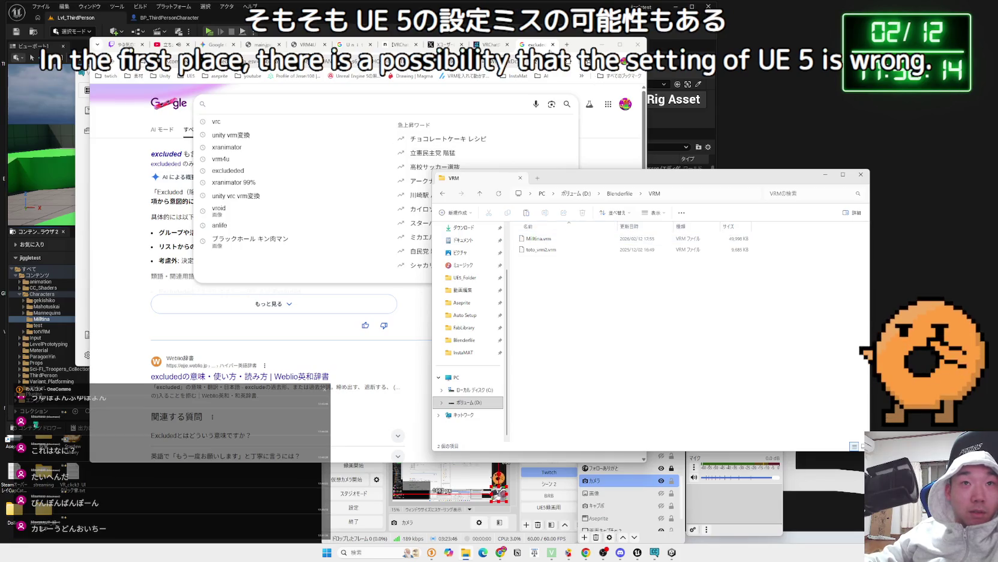
Close the two research tabs in Chrome and position the VRM folder window.
click(553, 45)
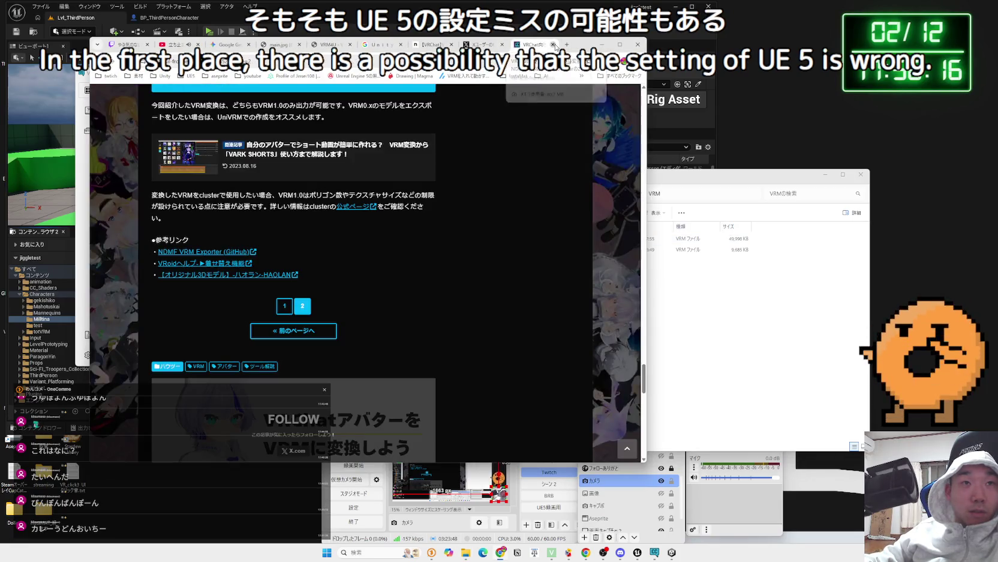
click(553, 45)
click(602, 45)
drag(723, 200, 857, 181)
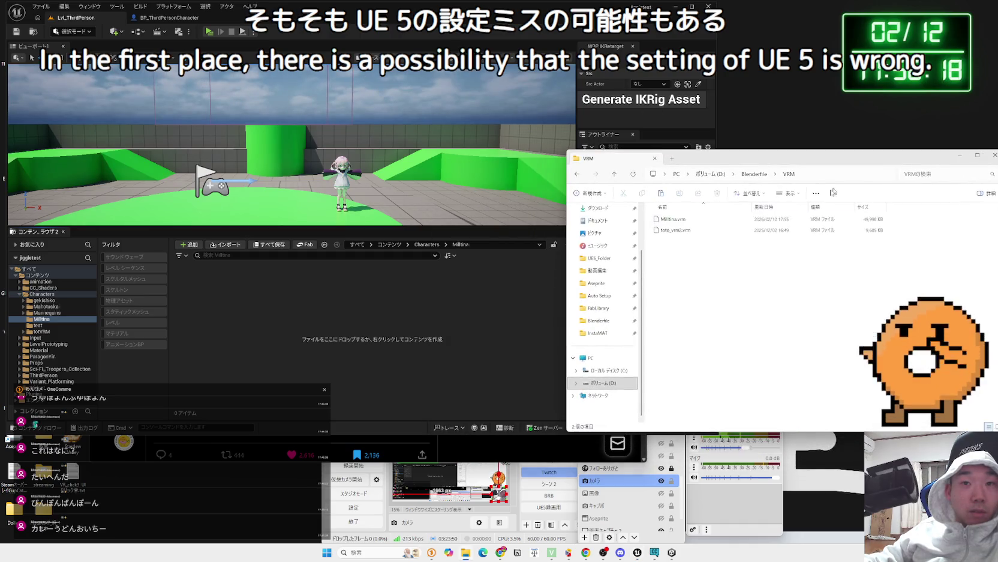
Import Milltina.vrm into the Characters/Milltina content folder and dismiss the import-failed error.
drag(672, 219, 495, 273)
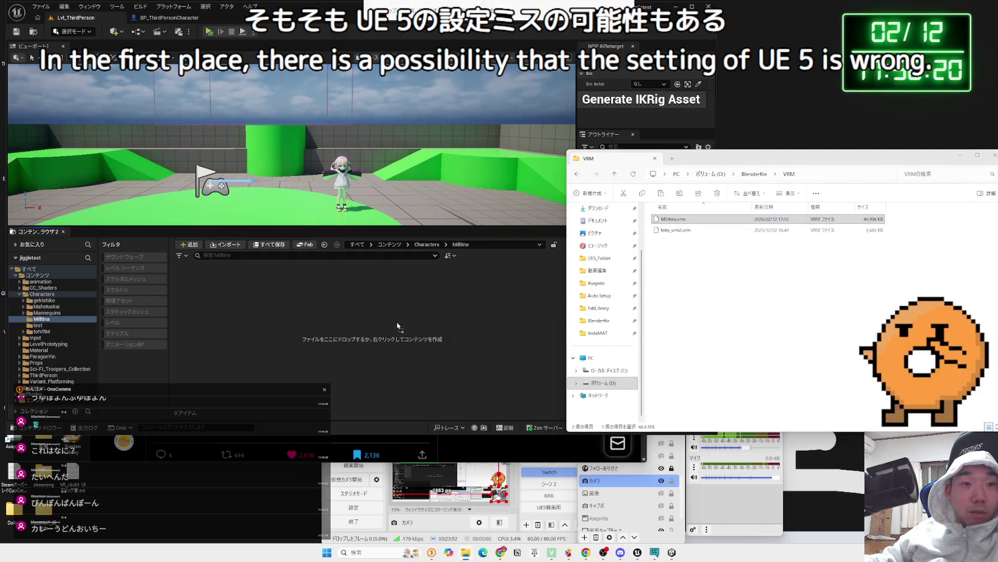
drag(397, 326, 397, 325)
click(484, 247)
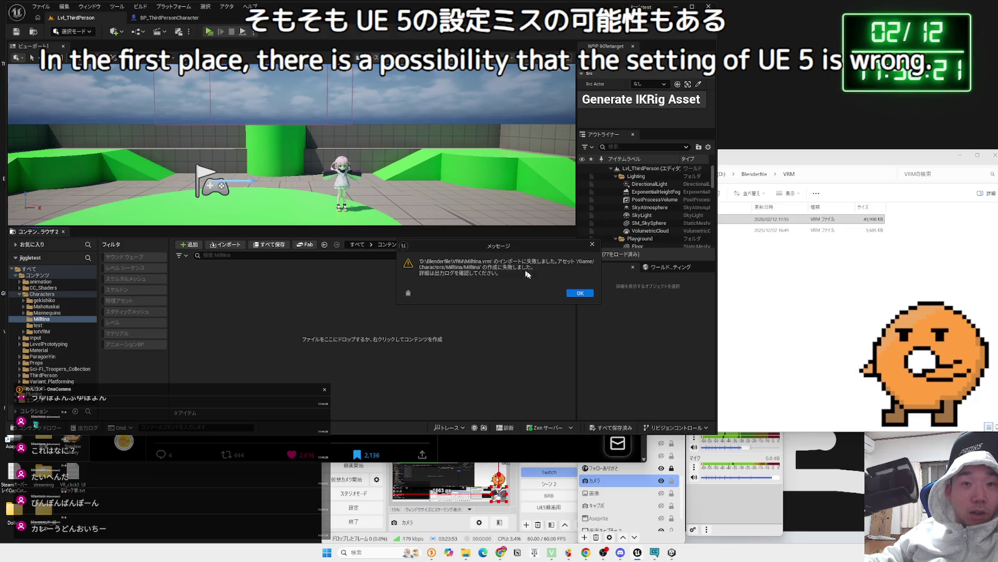
click(578, 296)
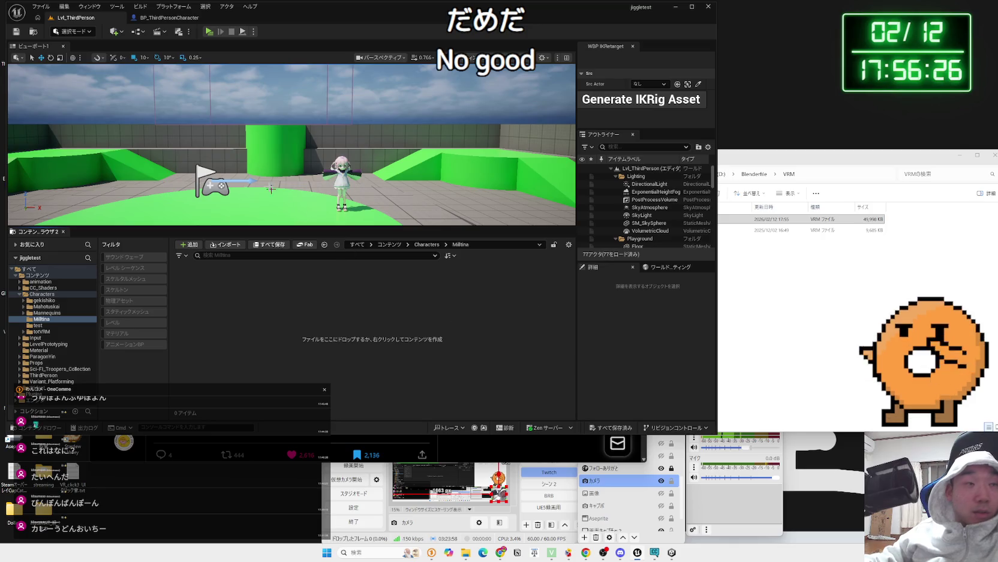
Confirm the VRM4U plugin is enabled in the Plugins list by searching 'vrm'.
click(89, 6)
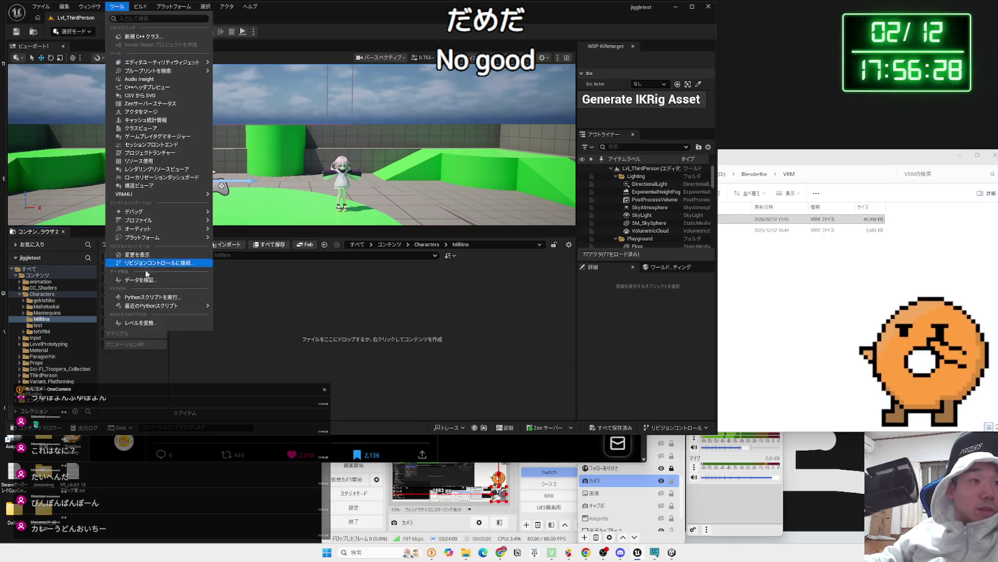
mouse_move(65, 11)
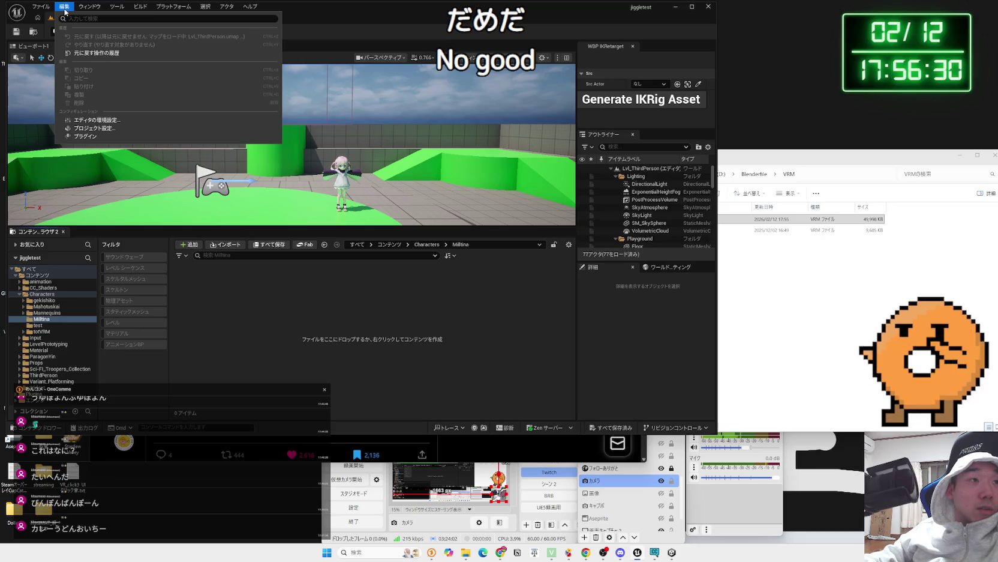
click(90, 136)
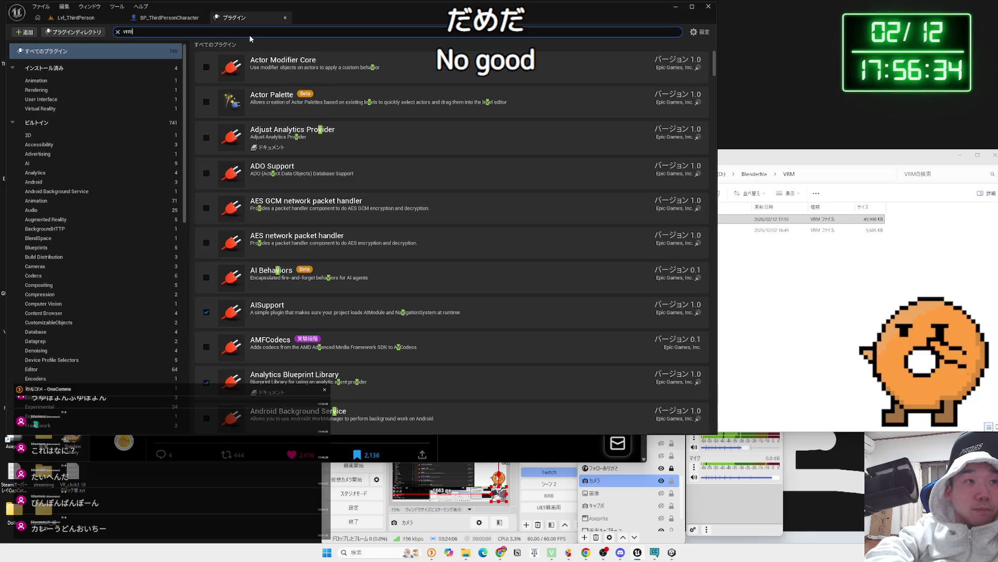
text(rm)
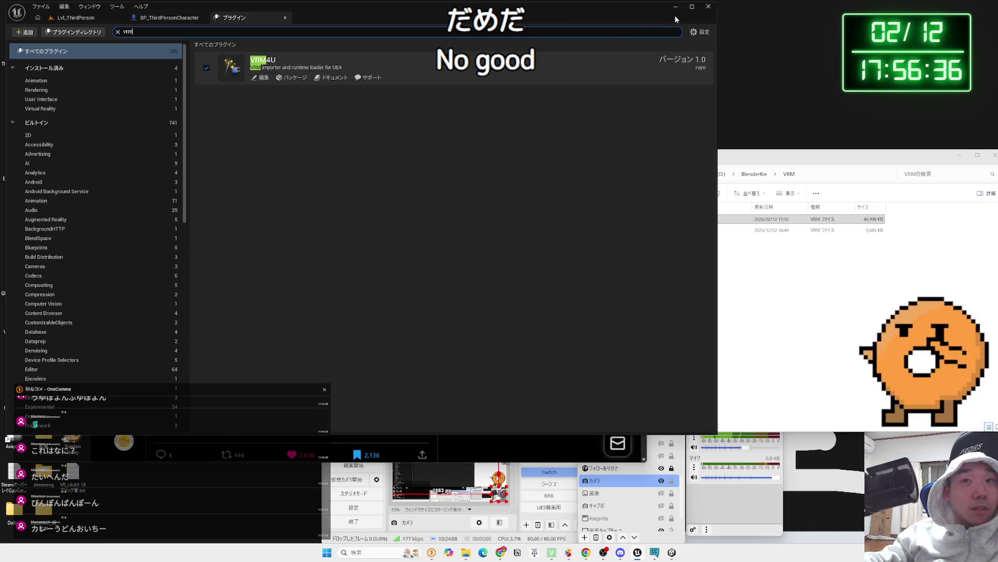
click(286, 21)
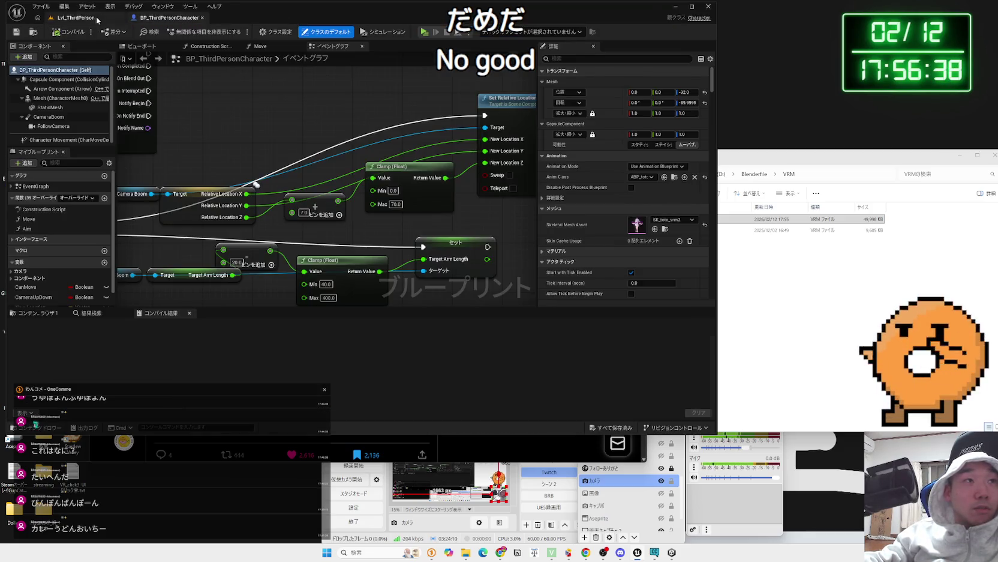
Search the web for VRM4U in a new browser tab.
click(72, 17)
click(500, 552)
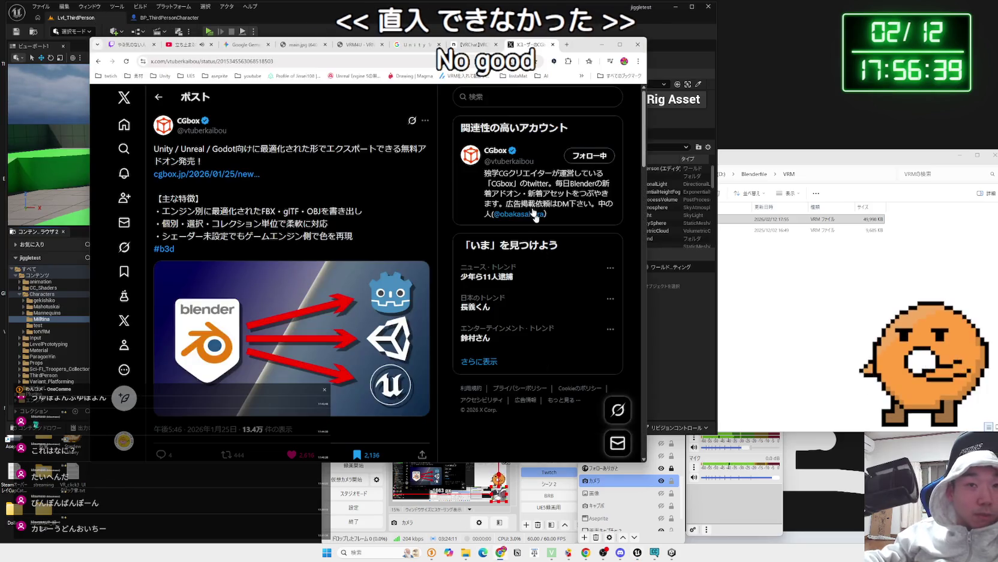
click(568, 45)
text(v)
text(4)
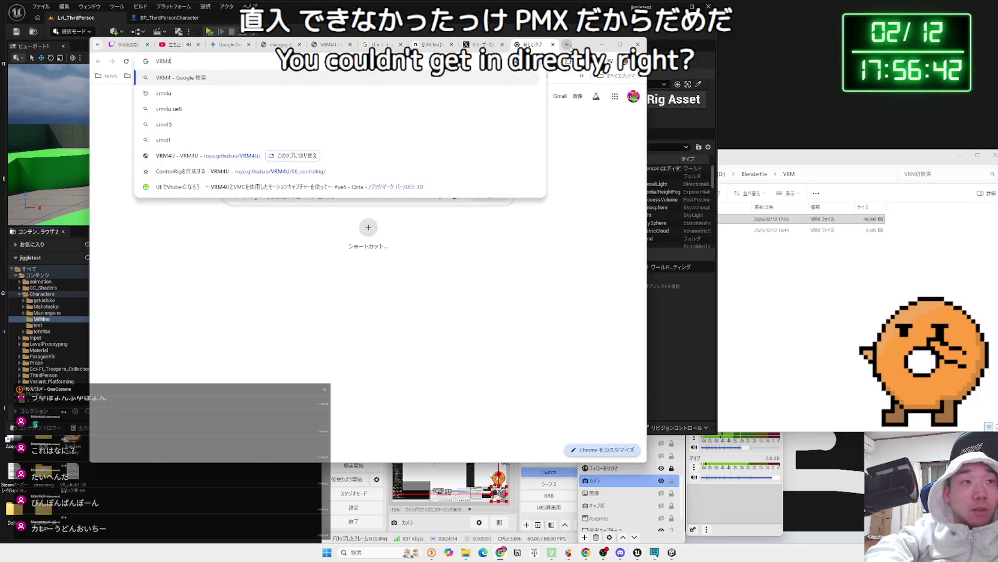
key(Return)
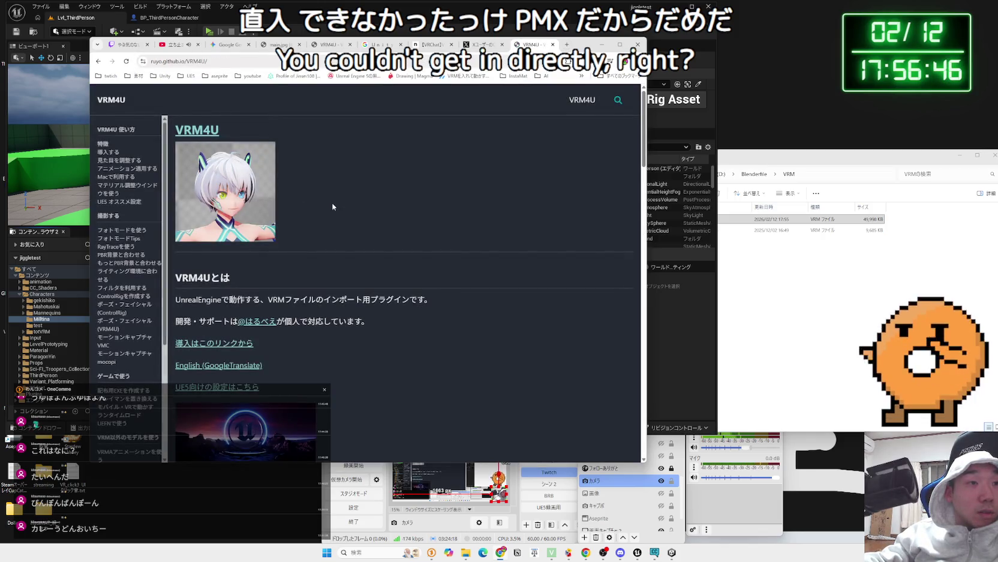
Move the browser aside and search for ミルティナ MMD in a new tab.
scroll(331, 202, down, 2)
drag(581, 50, 790, 41)
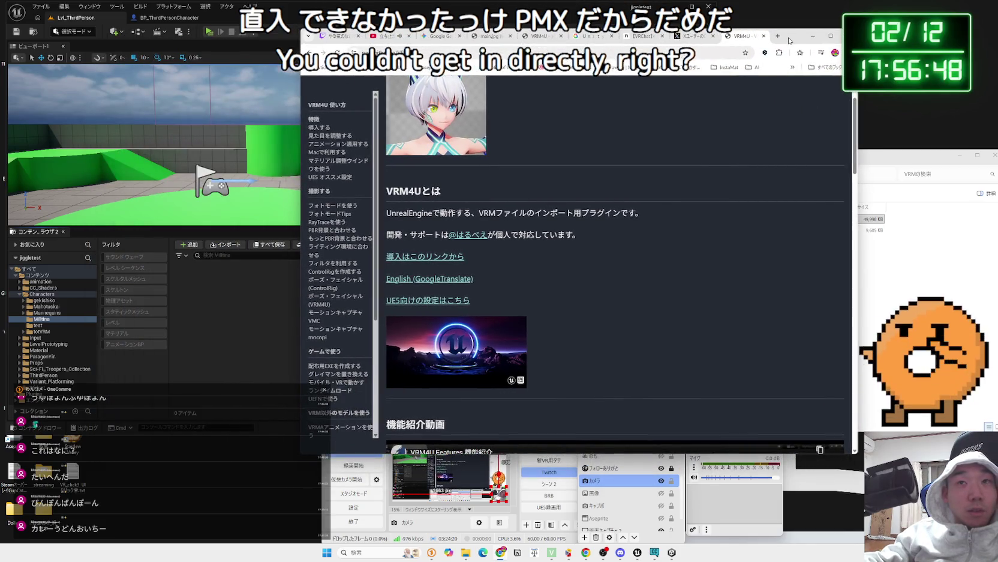
click(779, 37)
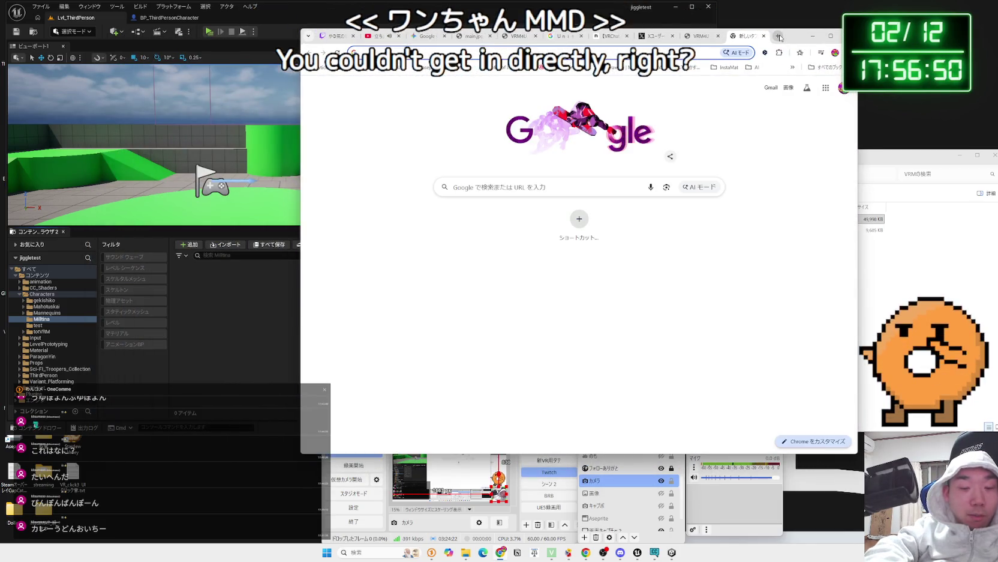
text(みる)
text( MMD)
key(Return)
Check the included-files list on the ミルティナ BOOTH product page, then close it.
click(480, 187)
scroll(517, 241, down, 4)
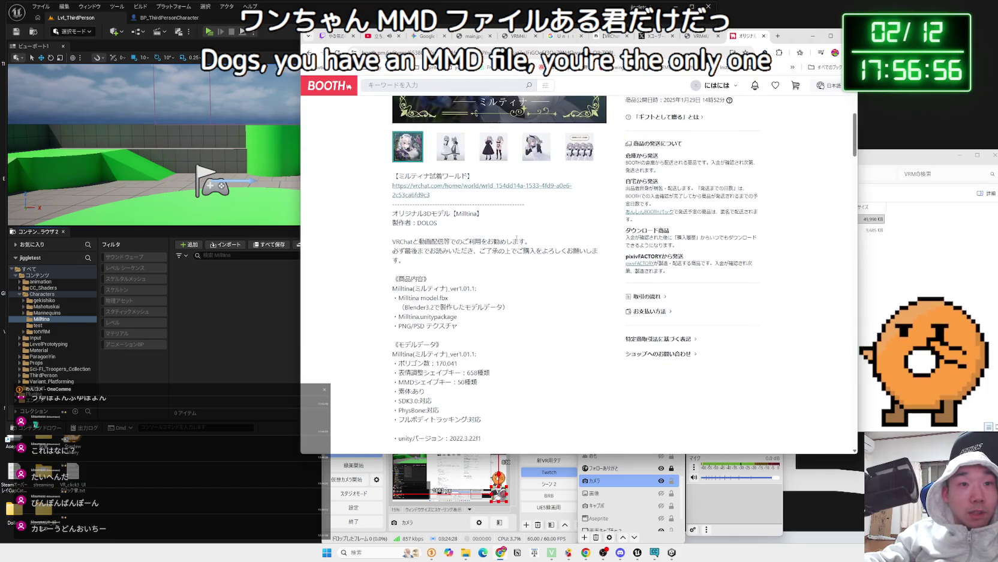
scroll(476, 244, down, 1)
mouse_move(477, 244)
mouse_down()
mouse_move(420, 213)
mouse_move(399, 218)
mouse_move(408, 223)
mouse_up()
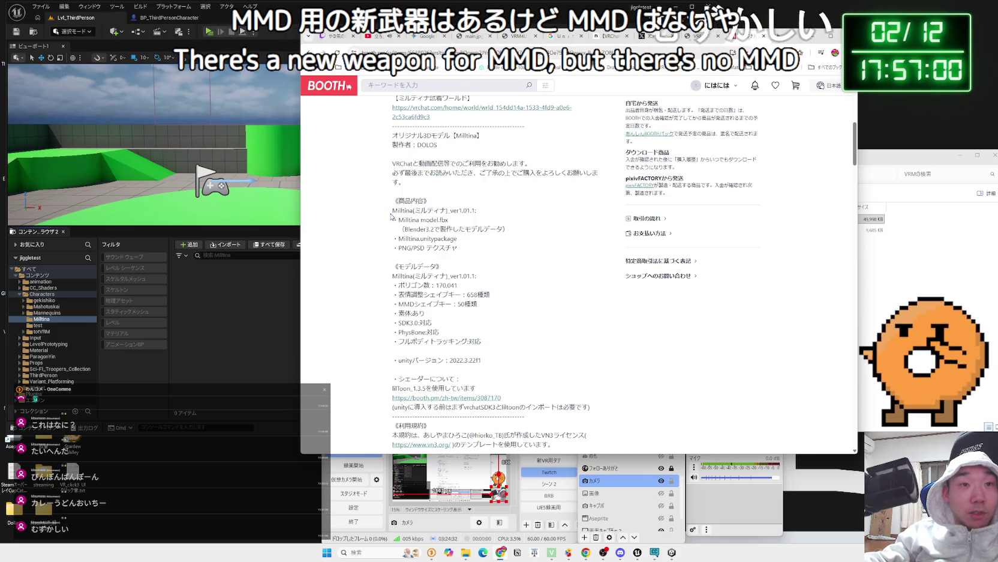
click(406, 222)
scroll(498, 243, down, 3)
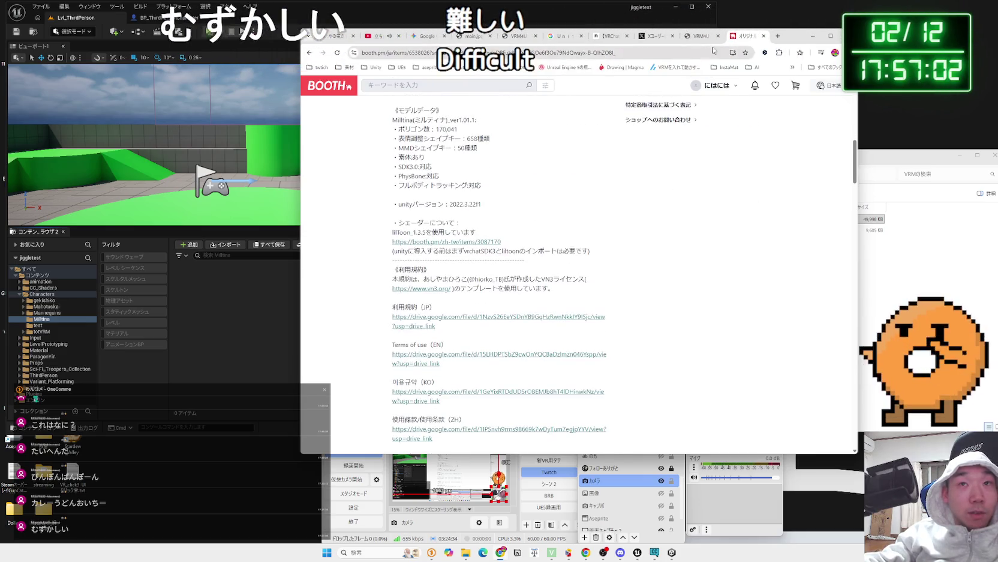
key(ctrl+w)
Read through the VRM4U feature list.
scroll(591, 215, down, 10)
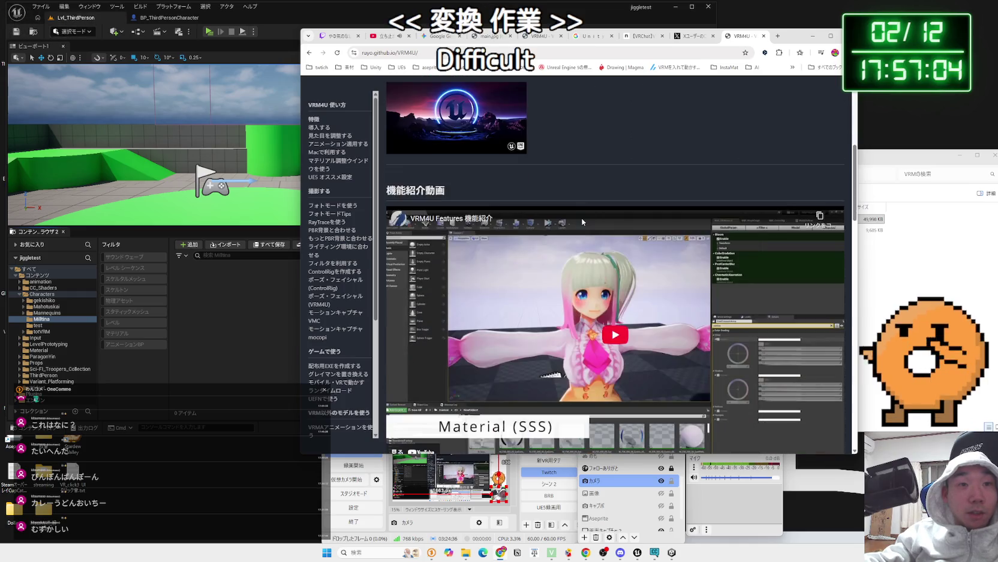
scroll(582, 221, down, 4)
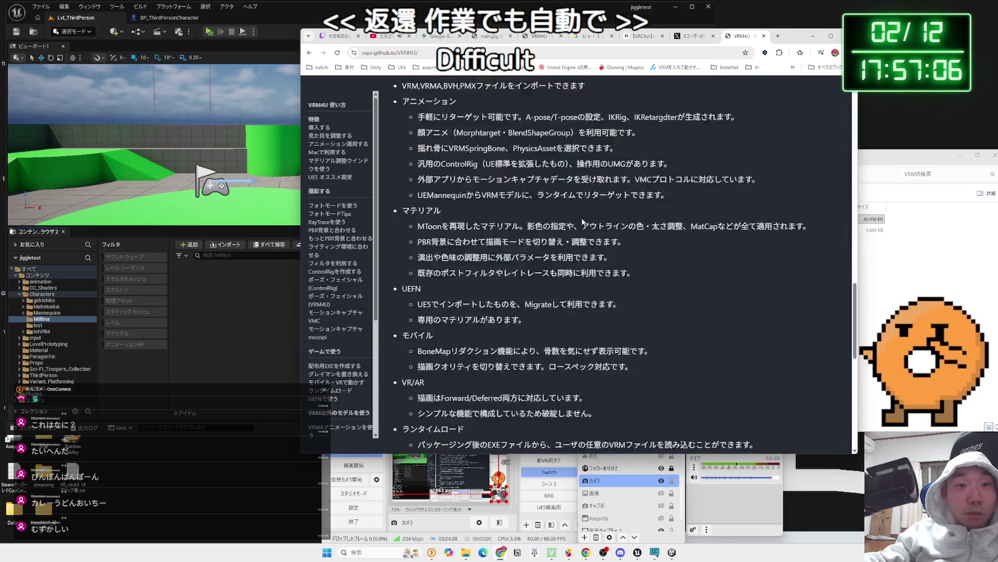
scroll(513, 209, up, 1)
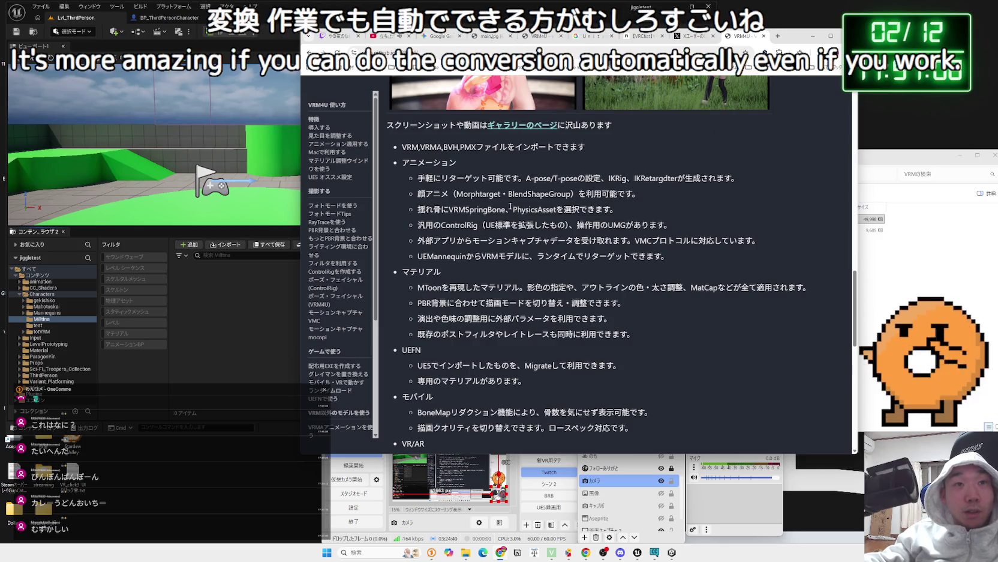
scroll(506, 208, up, 4)
scroll(506, 207, down, 5)
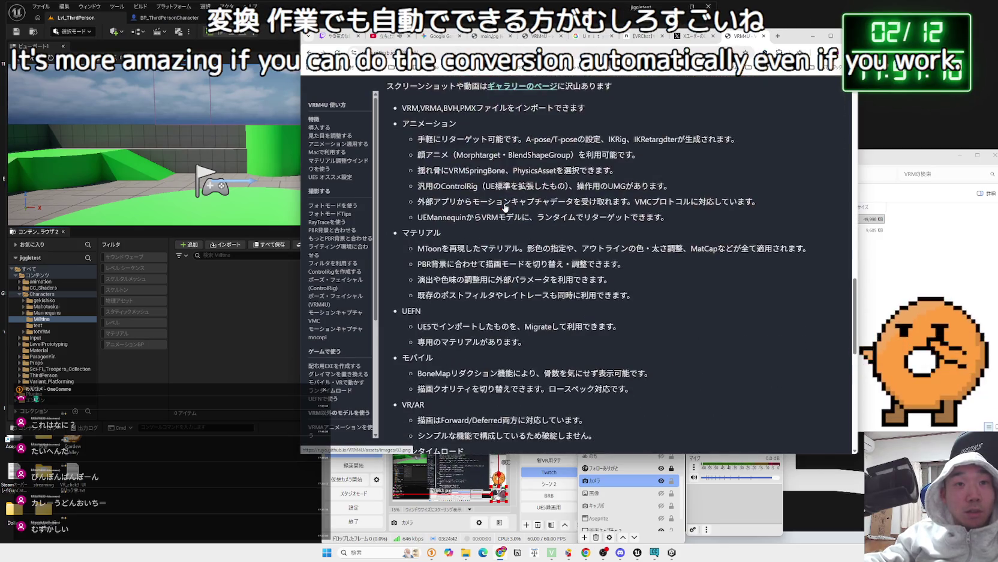
scroll(479, 196, down, 3)
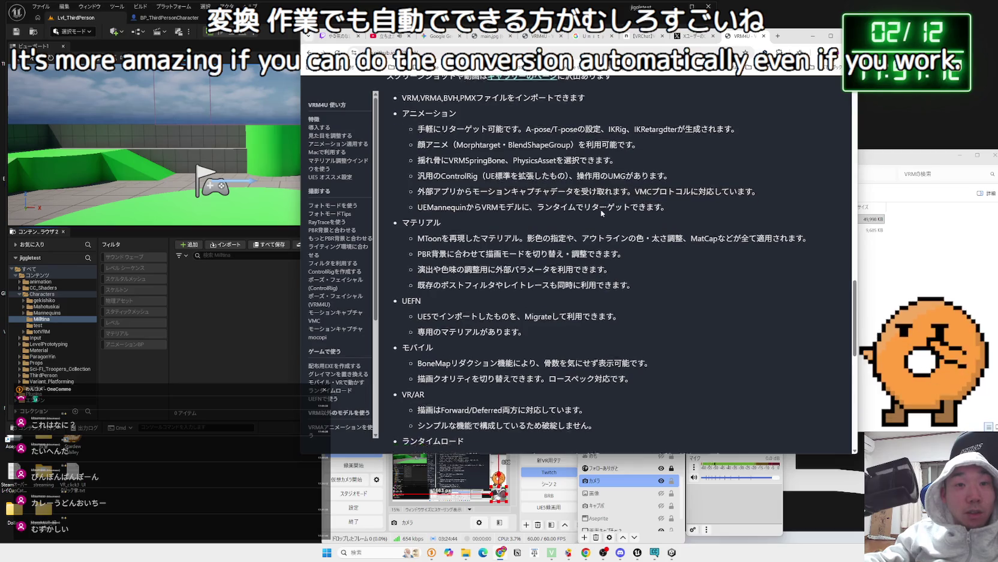
drag(402, 193, 583, 209)
scroll(580, 223, down, 6)
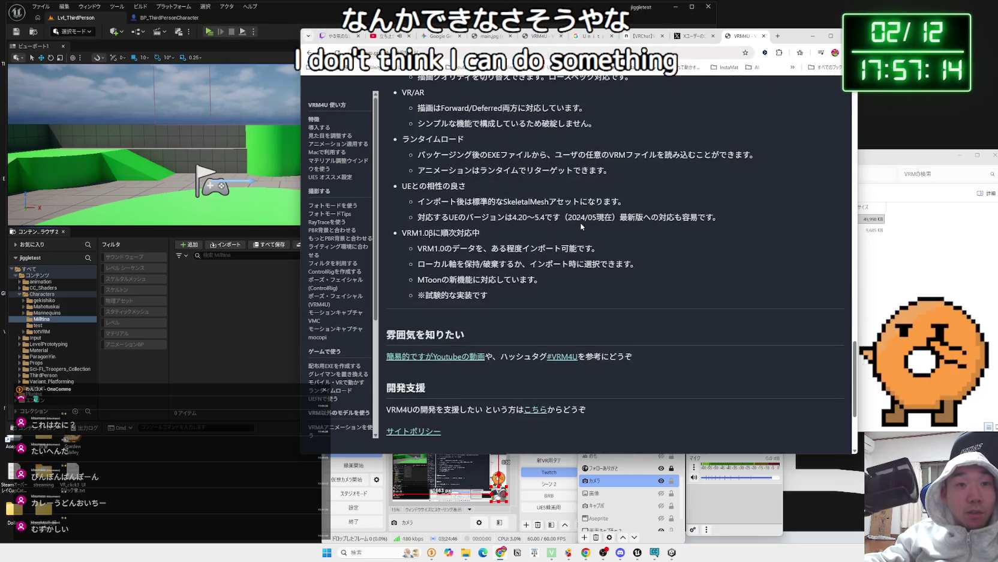
scroll(580, 223, down, 3)
scroll(580, 222, up, 7)
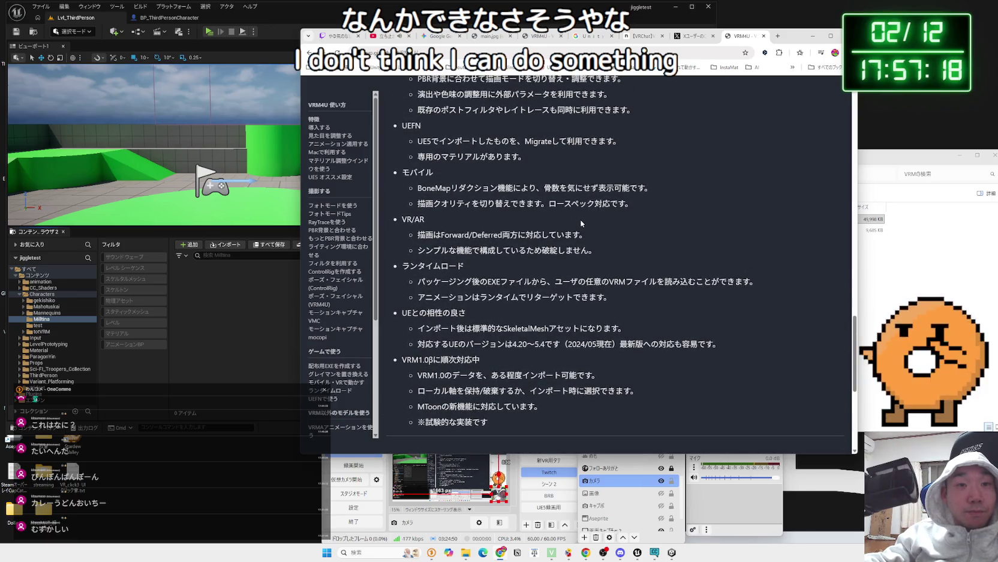
scroll(580, 223, up, 1)
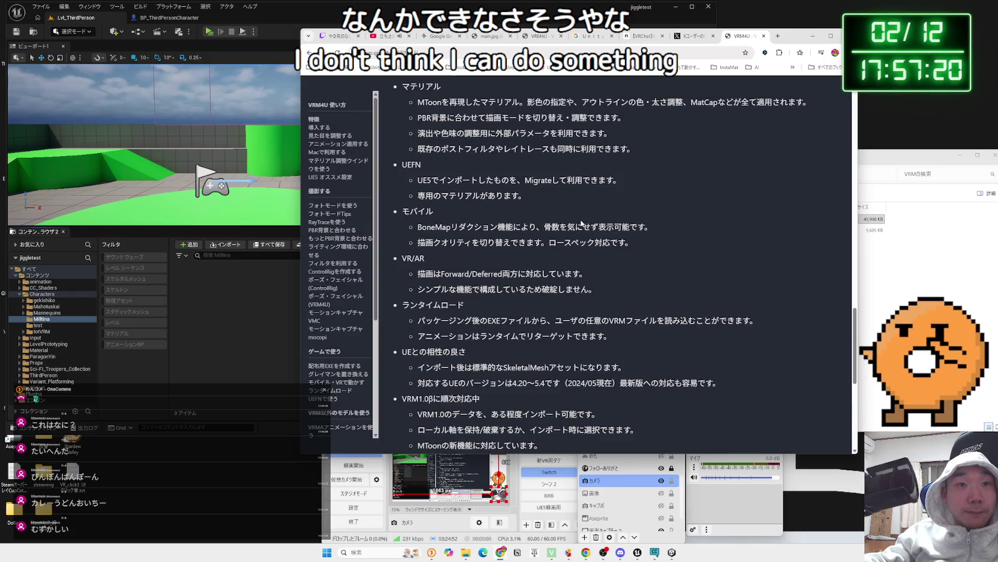
scroll(580, 224, up, 8)
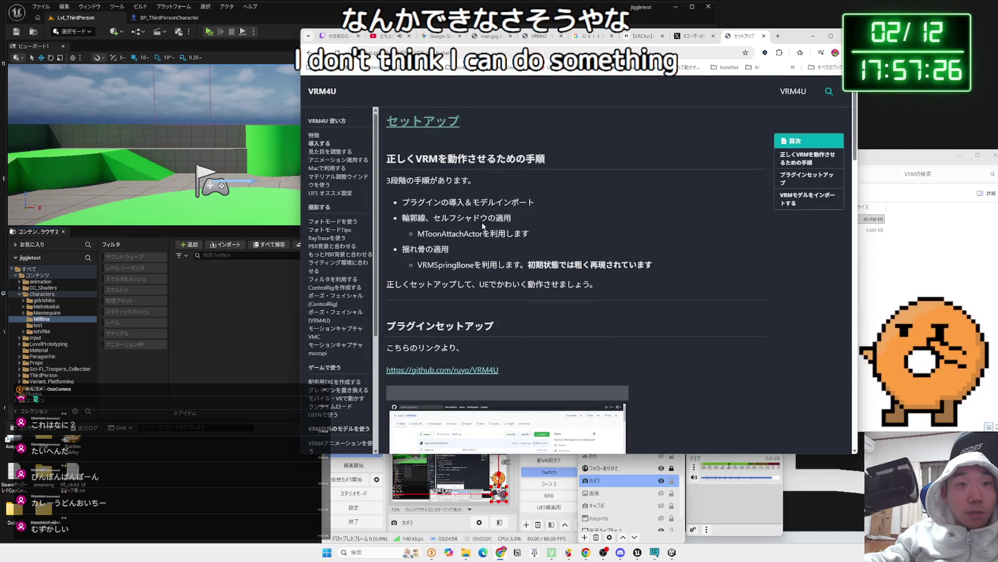
Read the setup guide down to the 'VRMモデルをインポートする' drag-and-drop section.
scroll(484, 226, down, 6)
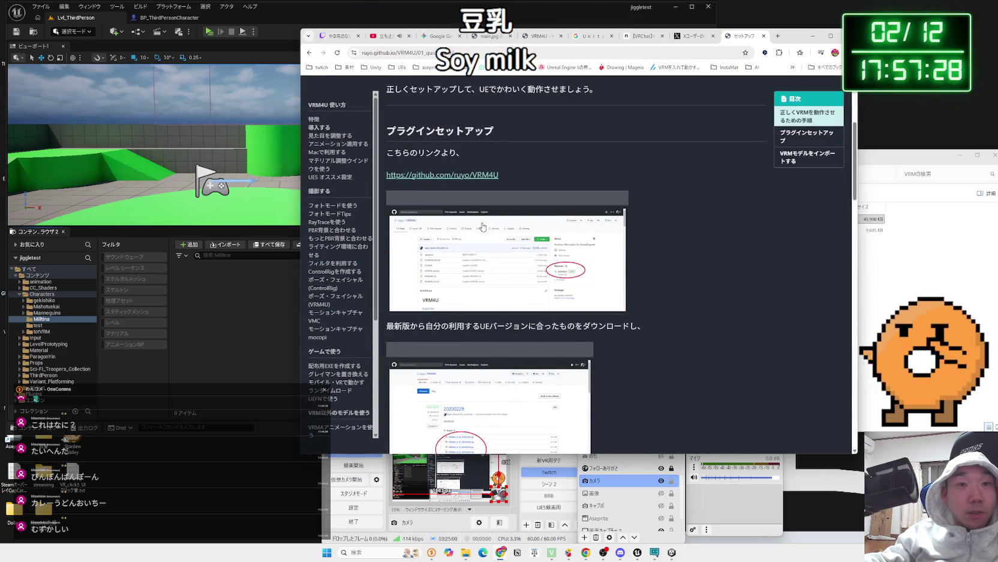
scroll(484, 226, down, 8)
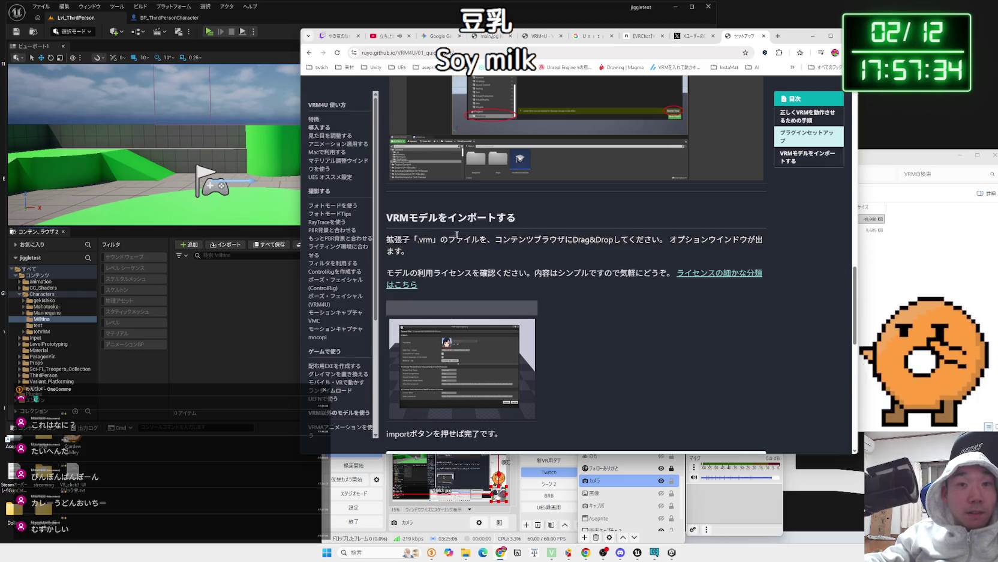
scroll(459, 237, down, 4)
drag(399, 227, 568, 228)
click(568, 228)
scroll(567, 228, down, 4)
click(927, 290)
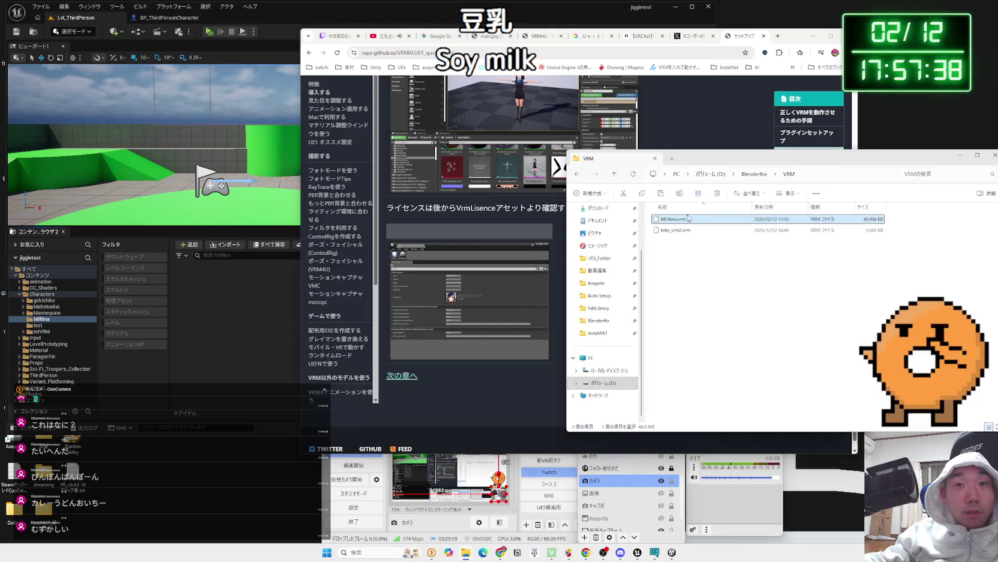
Navigate File Explorer back to the Unity project's NDMF VRM Exporter folder.
drag(718, 166, 621, 153)
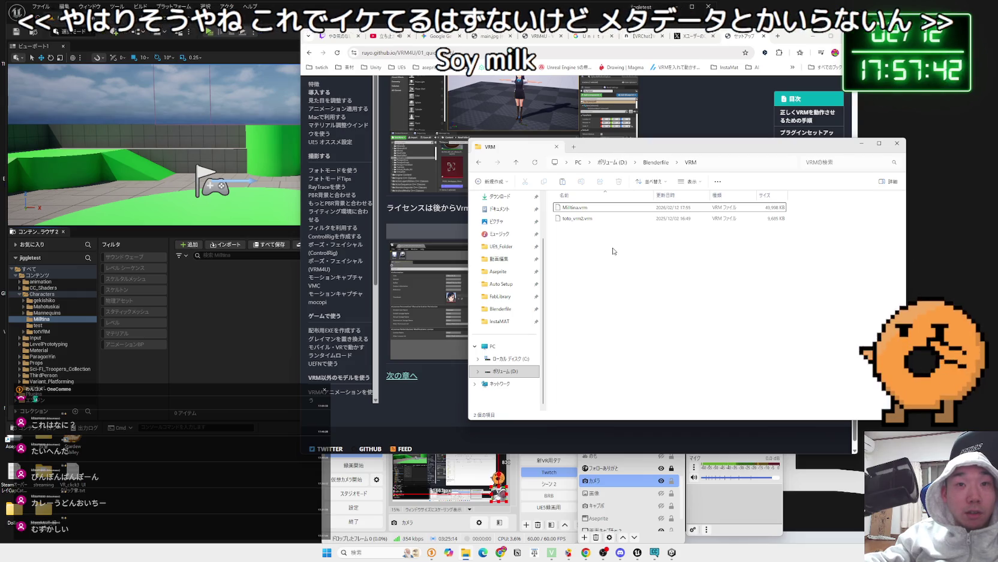
key(alt+Up)
click(497, 308)
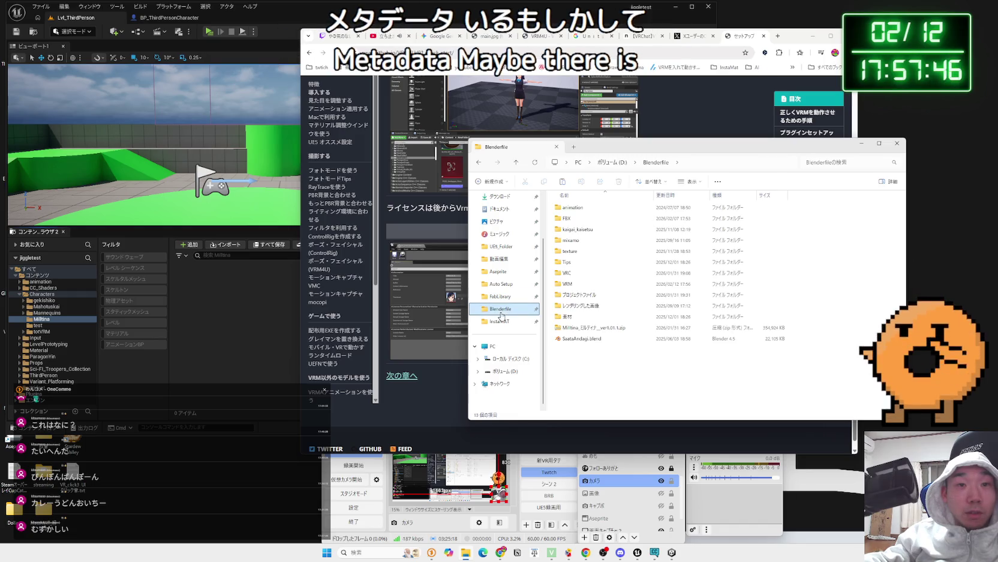
click(509, 372)
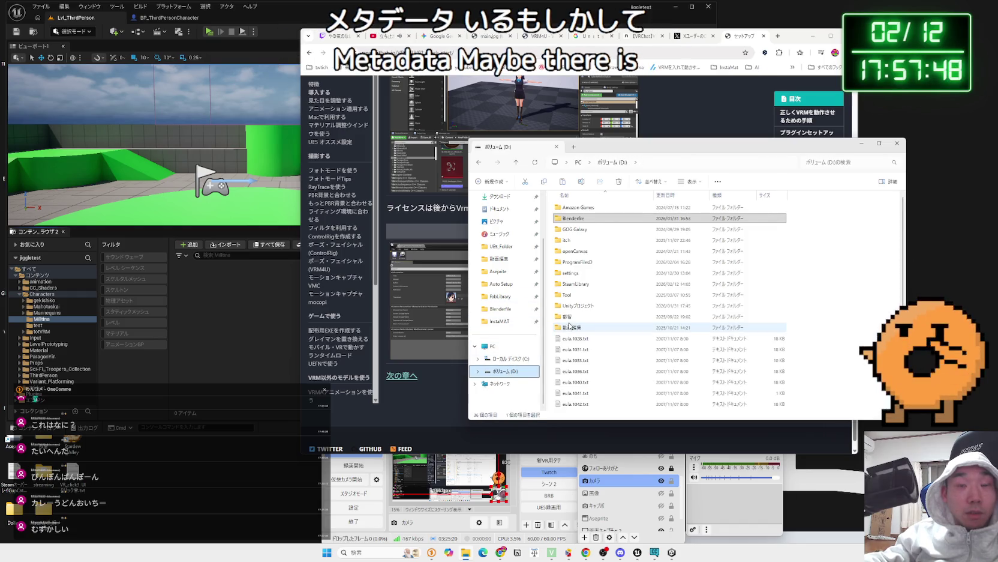
key(alt+Left)
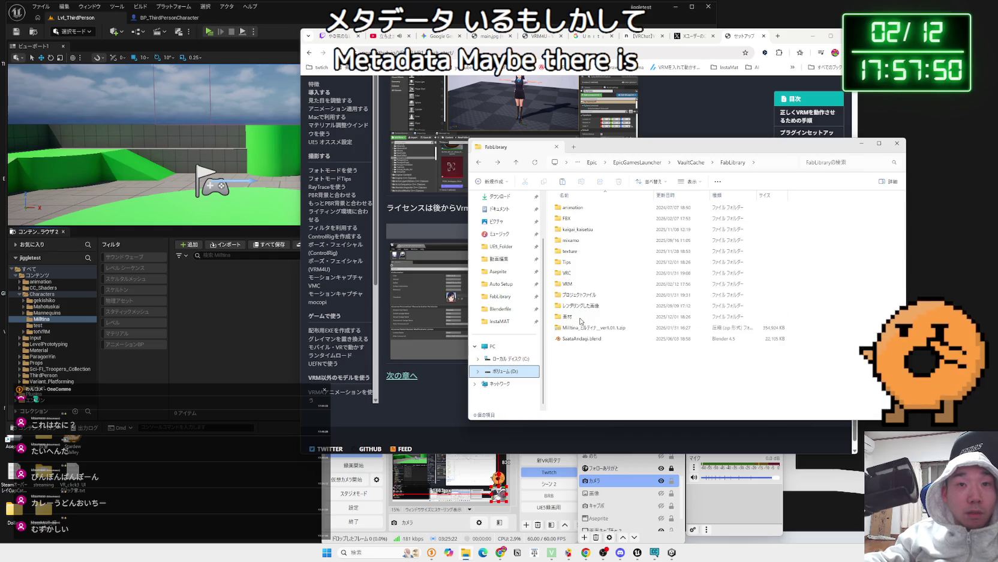
key(alt+Left)
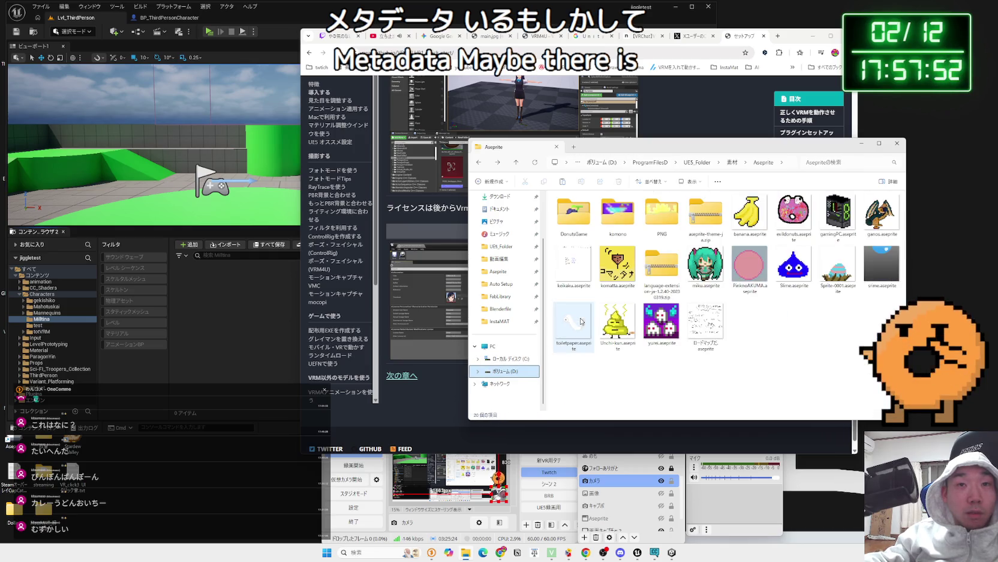
key(alt+Left)
key(alt+Left)
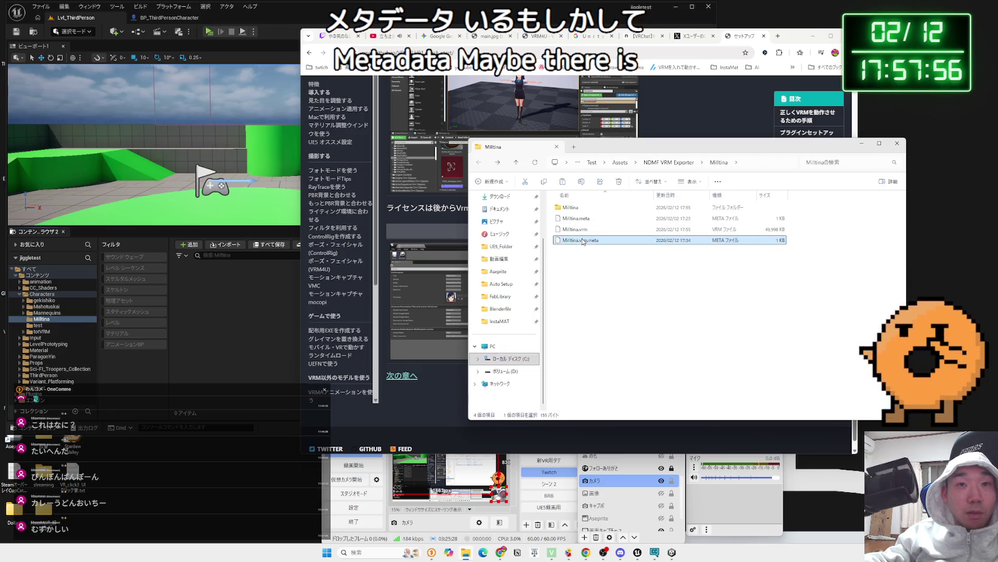
click(591, 207)
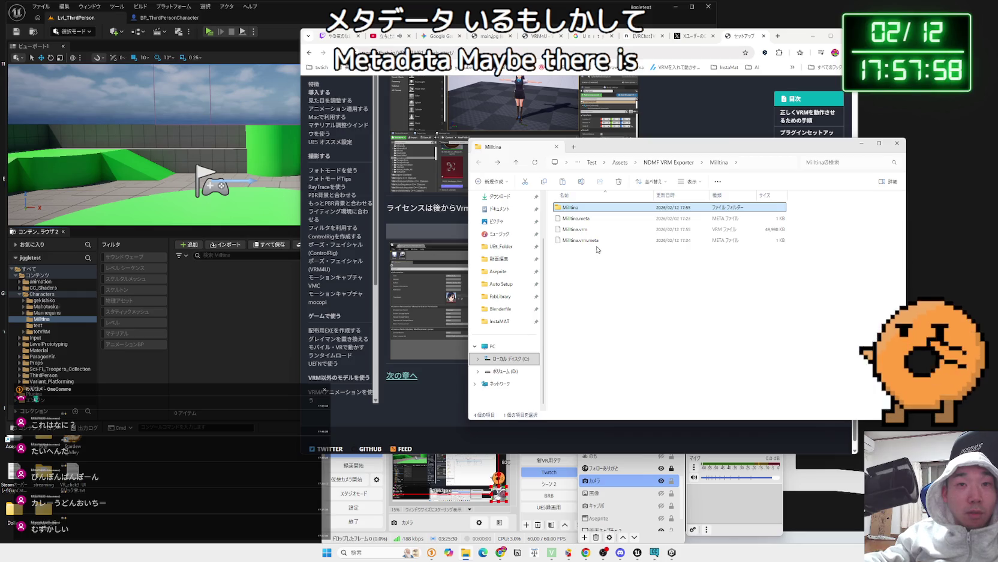
click(669, 162)
click(582, 240)
View the avatar thumbnail in the VRChatSDKAvatarThumbnails folder.
click(577, 219)
double_click(593, 218)
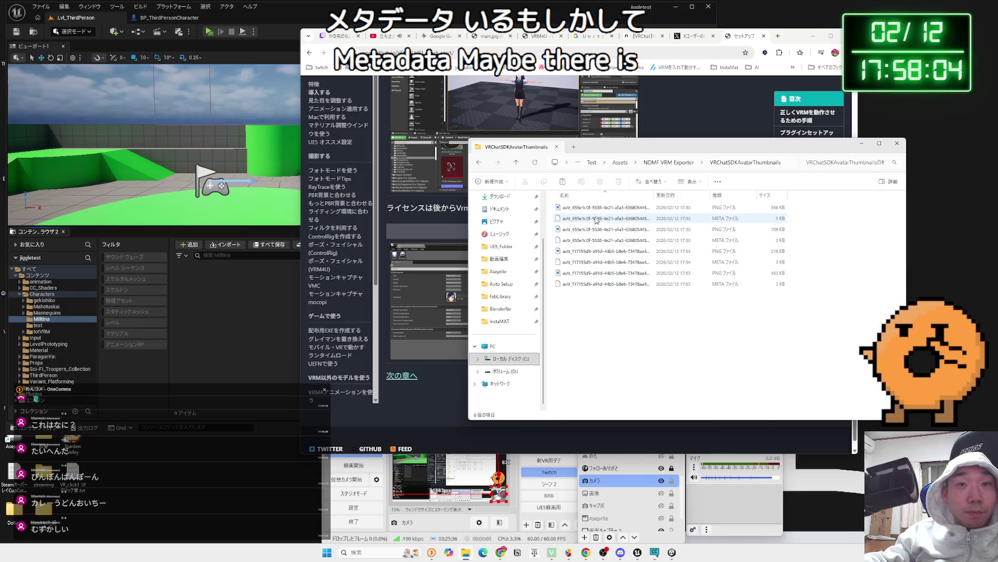
double_click(596, 208)
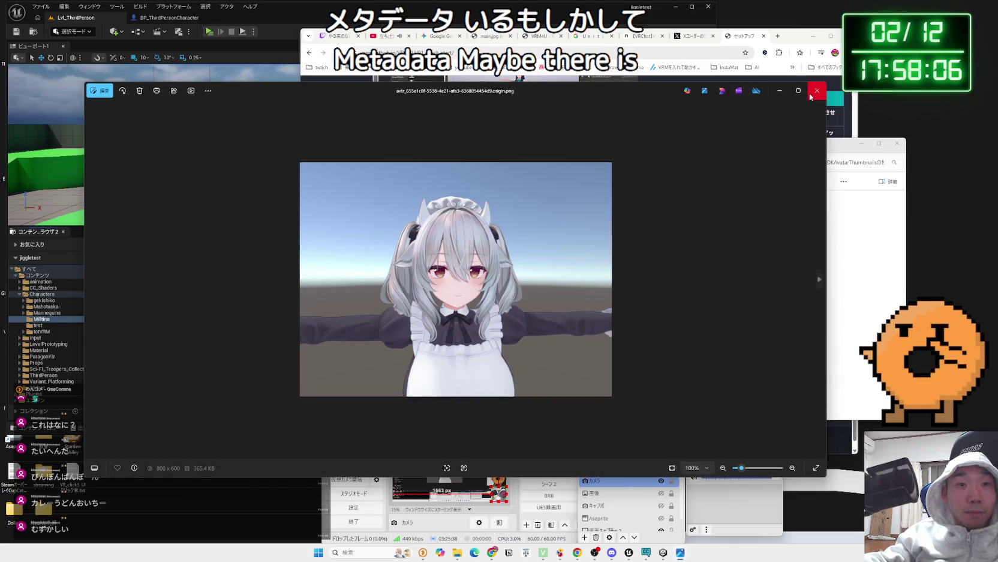
click(816, 91)
key(alt+Left)
Copy the three Milltina files into Blenderfile\VRM, replacing old copies, and drag Milltina.vrm into Unreal.
double_click(573, 207)
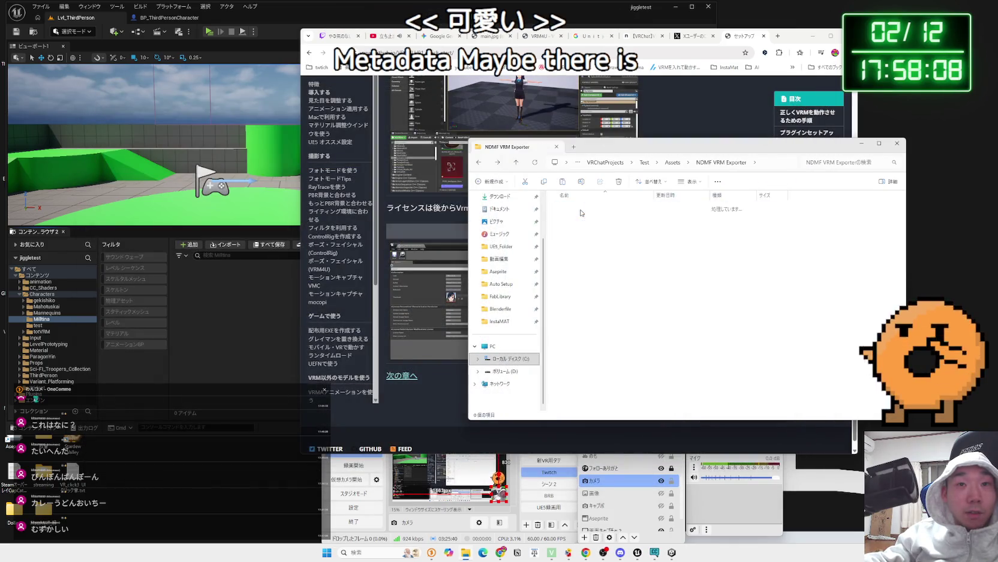
drag(594, 254, 578, 220)
right_click(574, 221)
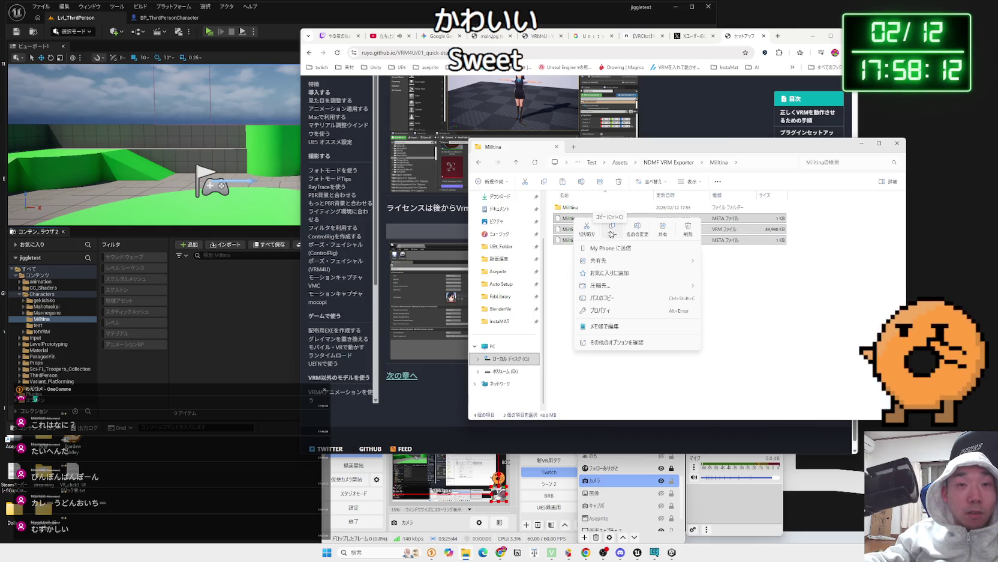
click(611, 231)
click(507, 297)
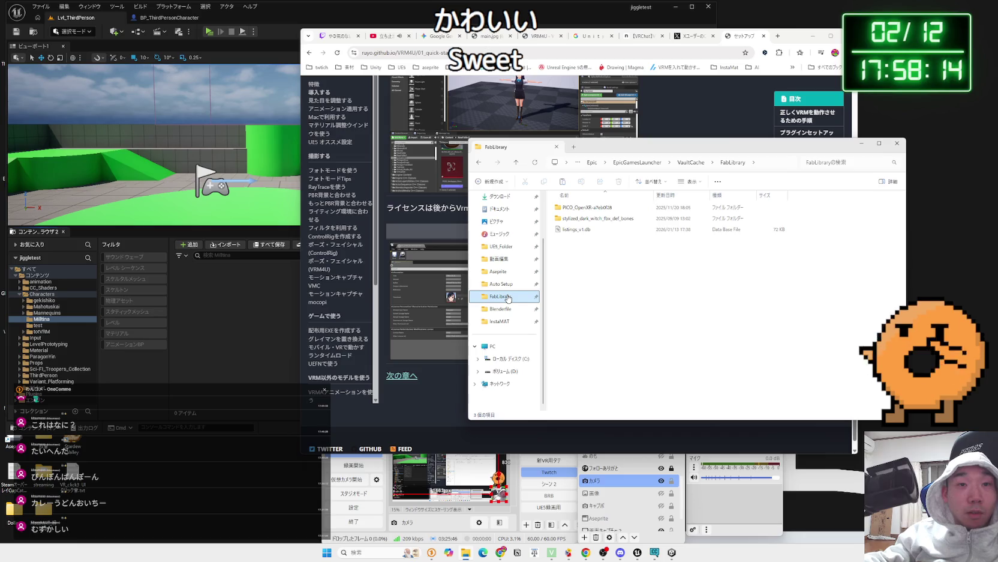
click(498, 309)
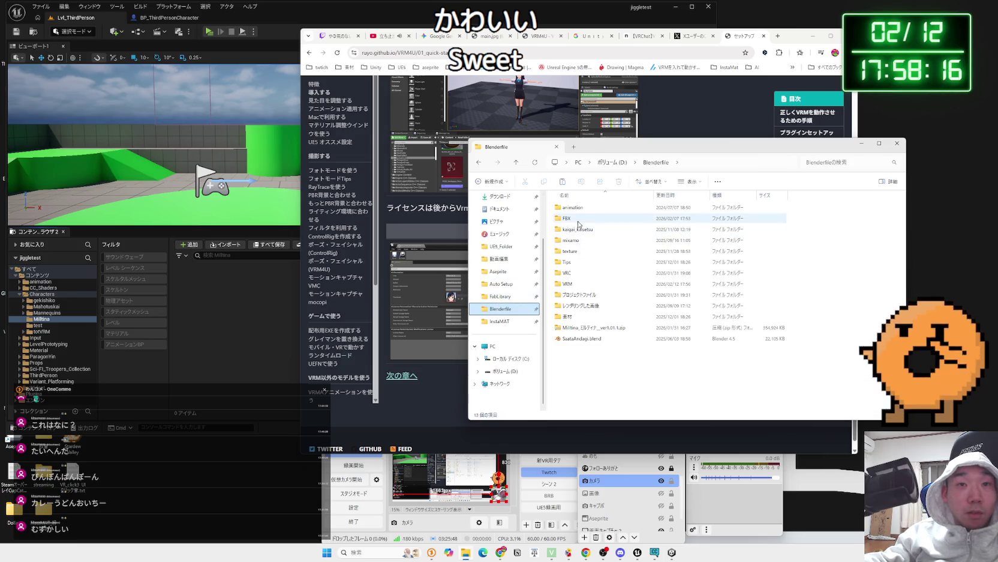
double_click(569, 283)
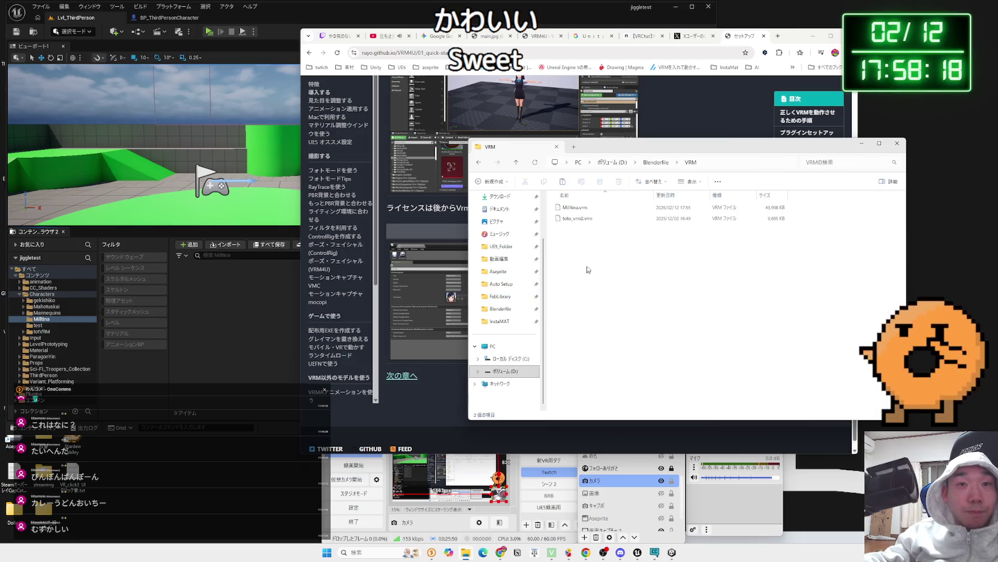
right_click(591, 262)
click(605, 278)
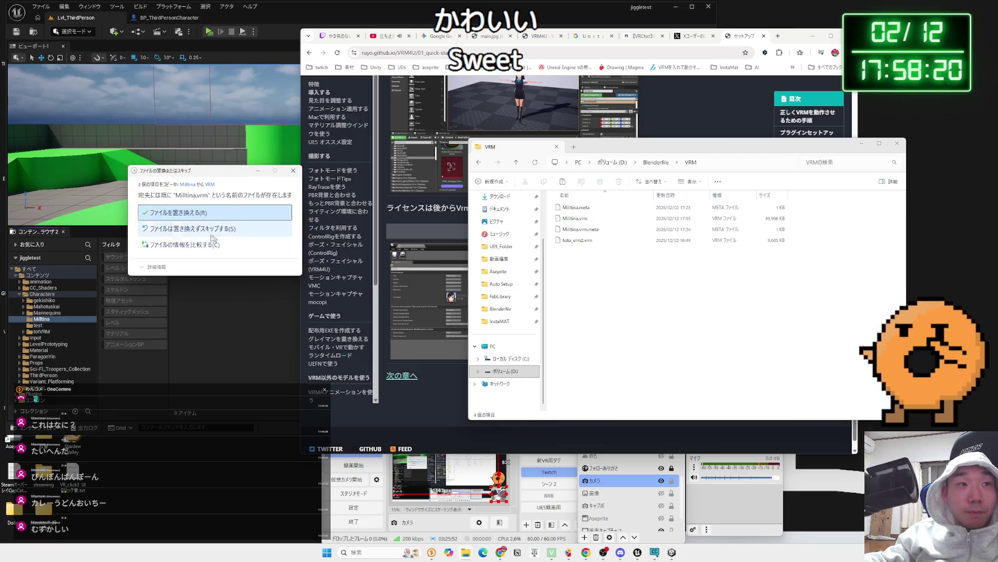
click(189, 217)
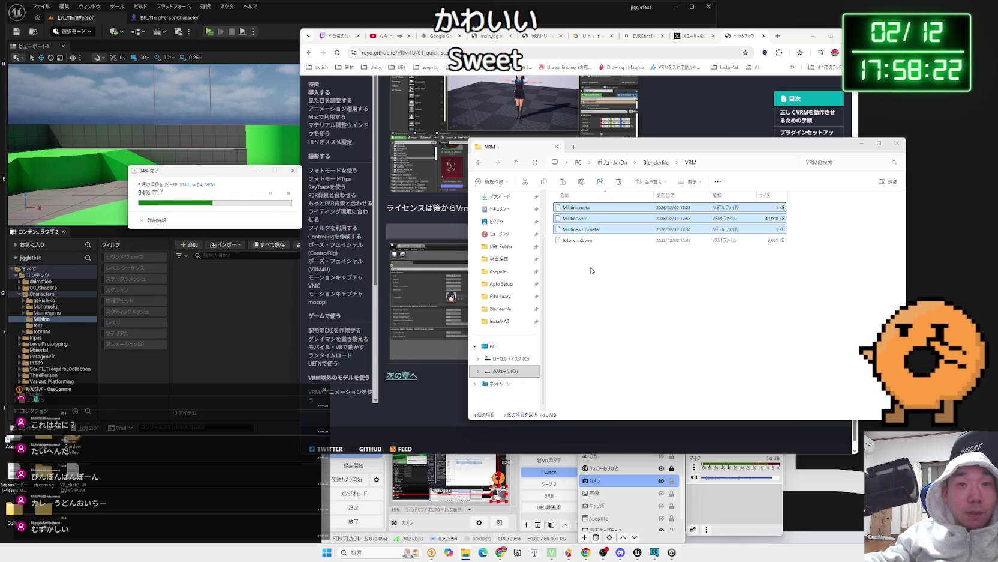
click(575, 219)
mouse_move(575, 218)
mouse_down()
mouse_move(522, 240)
mouse_move(237, 293)
mouse_up()
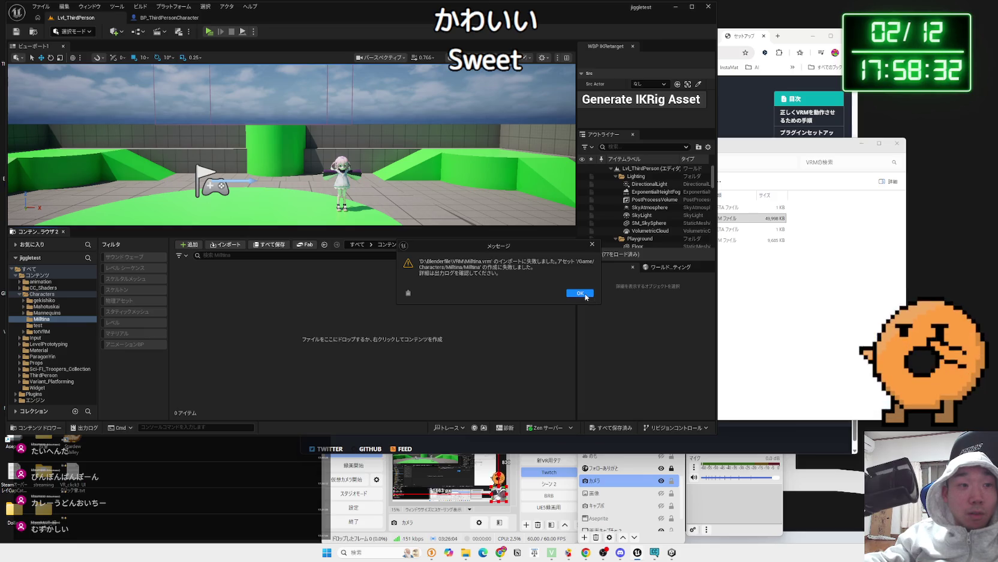
Dismiss the Milltina.vrm import-failed message and return to the Gemini chat.
click(580, 293)
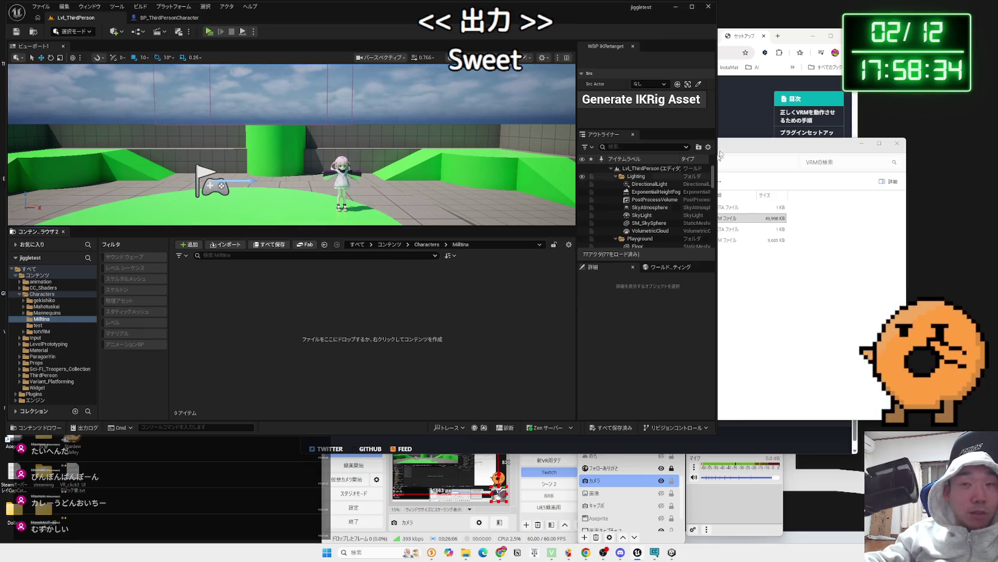
click(780, 66)
click(534, 33)
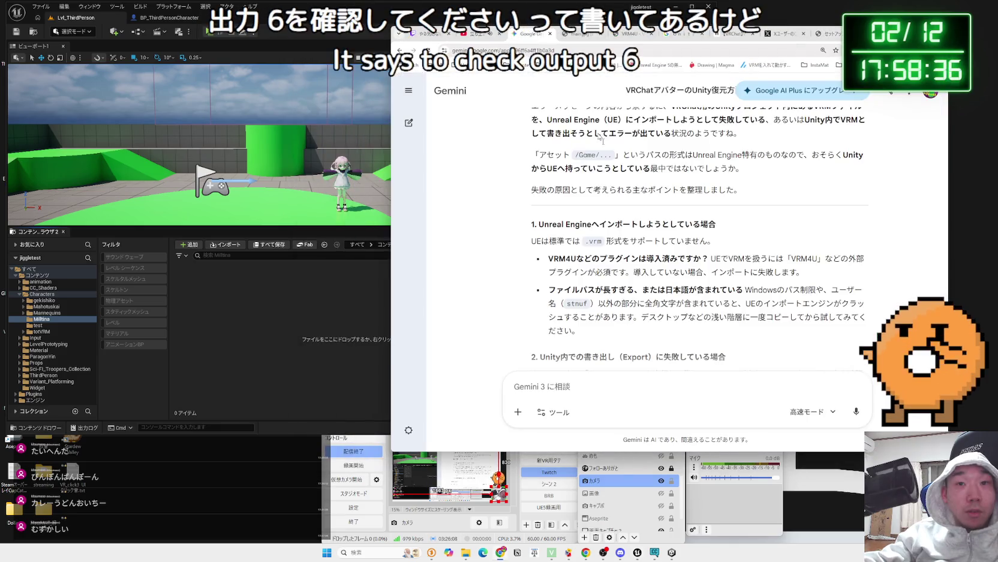
Ask Gemini how to check the log the import error refers to.
text(s)
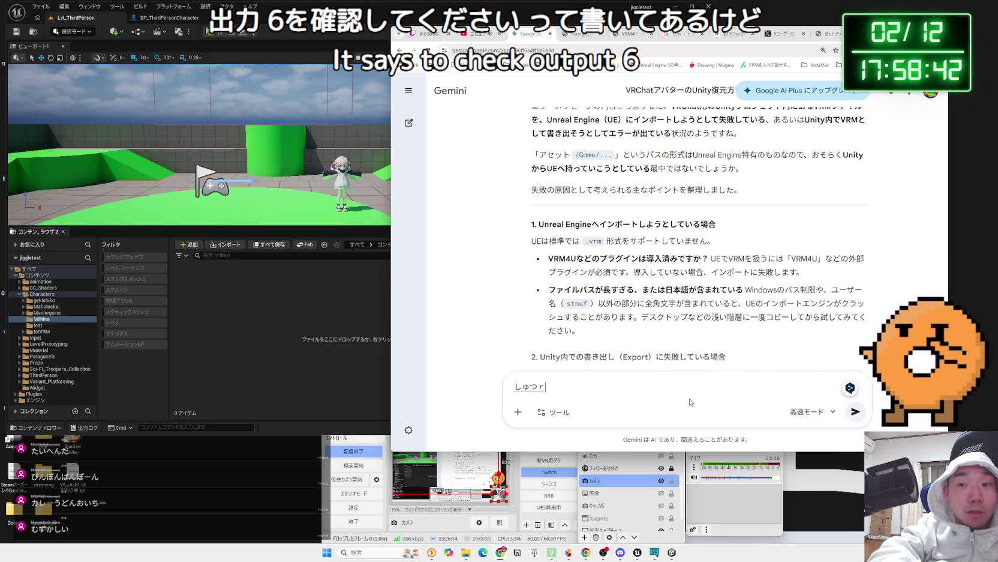
text(ろぐかくにんしてｋ)
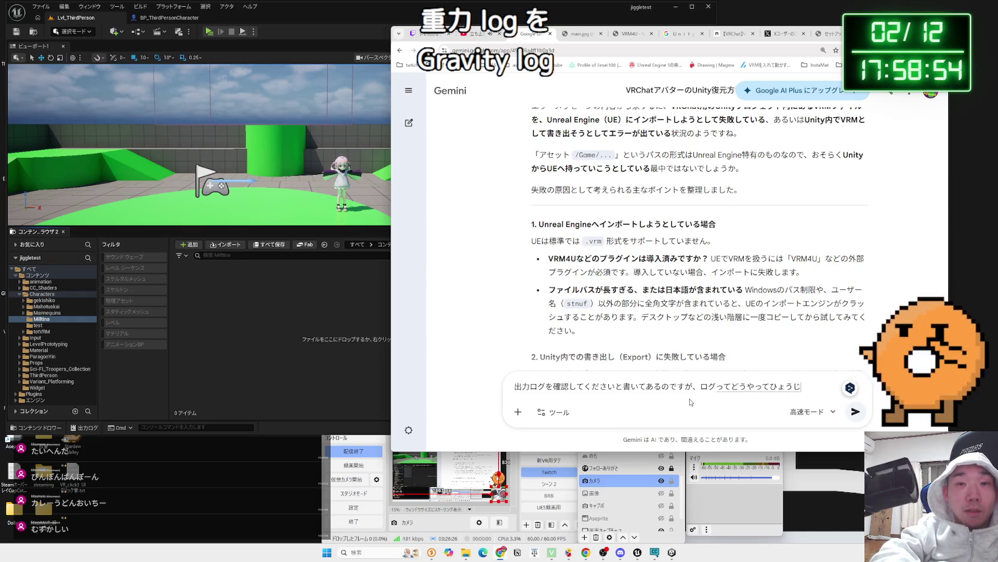
key(Return)
key(Return)
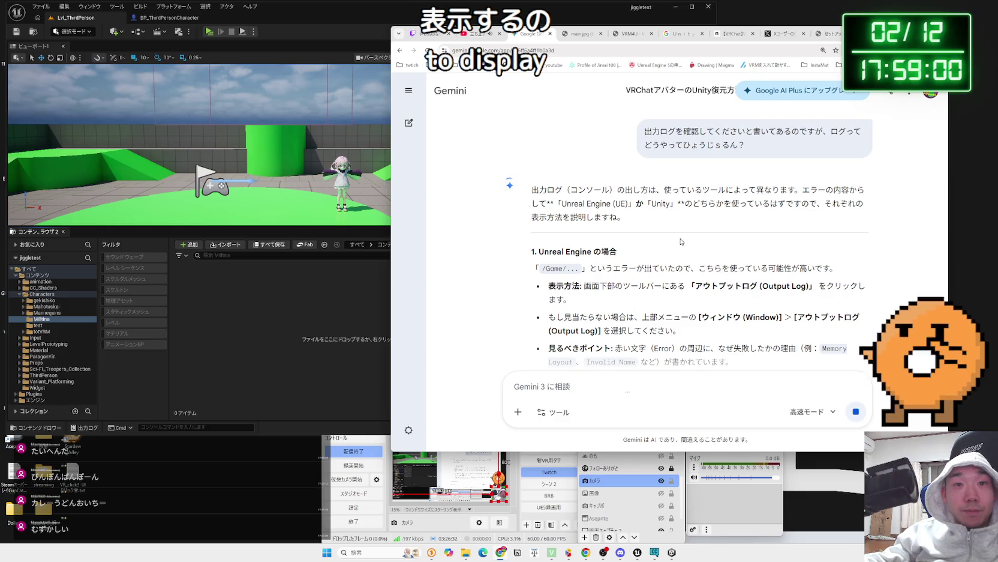
Read Gemini's instructions for opening the Output Log in Unreal Engine and Unity.
scroll(681, 242, down, 2)
mouse_move(687, 208)
mouse_down()
mouse_move(813, 208)
mouse_move(645, 207)
mouse_up()
mouse_move(584, 208)
mouse_down()
mouse_move(806, 208)
mouse_move(605, 207)
mouse_up()
mouse_move(643, 239)
mouse_down()
mouse_move(569, 239)
mouse_move(638, 253)
mouse_up()
click(638, 252)
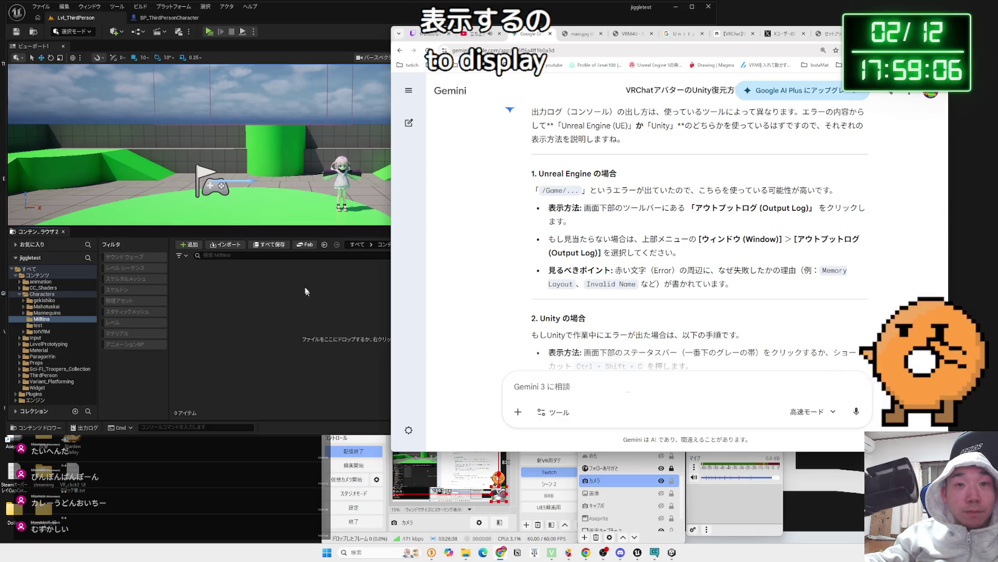
click(98, 7)
Open Unreal's Output Log and send the VRM4U import log lines to Gemini.
click(138, 240)
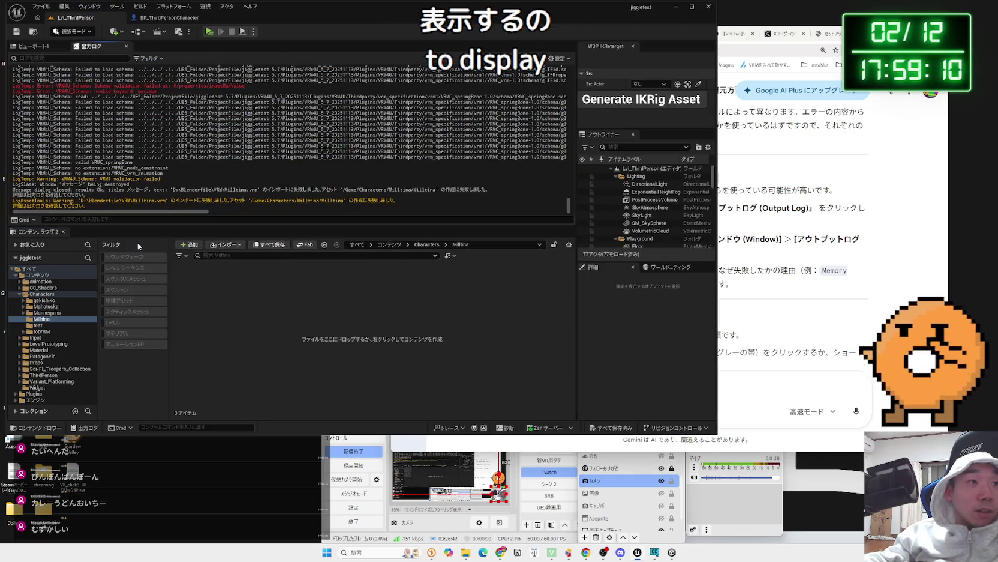
mouse_move(150, 205)
mouse_down()
mouse_move(102, 167)
mouse_move(35, 154)
mouse_move(13, 117)
mouse_move(12, 87)
mouse_move(767, 383)
mouse_up()
key(Return)
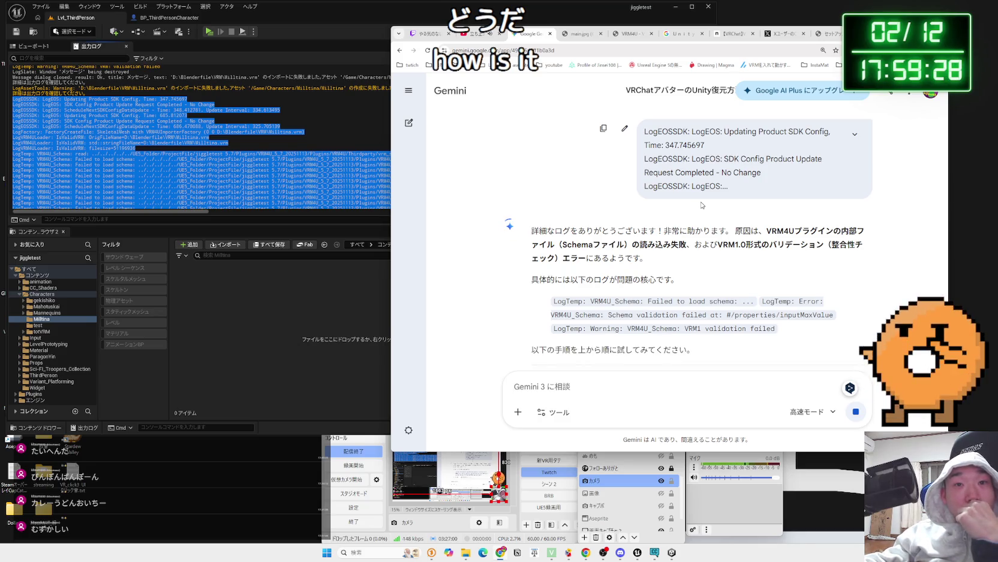
Read Gemini's troubleshooting answer, starting with its step-1 advice.
scroll(702, 204, down, 1)
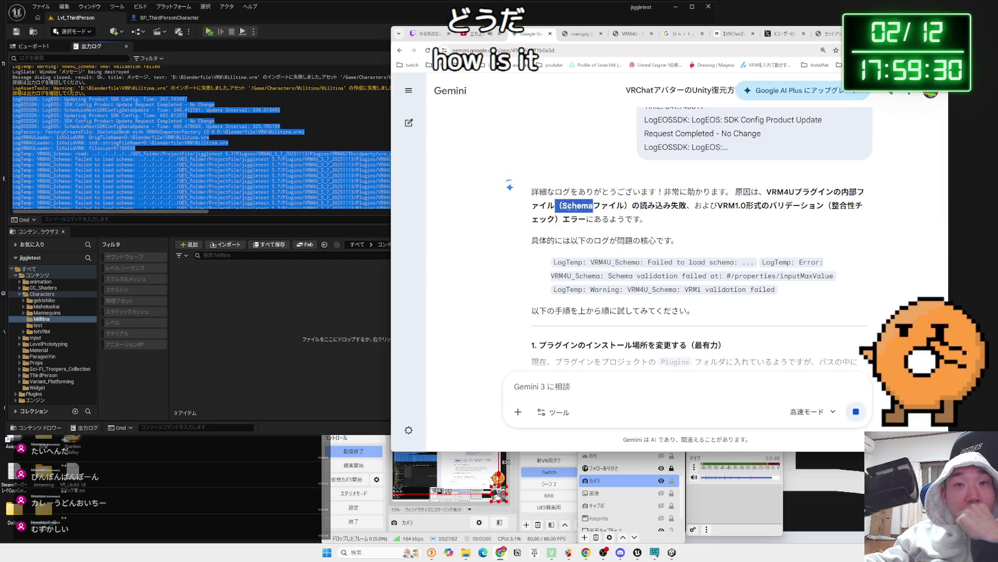
scroll(669, 221, down, 4)
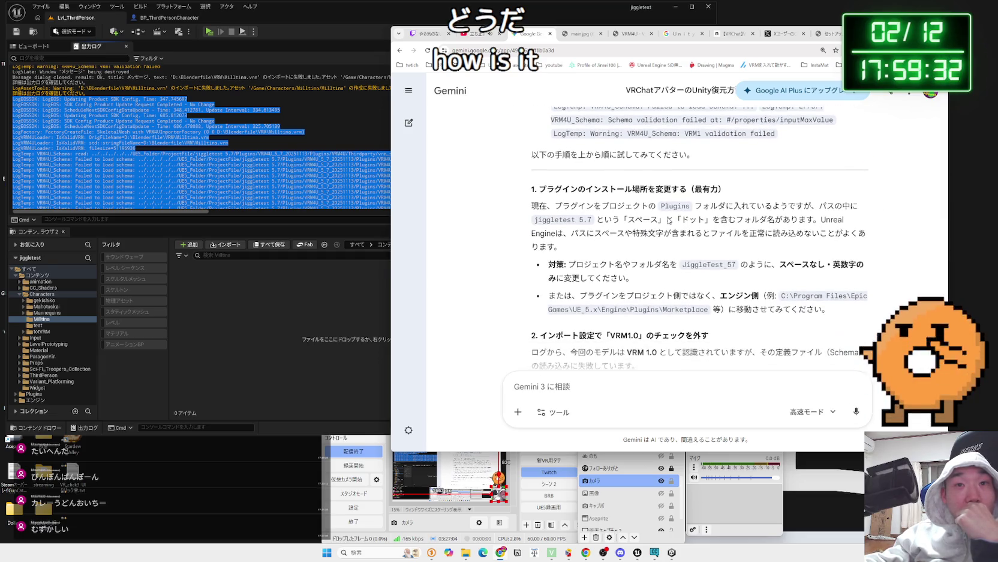
mouse_move(538, 189)
mouse_down()
mouse_move(716, 189)
mouse_move(760, 205)
mouse_move(546, 189)
mouse_move(548, 205)
mouse_move(814, 220)
mouse_move(552, 207)
mouse_move(814, 220)
mouse_move(568, 207)
mouse_move(798, 220)
mouse_move(780, 237)
mouse_move(561, 247)
mouse_up()
click(548, 205)
click(575, 201)
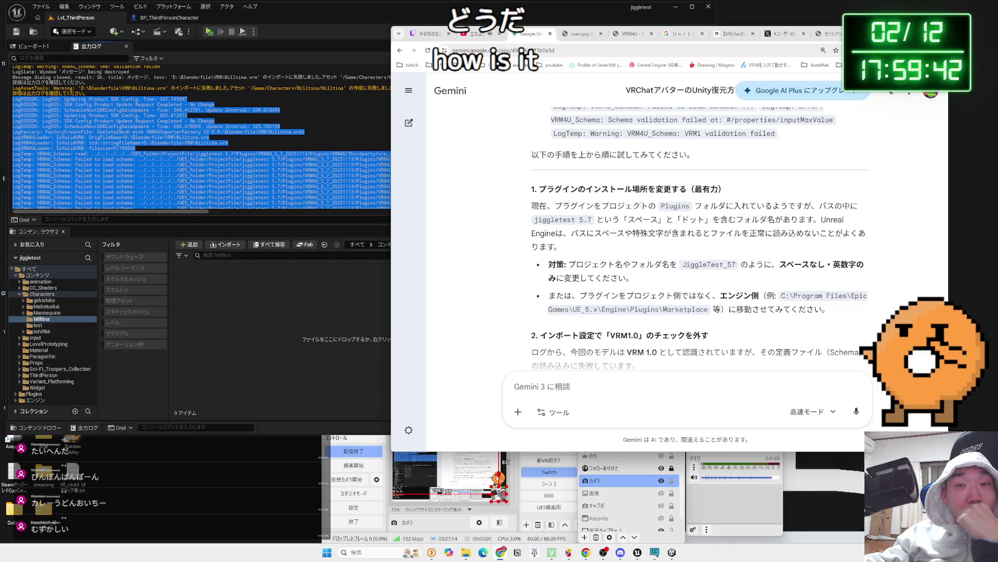
Read the advice to rename the project folder, then Google-search VRM4U_5_7.
scroll(637, 207, down, 2)
mouse_move(631, 201)
mouse_down()
mouse_move(569, 186)
mouse_move(831, 231)
mouse_up()
click(569, 186)
click(779, 227)
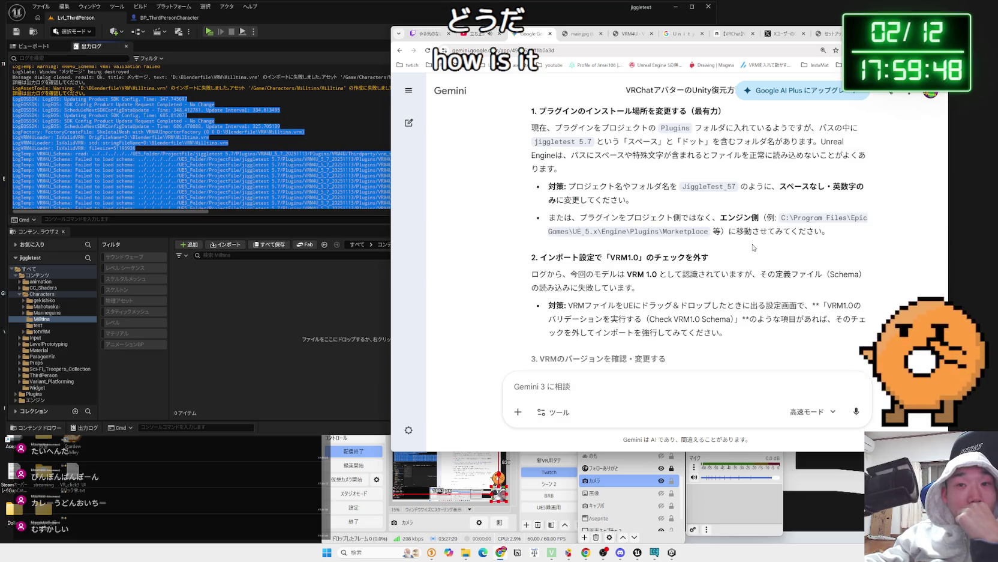
scroll(753, 247, down, 3)
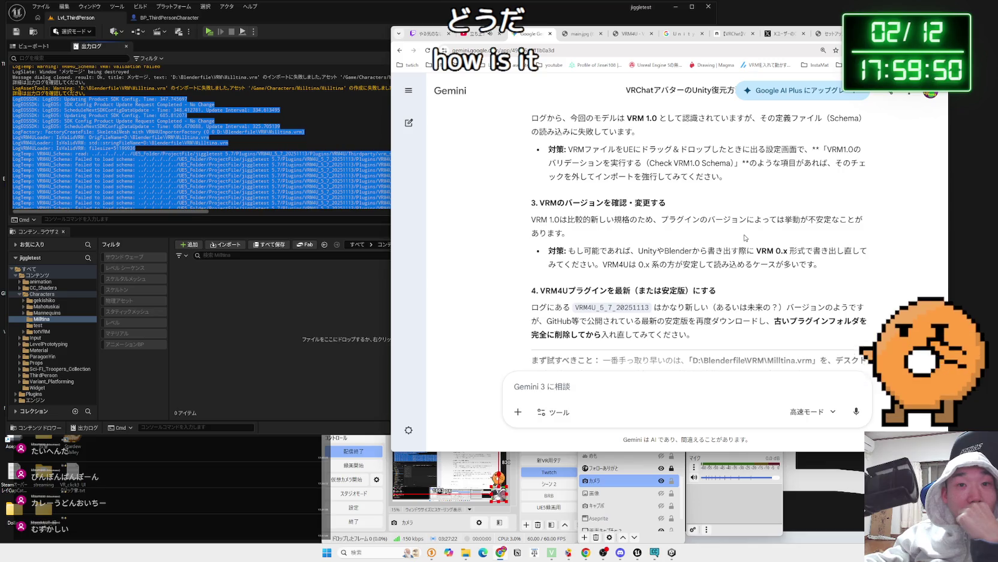
scroll(745, 237, down, 2)
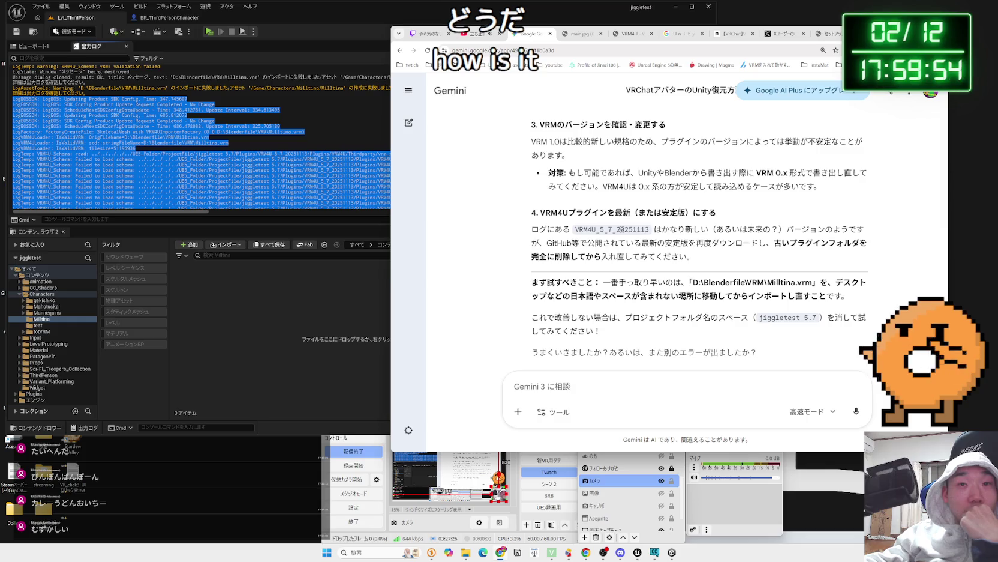
right_click(612, 234)
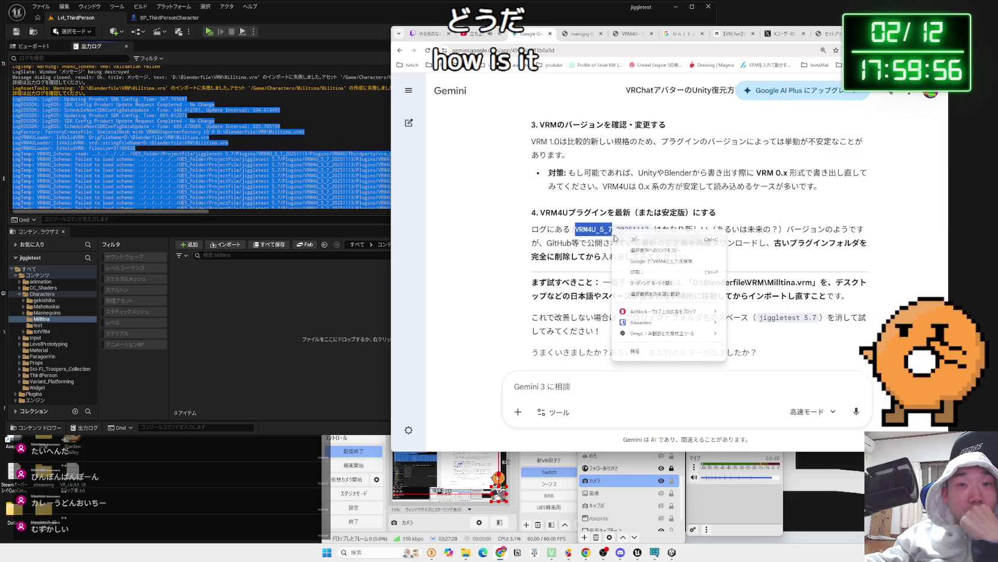
click(647, 262)
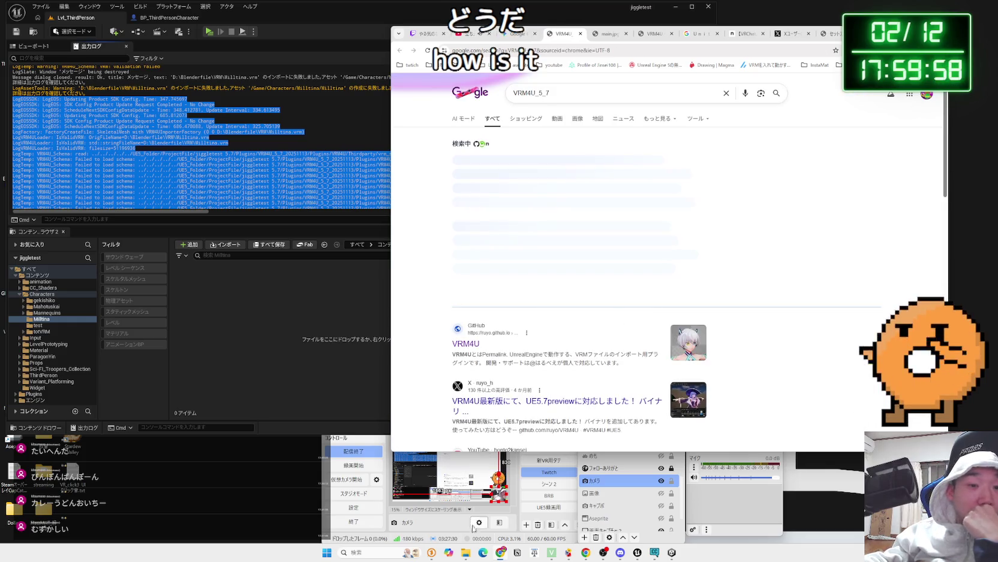
Browse UE5_Folder\Plugin\VRM4U_5_7_20251113\Plugins\VRM4U, then go back up to UE5_Folder.
key(alt+Up)
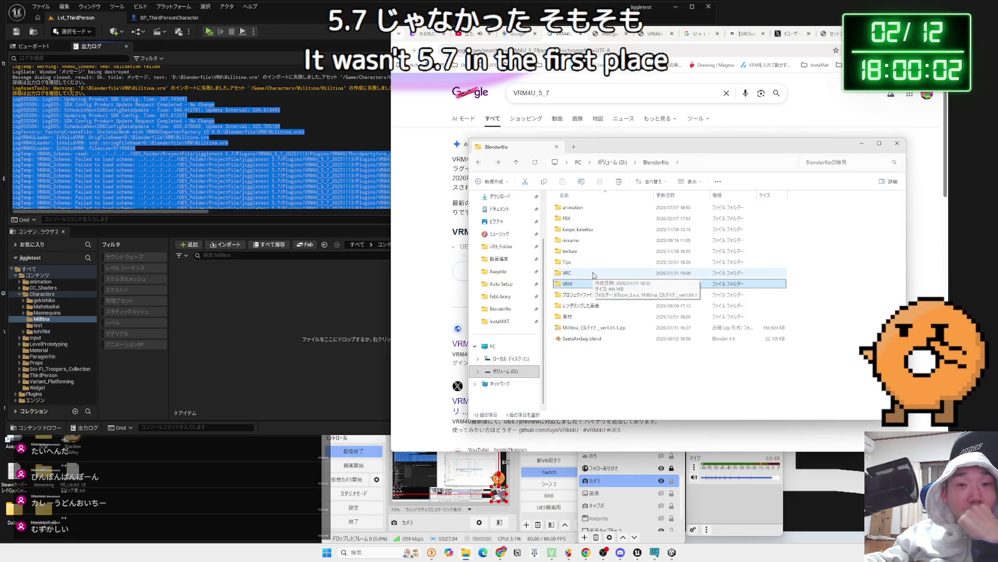
click(502, 250)
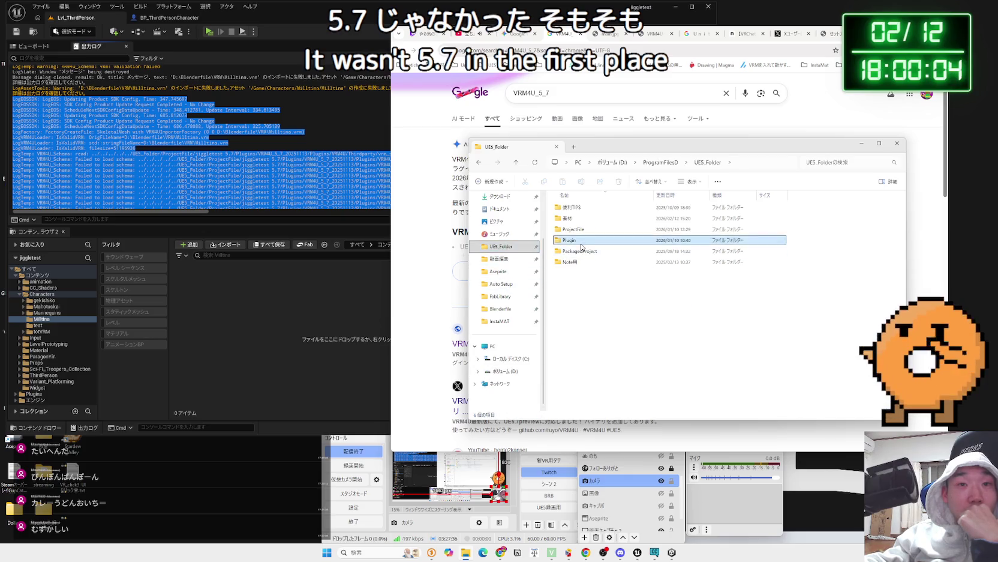
double_click(581, 246)
click(585, 232)
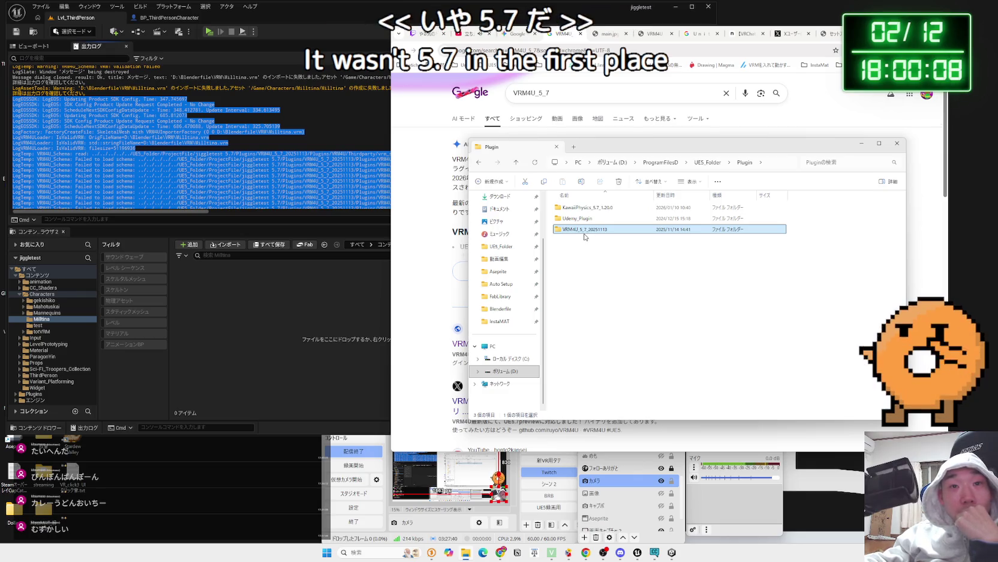
double_click(583, 230)
key(alt+Left)
double_click(580, 231)
double_click(577, 207)
double_click(577, 207)
key(alt+Left)
key(alt+Left)
key(alt+Left)
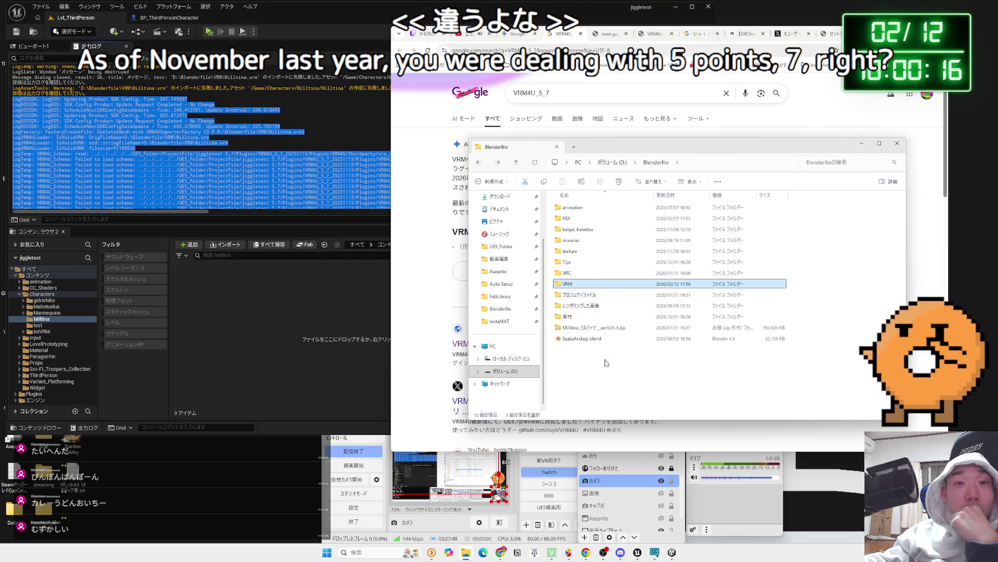
Cycle through the Chrome tabs back to the Gemini troubleshooting chat.
click(730, 118)
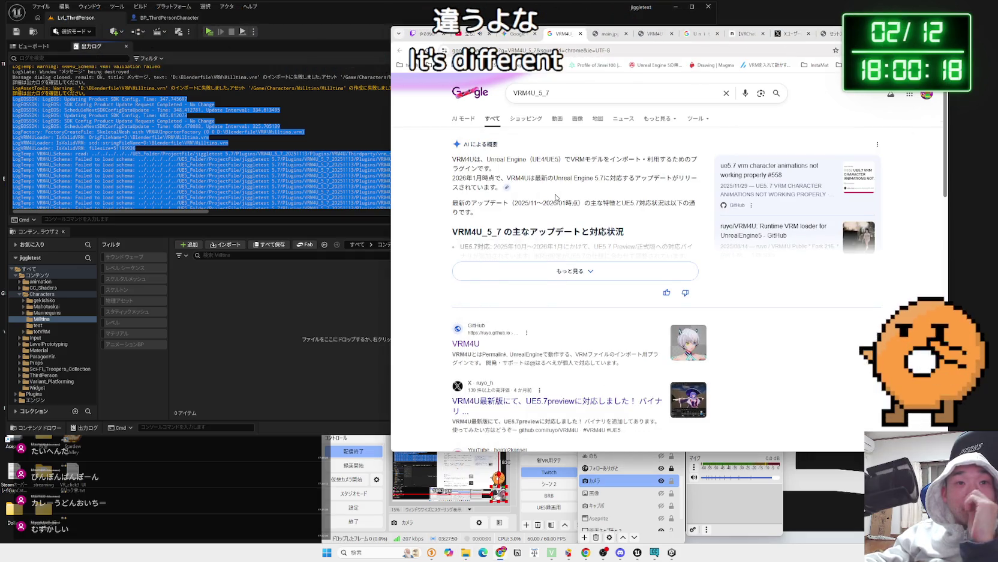
click(799, 36)
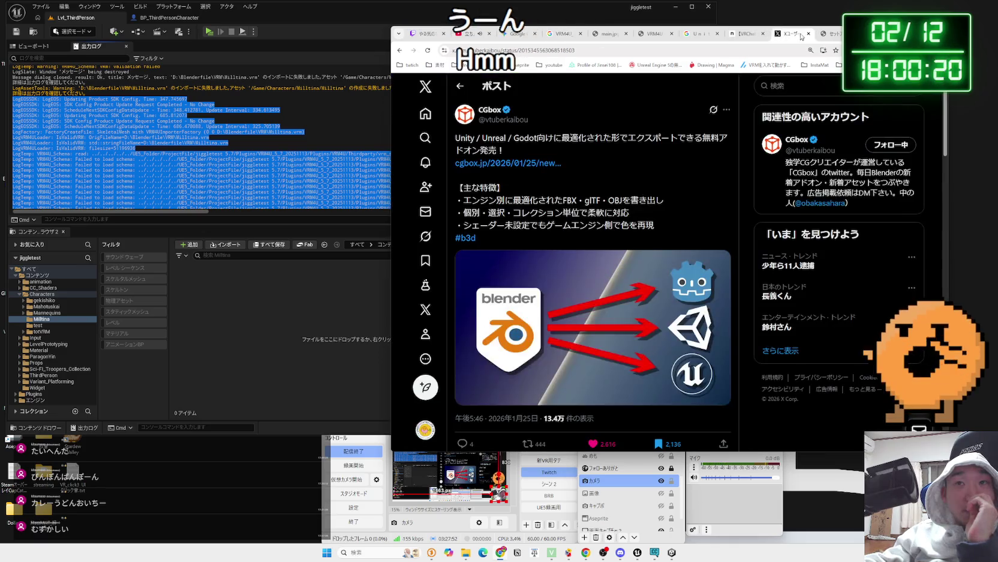
click(831, 35)
click(597, 37)
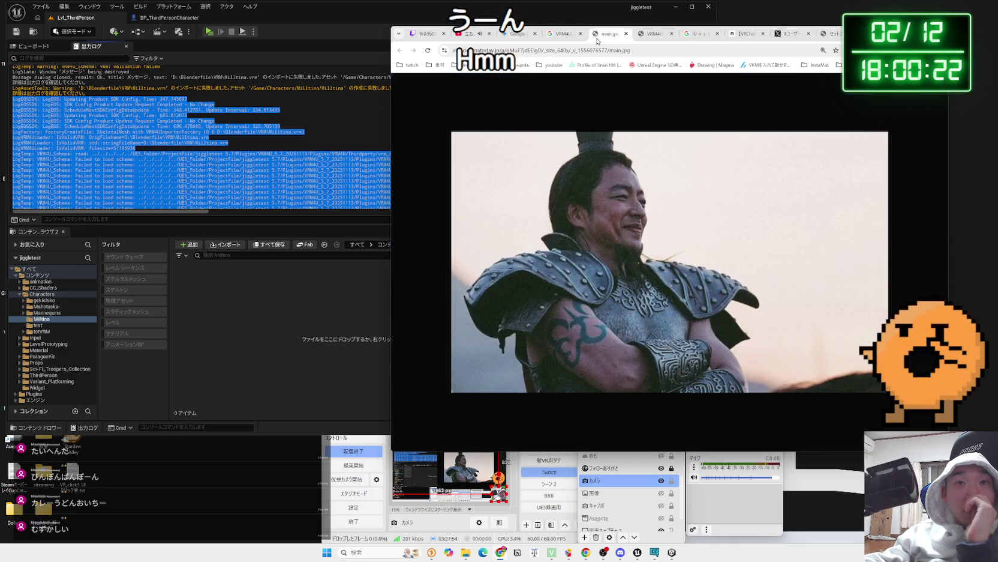
click(565, 36)
click(526, 36)
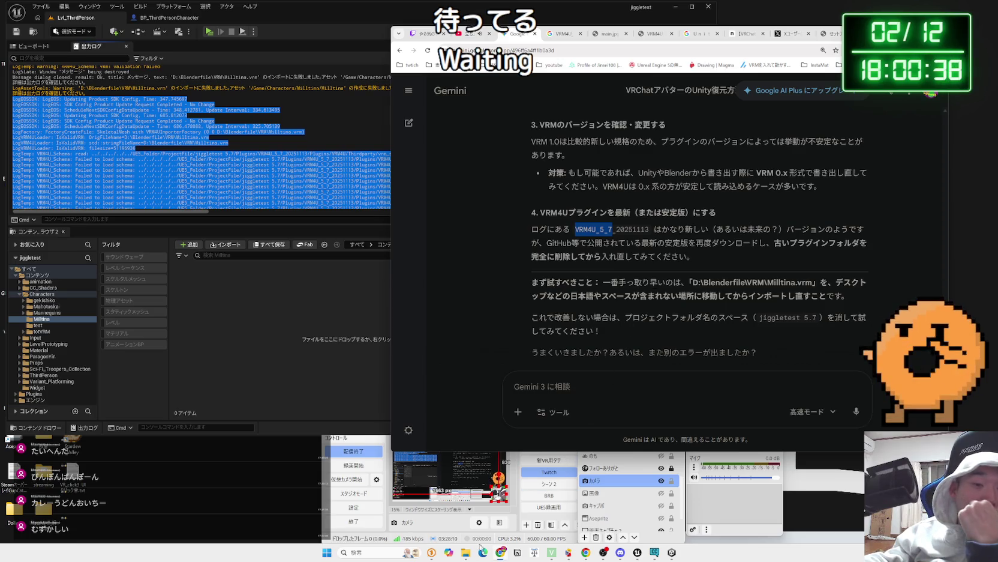
key(alt+Tab)
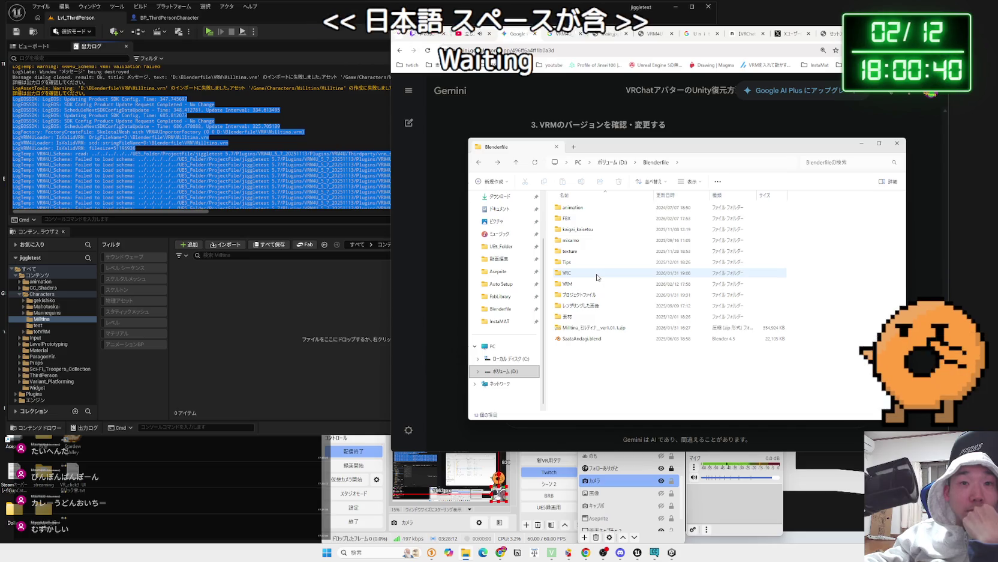
double_click(590, 284)
click(582, 220)
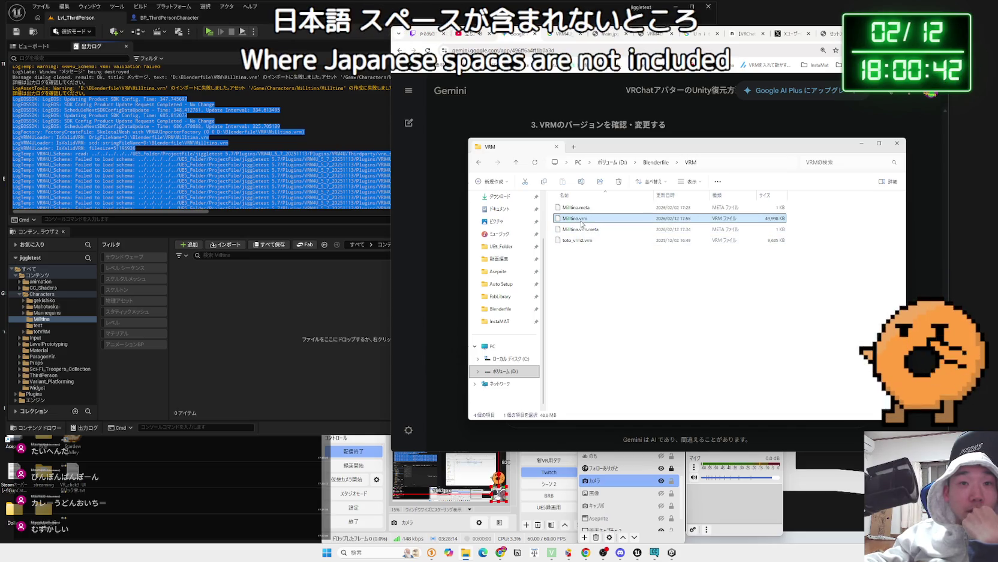
right_click(575, 224)
click(635, 306)
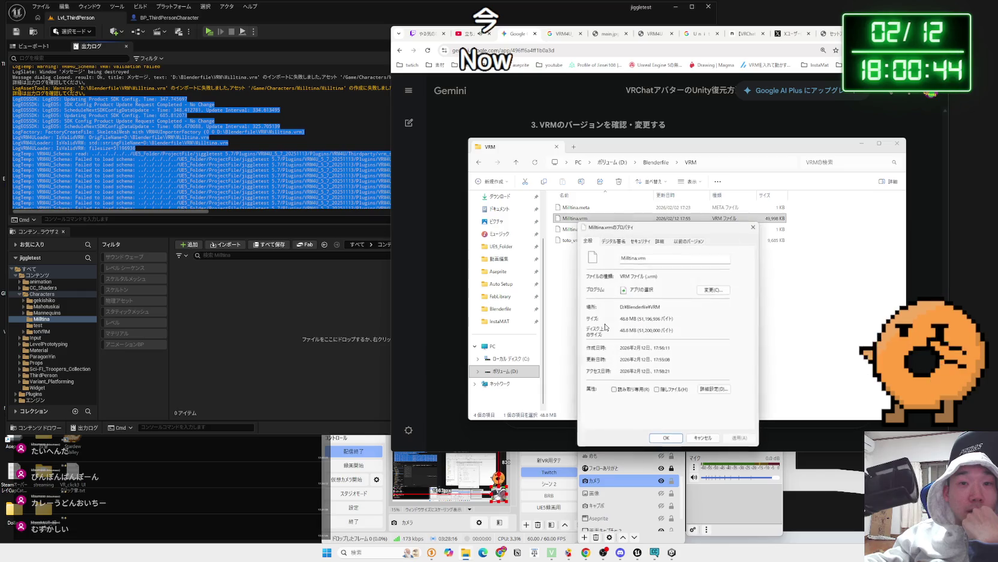
double_click(638, 308)
click(639, 241)
click(659, 241)
key(Escape)
key(alt+F4)
scroll(657, 254, down, 1)
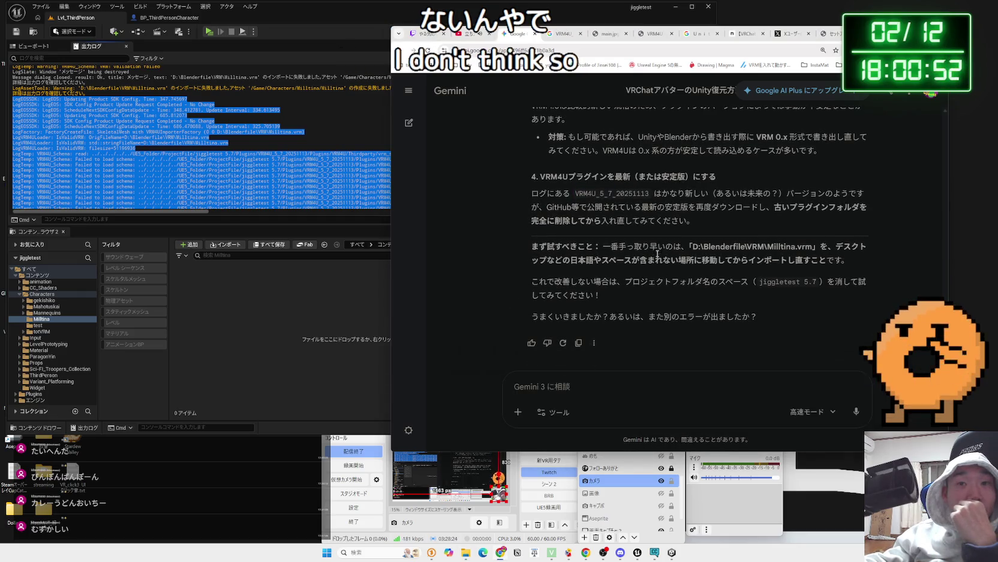
click(596, 391)
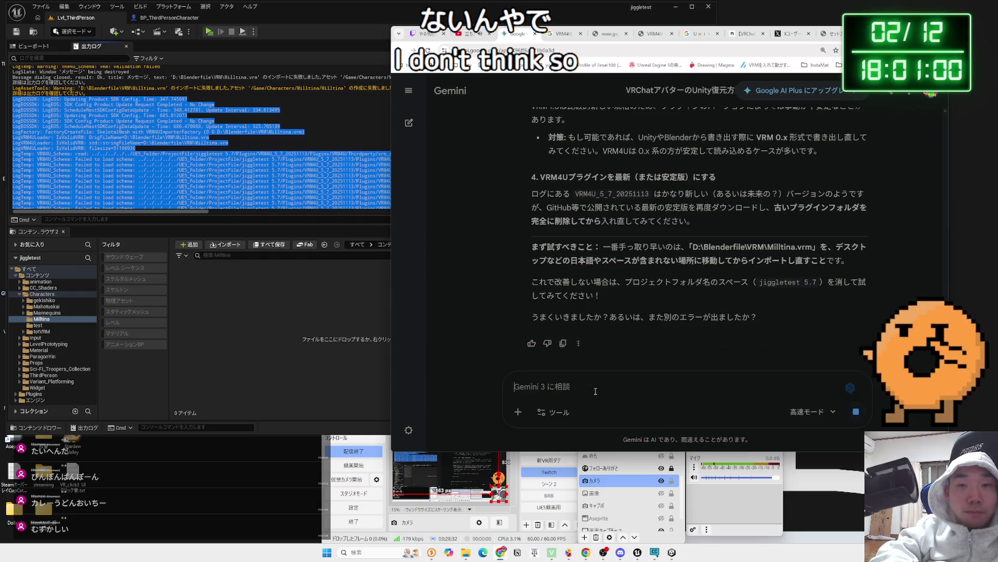
Ask Gemini if Milltina.vrm is corrupted and read its export, material and bone causes.
key(Return)
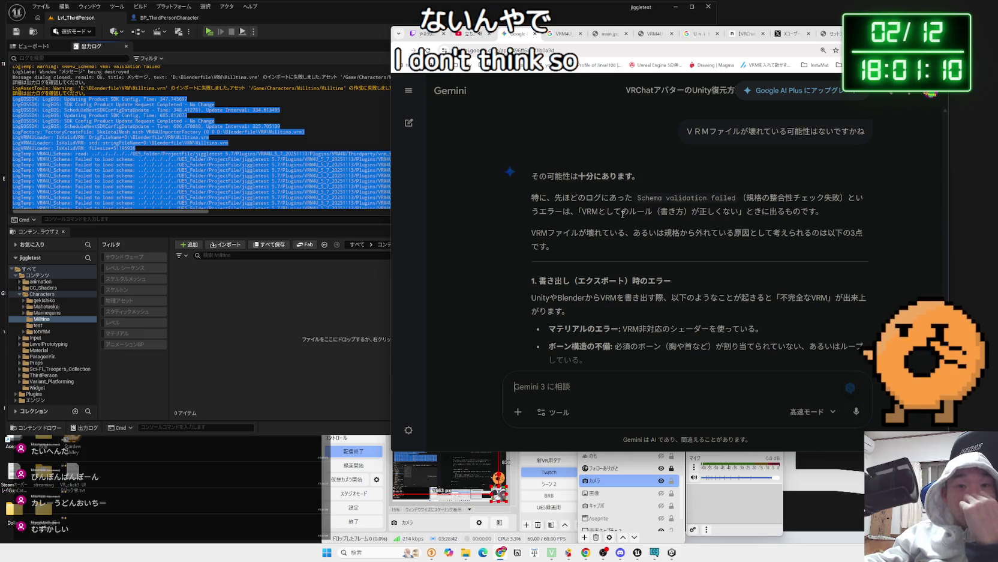
scroll(622, 213, down, 2)
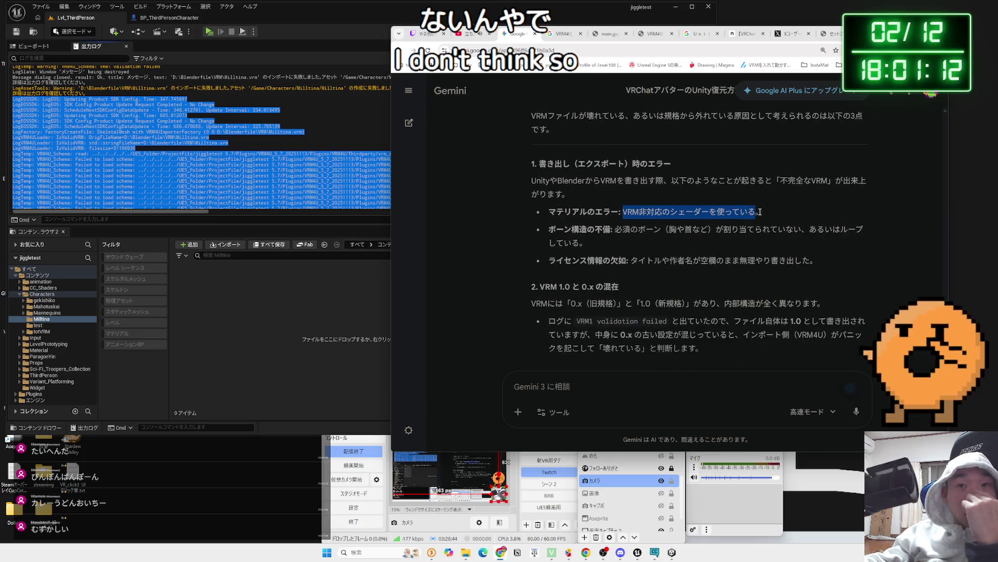
mouse_move(725, 213)
mouse_down()
mouse_move(747, 238)
mouse_move(552, 216)
mouse_move(641, 245)
mouse_up()
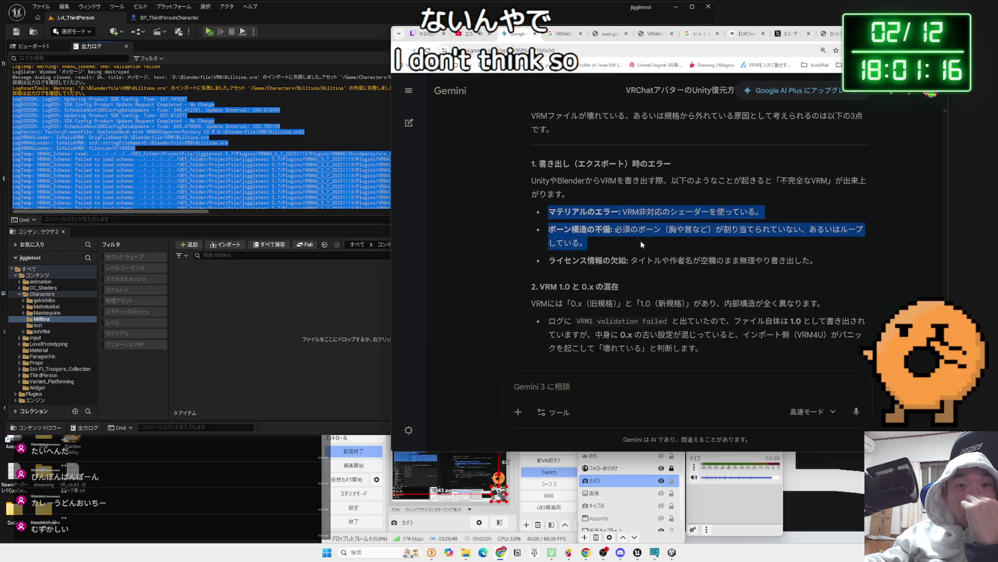
click(654, 246)
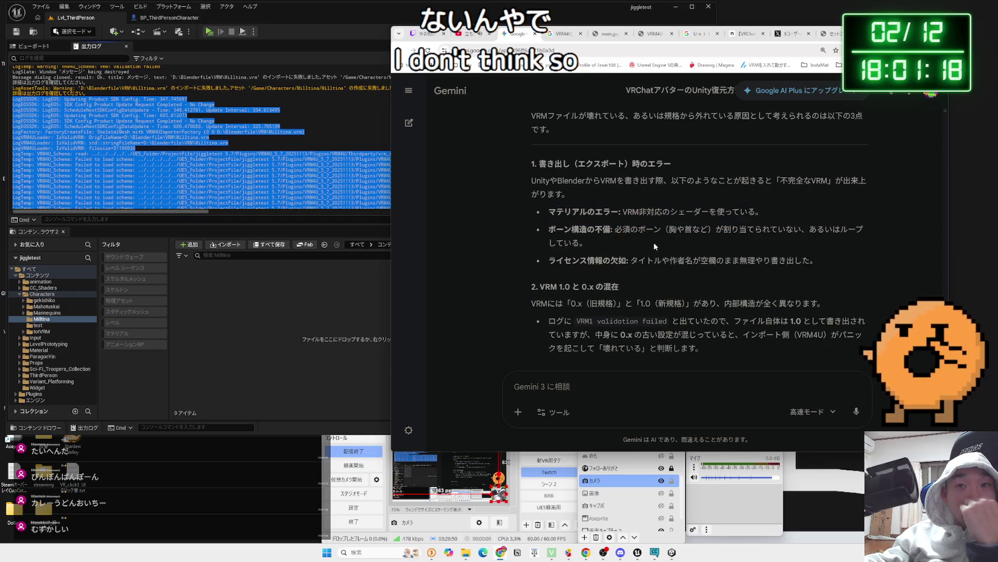
scroll(654, 246, down, 3)
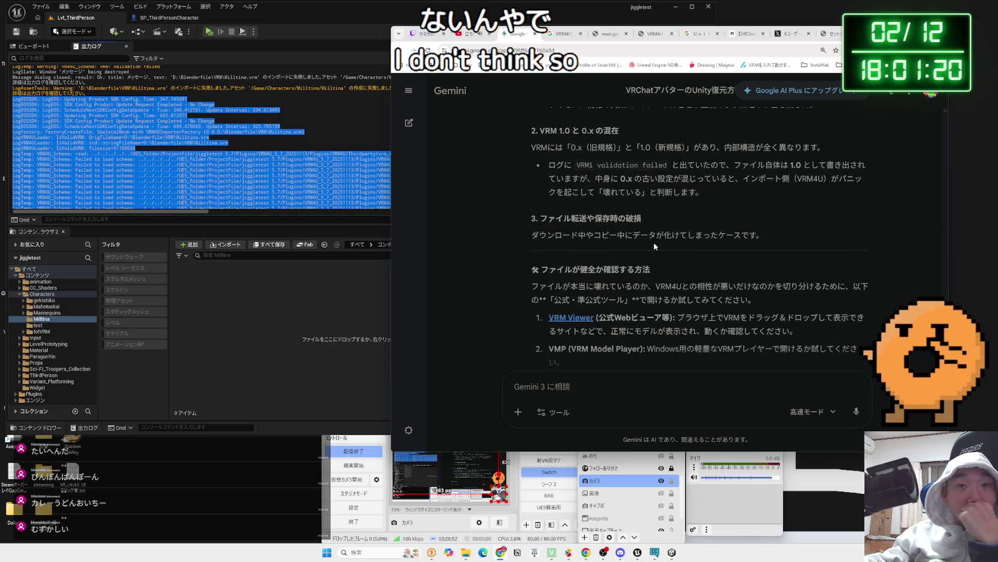
scroll(654, 246, down, 2)
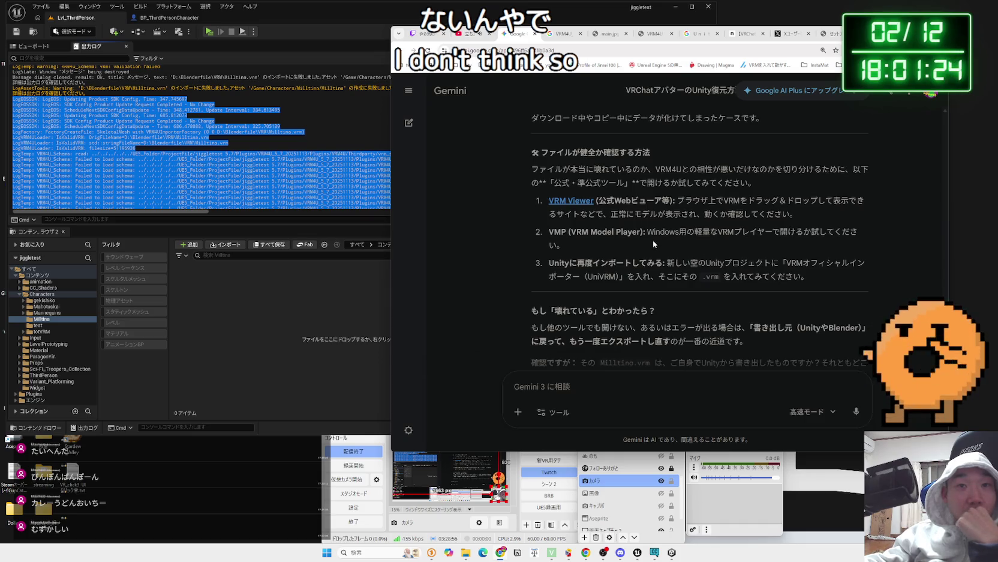
scroll(653, 240, down, 2)
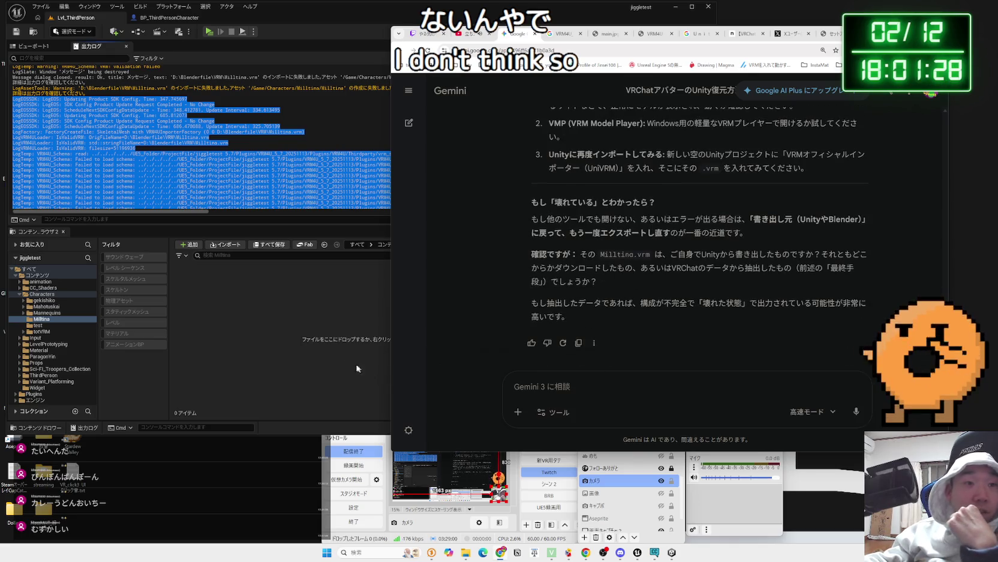
click(378, 324)
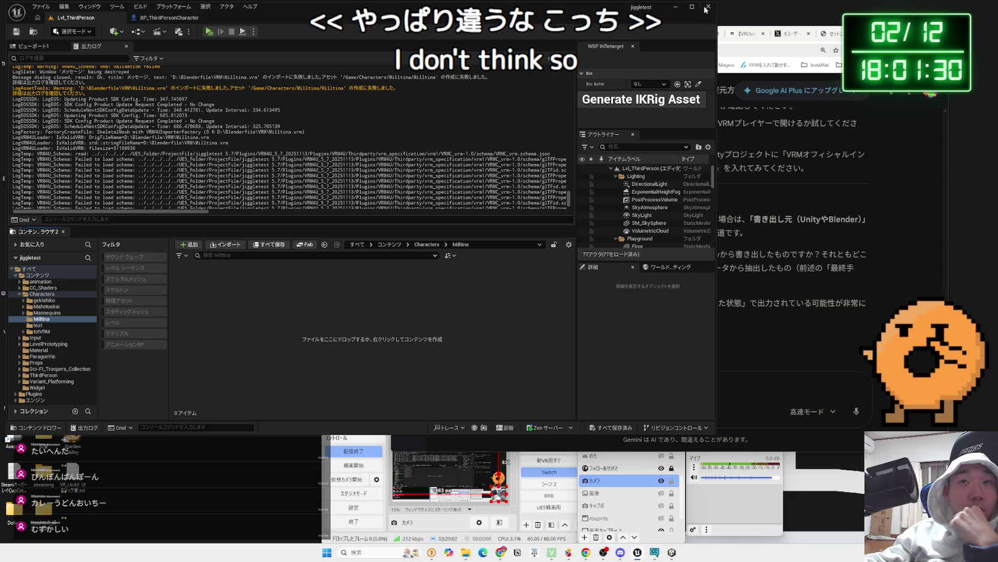
Close the Unreal Editor and bring the Unity editor forward.
click(708, 6)
click(378, 192)
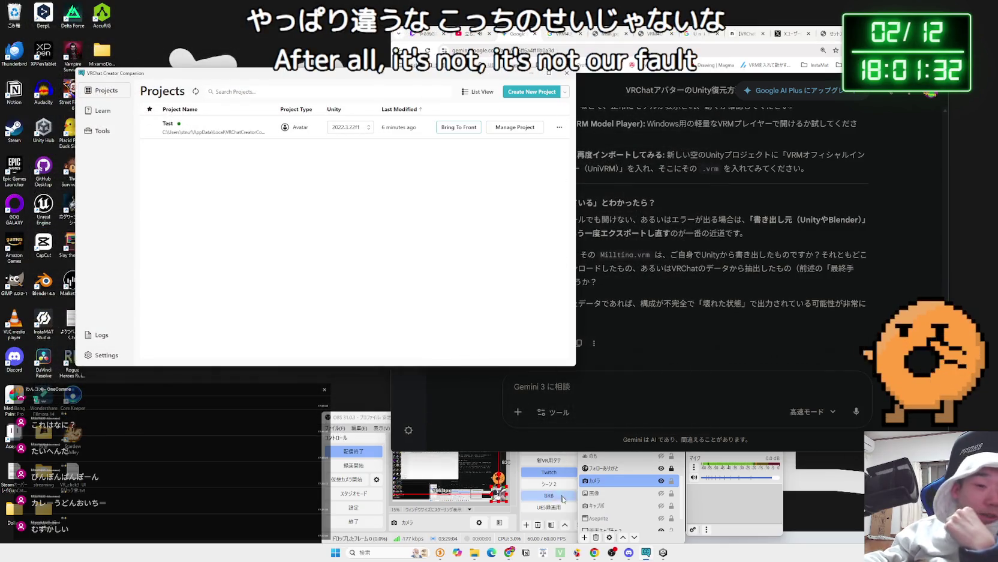
click(662, 555)
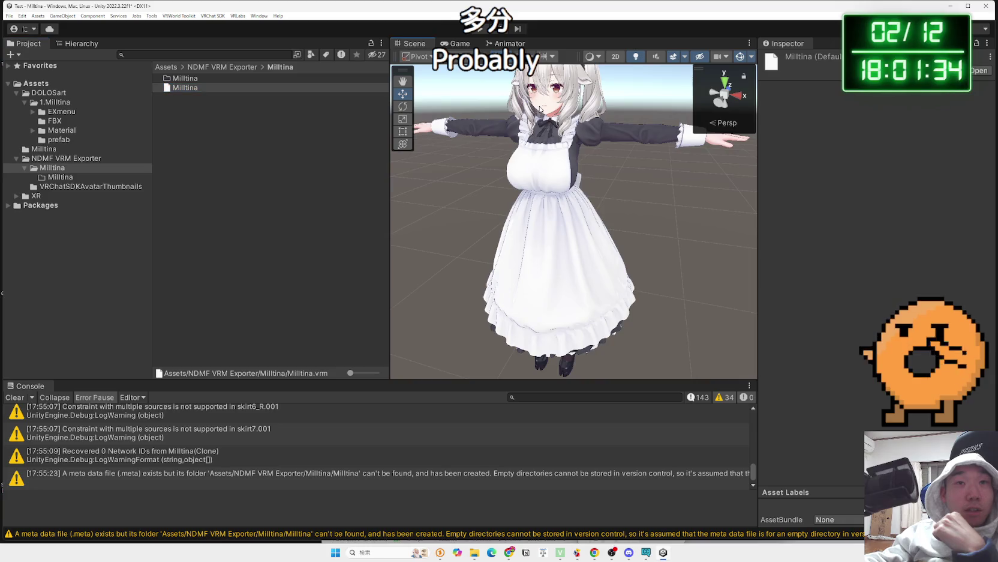
Inspect the Milltina avatar from the side, then open the browser's YouTube bookmark folder.
click(602, 129)
mouse_move(602, 129)
mouse_down()
mouse_move(558, 139)
mouse_move(580, 185)
mouse_up()
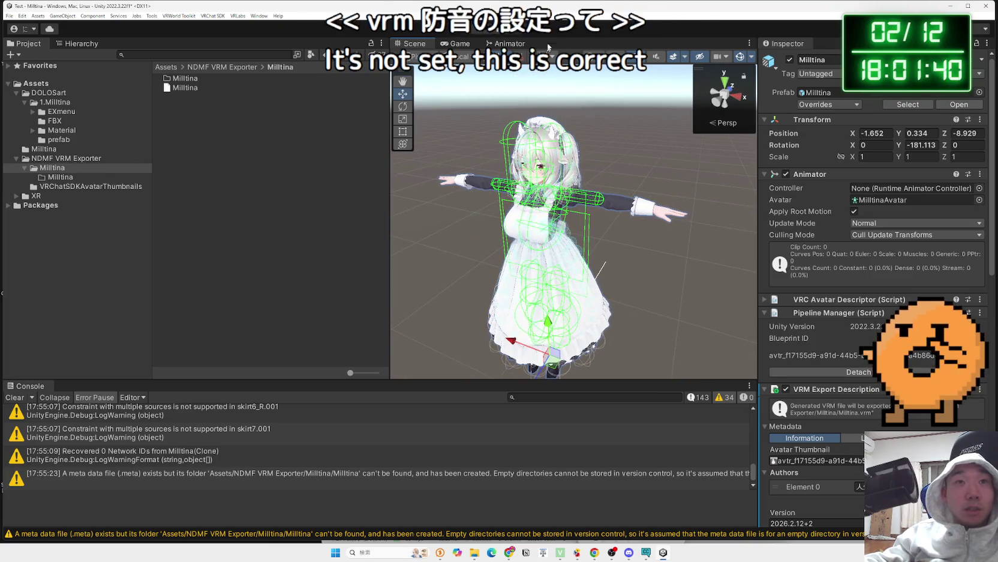
click(511, 552)
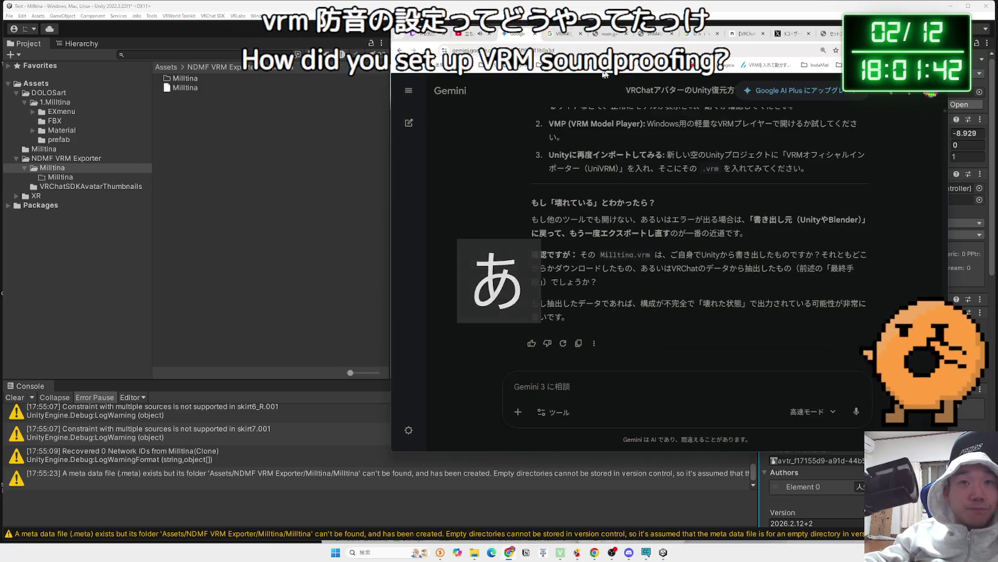
click(549, 65)
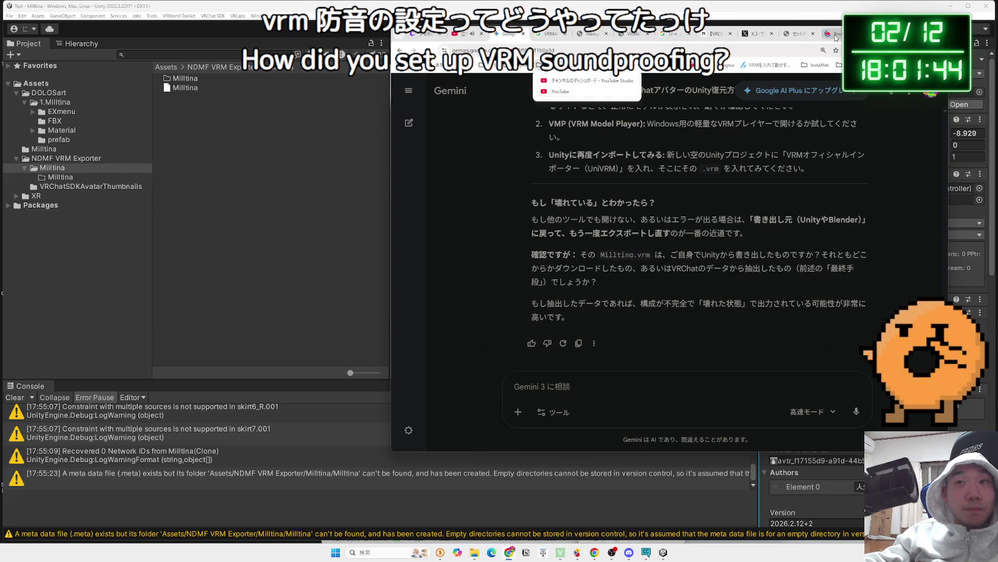
From YouTube's subscriptions, go to the 3D自習室 channel's videos and open the Unity VRM setup part 03 tutorial.
click(836, 36)
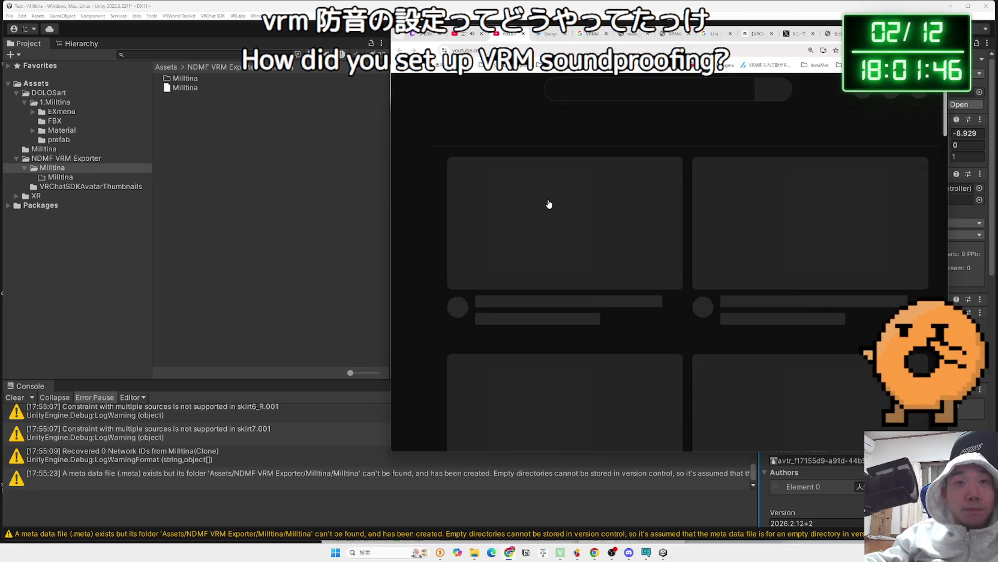
click(411, 88)
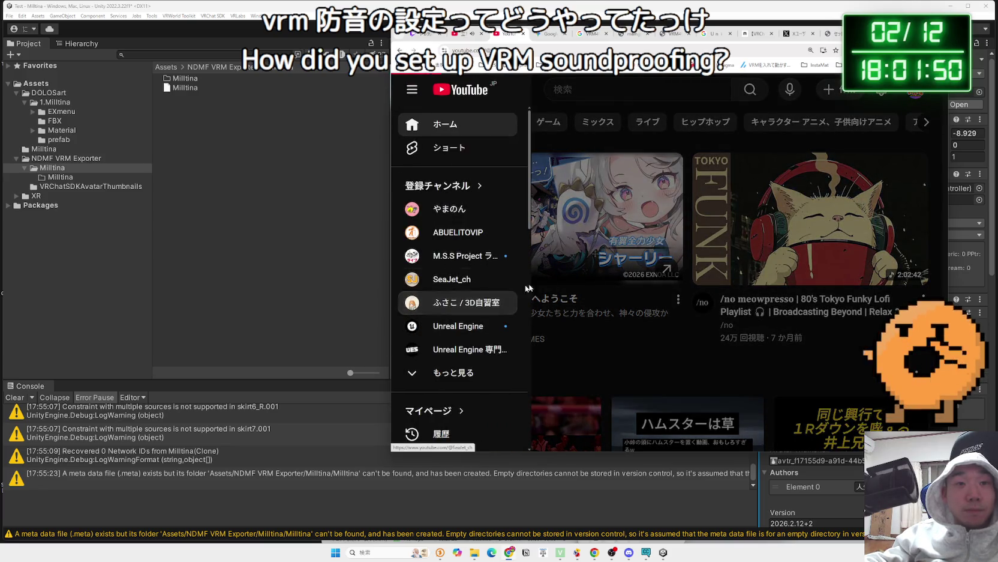
click(456, 303)
scroll(577, 280, down, 5)
scroll(578, 281, down, 8)
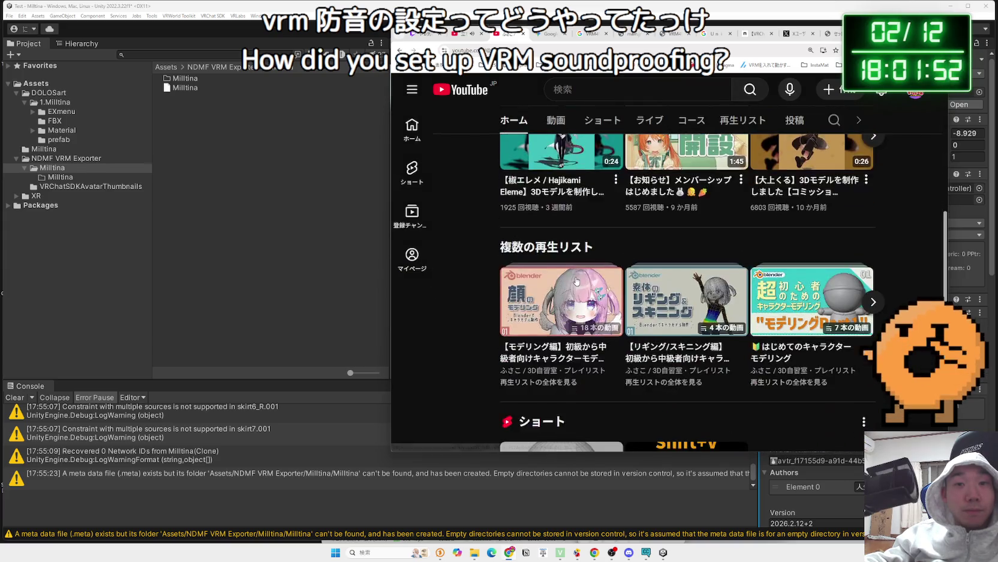
scroll(573, 144, up, 7)
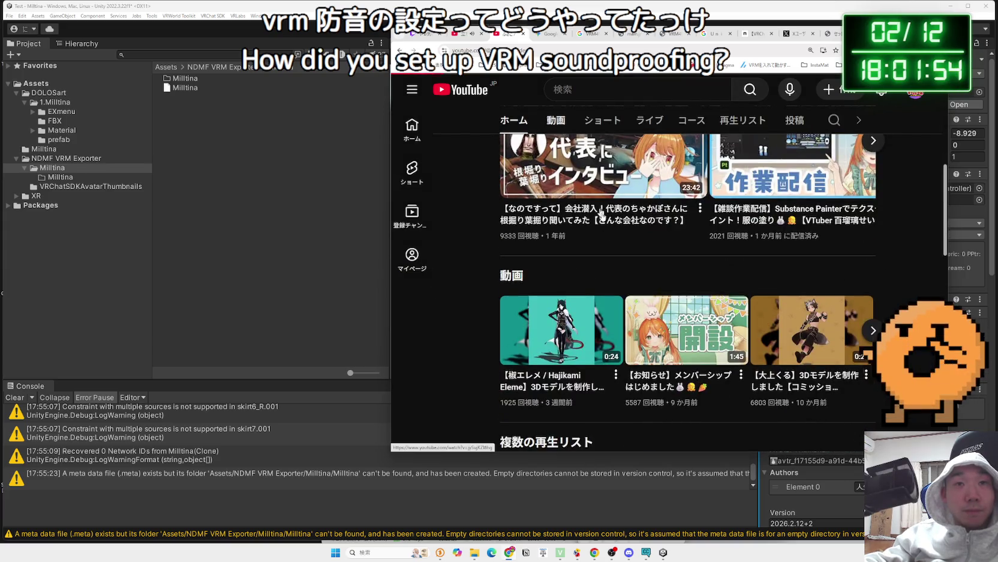
click(557, 120)
scroll(637, 304, down, 5)
scroll(636, 305, down, 5)
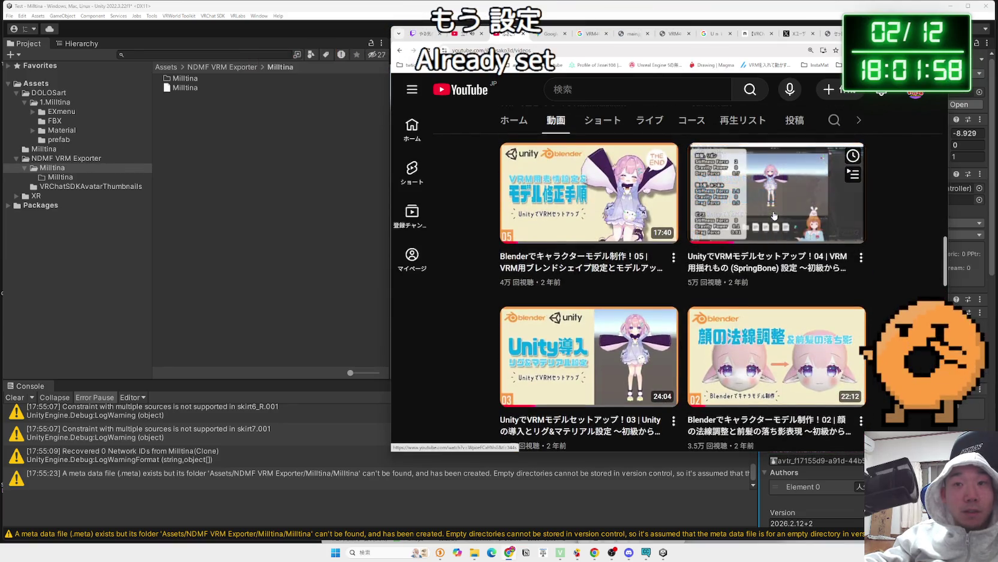
scroll(610, 234, down, 2)
scroll(611, 234, down, 3)
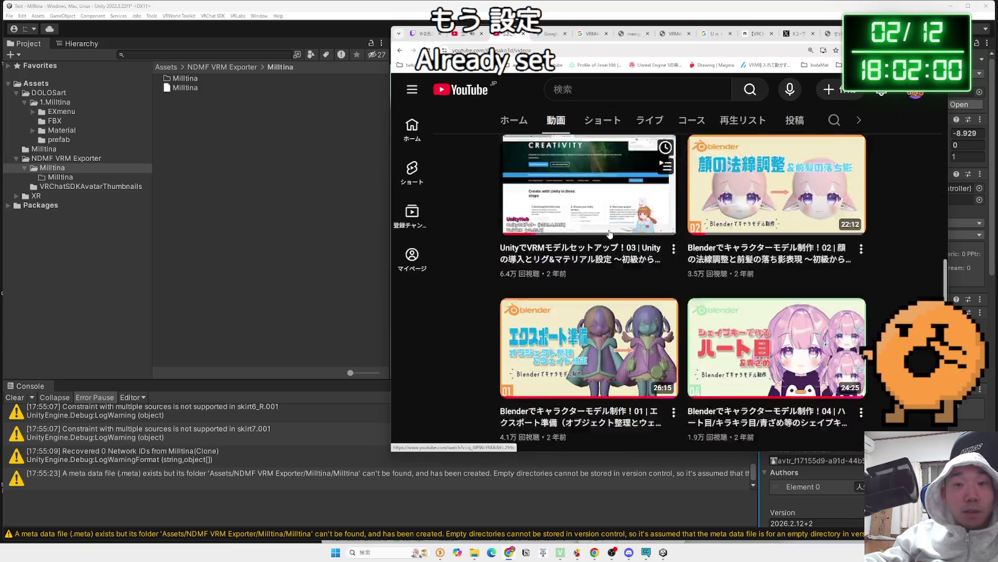
scroll(696, 226, up, 3)
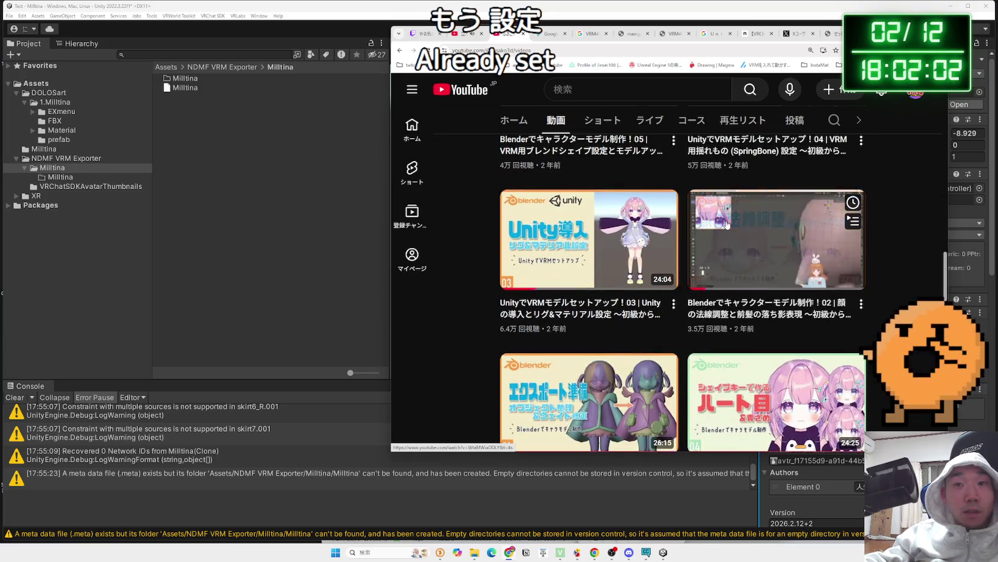
click(587, 232)
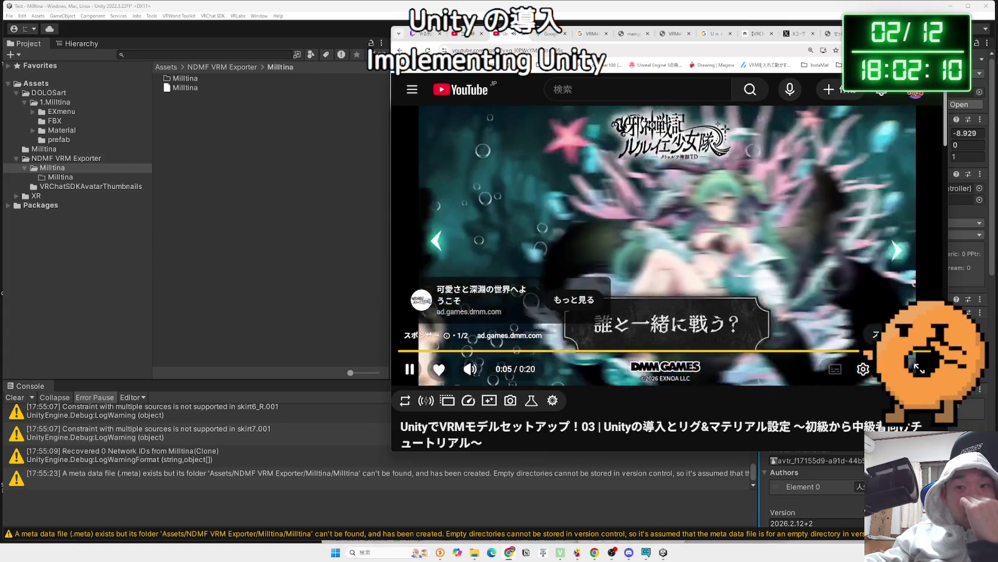
Skip the ad, seek the tutorial to about 13:15 at the rig settings chapter, and pause it.
click(536, 352)
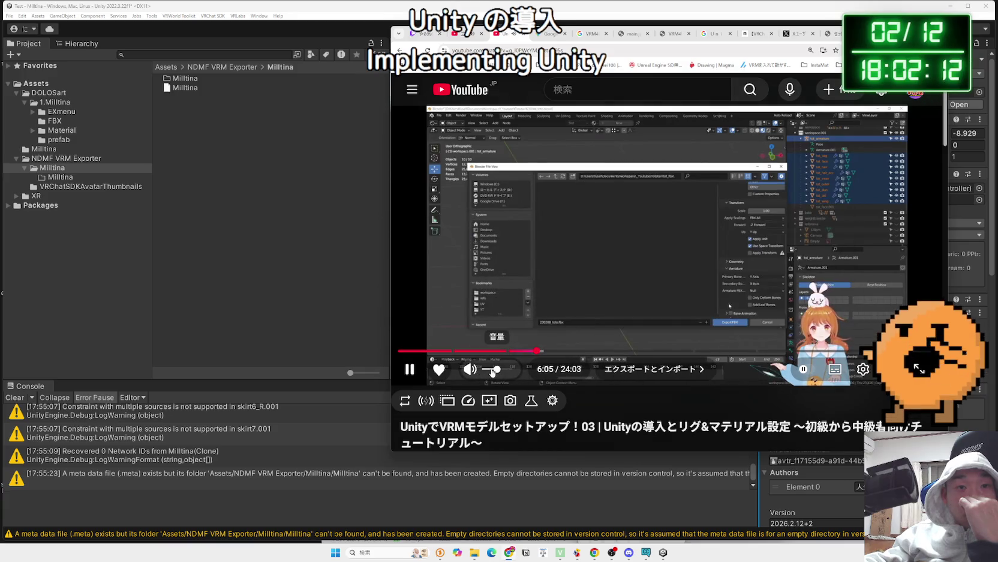
mouse_move(538, 354)
mouse_down()
mouse_move(720, 353)
mouse_move(698, 354)
mouse_up()
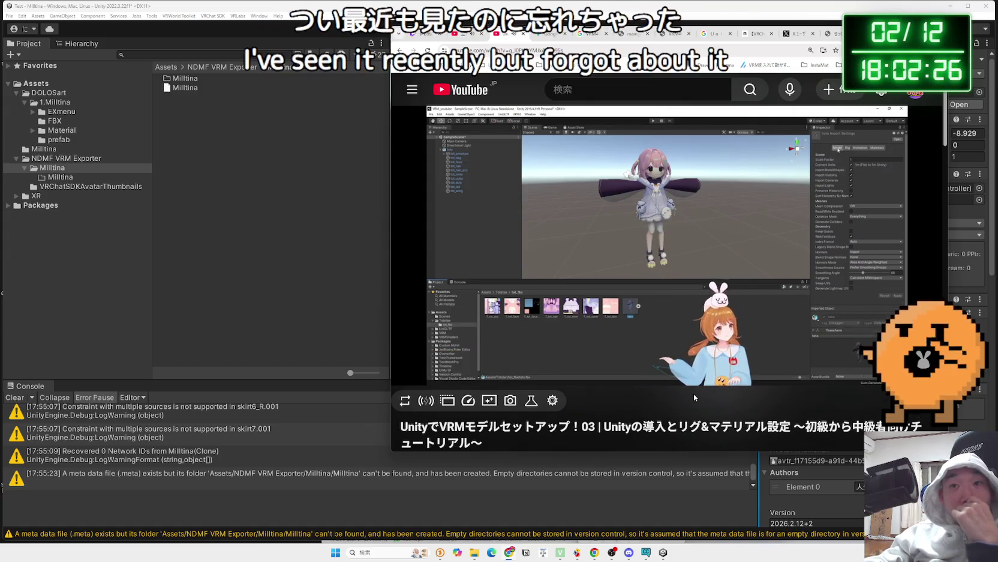
key(Left)
key(Left)
key(Left)
key(Left)
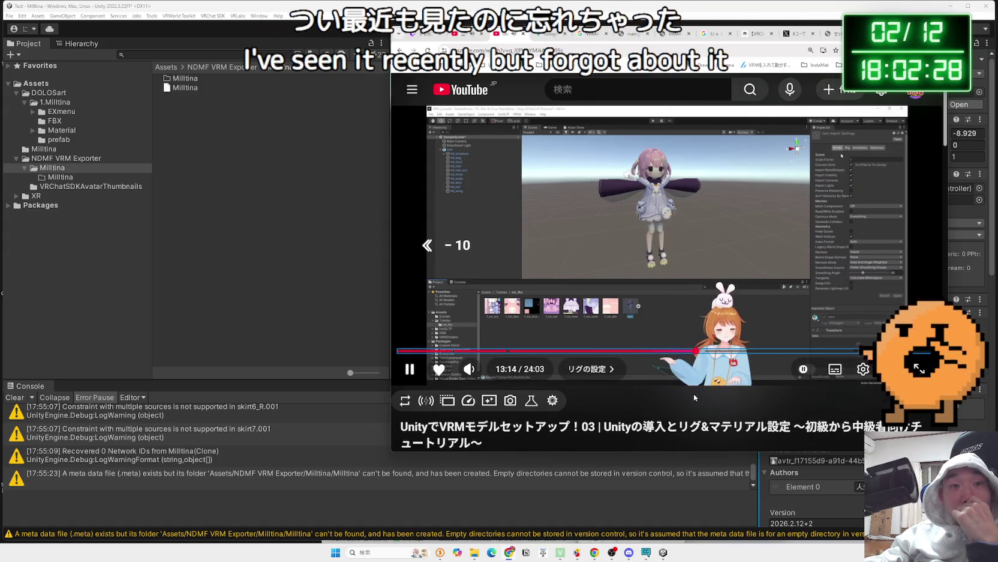
key(Right)
key(Right)
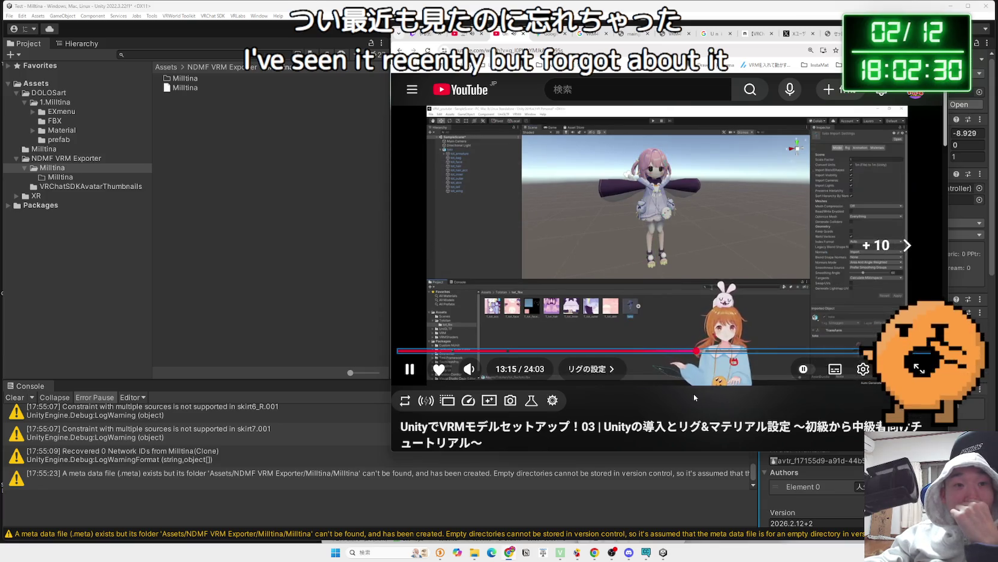
click(546, 247)
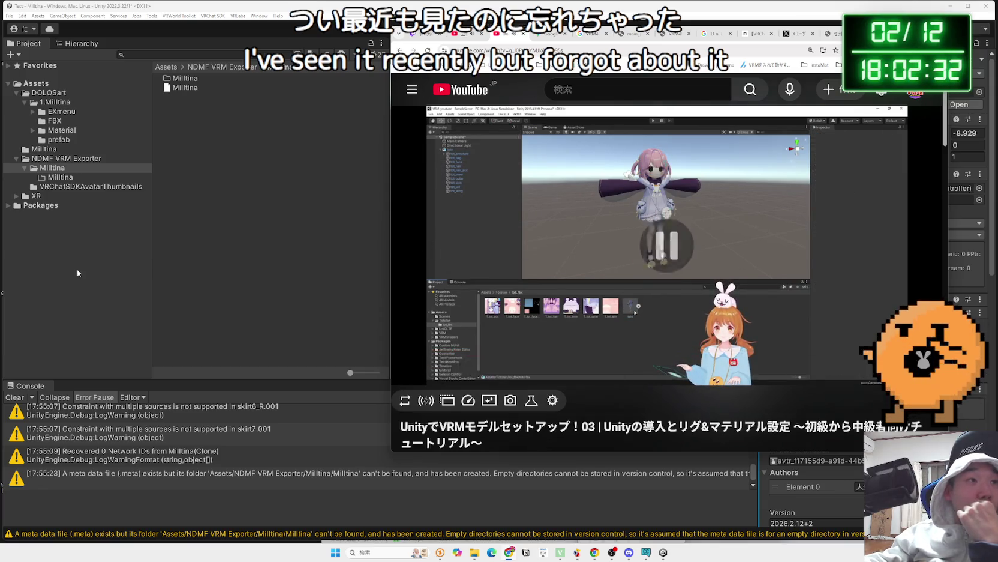
click(76, 269)
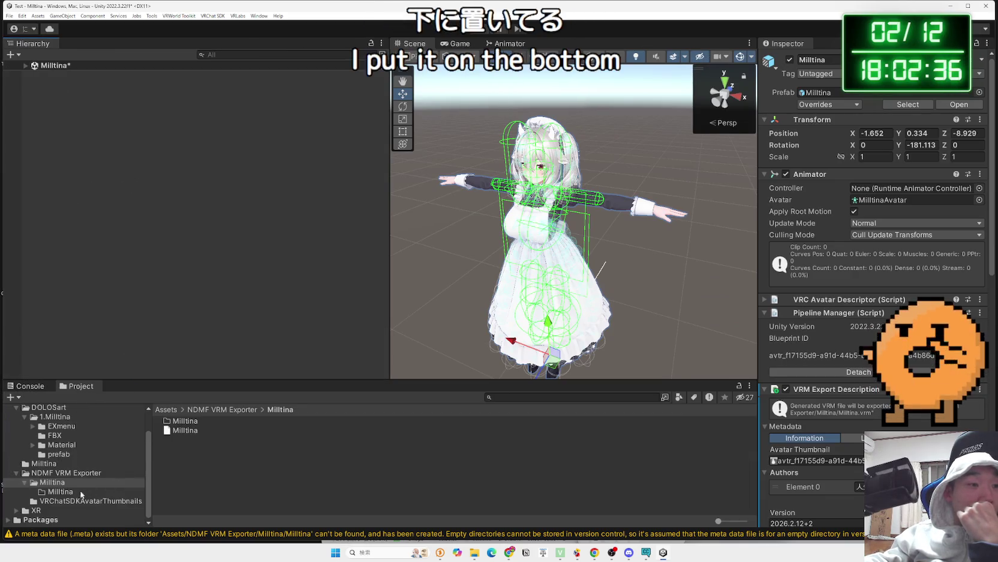
Inspect the Milltina avatar's hierarchy, including its clothing meshes, Milltina_body and Armature.
click(84, 491)
click(75, 500)
click(565, 292)
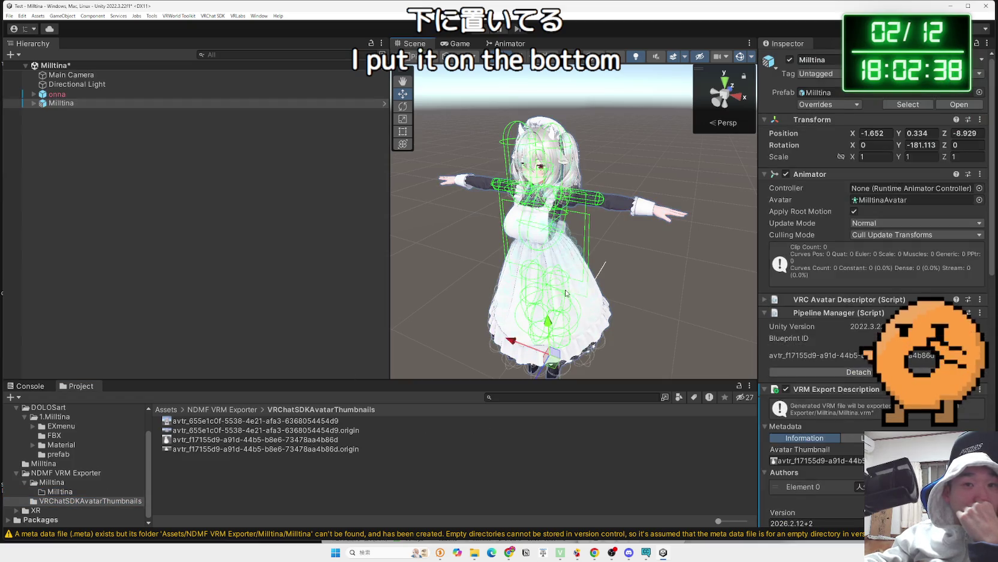
click(601, 304)
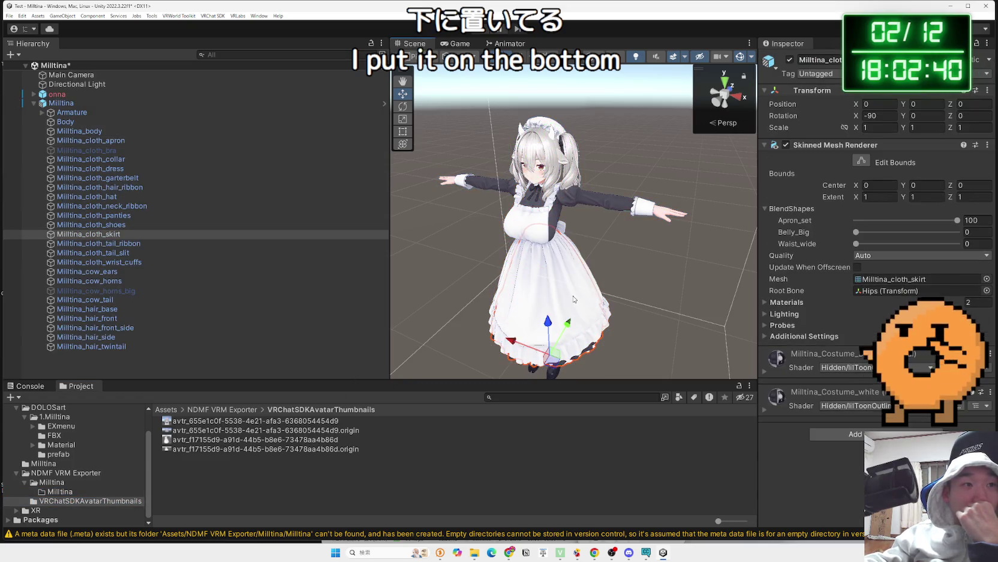
click(542, 277)
click(542, 276)
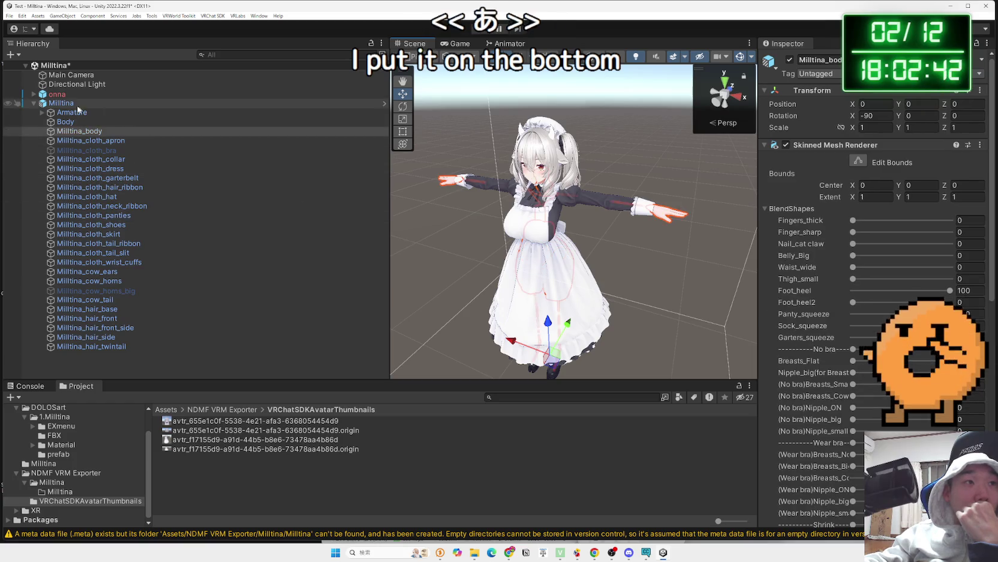
click(33, 105)
click(34, 103)
click(34, 103)
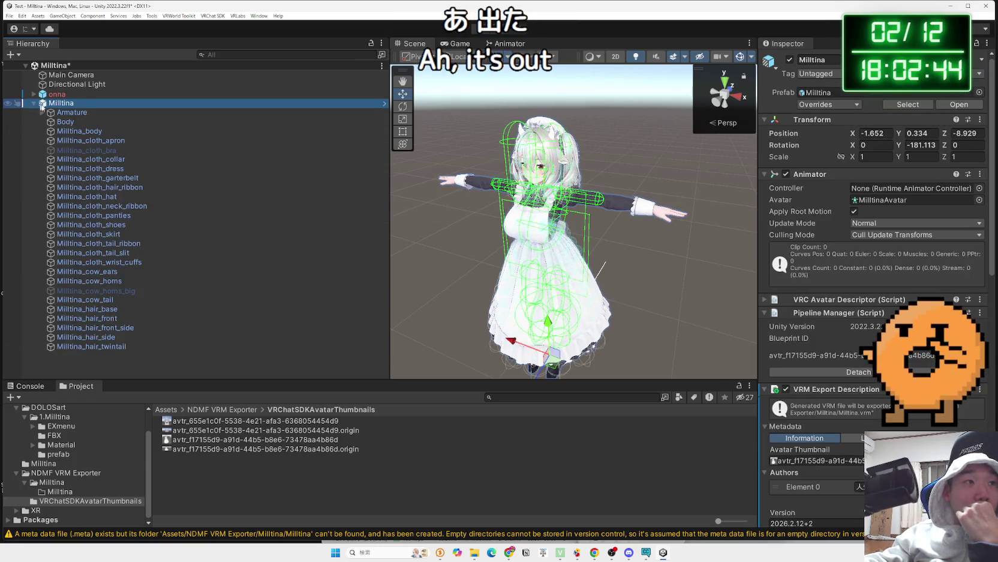
key(Down)
click(67, 104)
Delete the broken onna object from the Hierarchy.
click(61, 95)
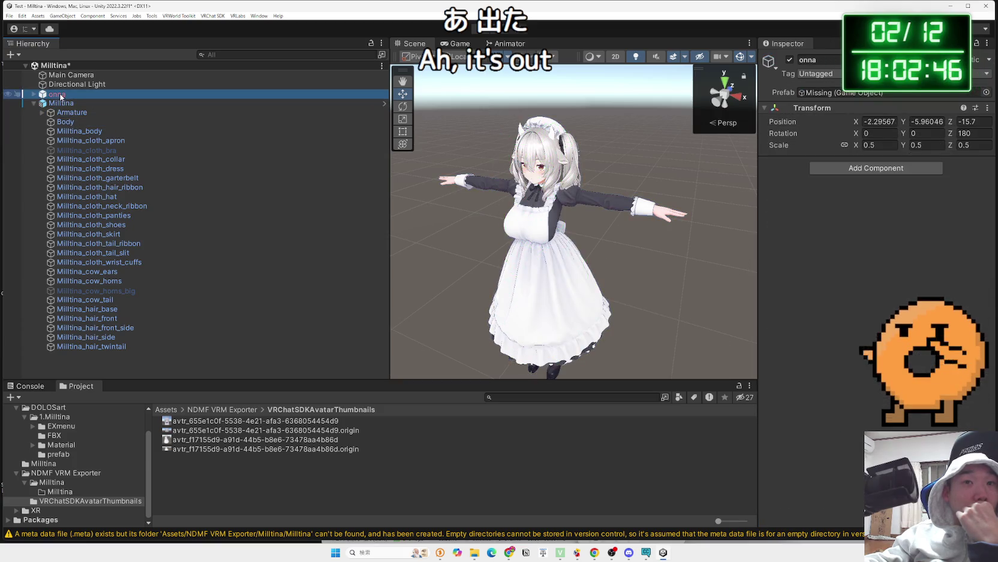
right_click(69, 97)
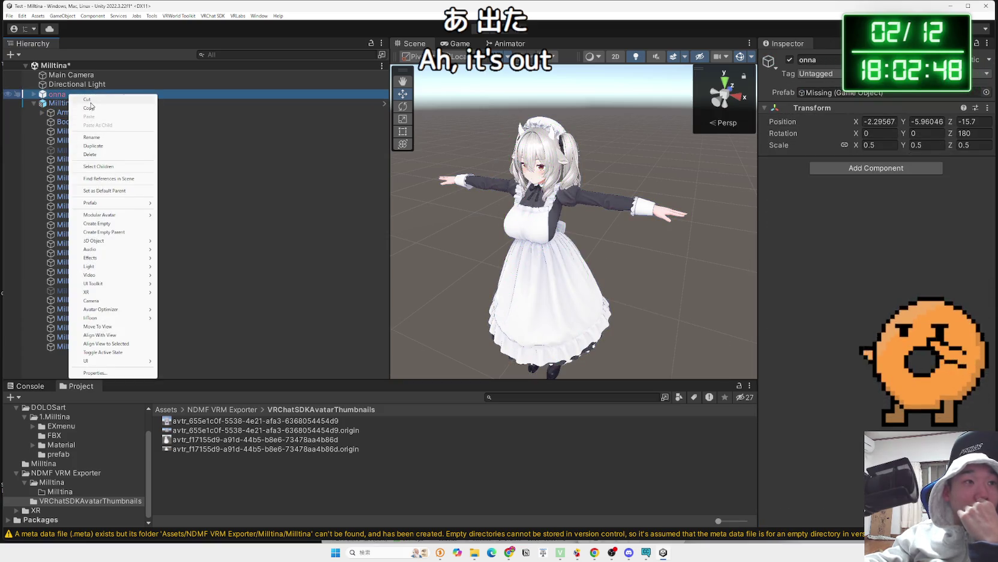
click(91, 155)
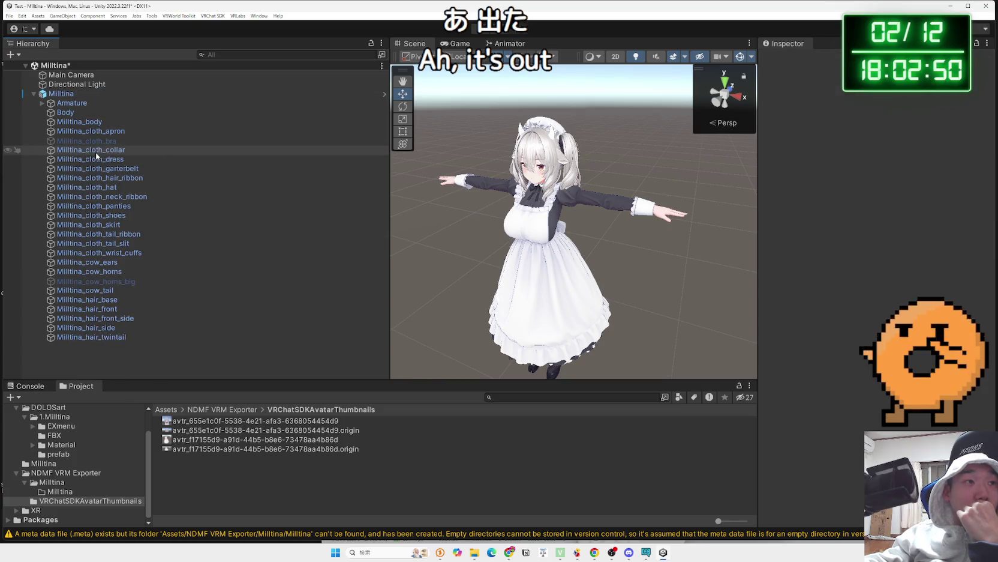
click(61, 93)
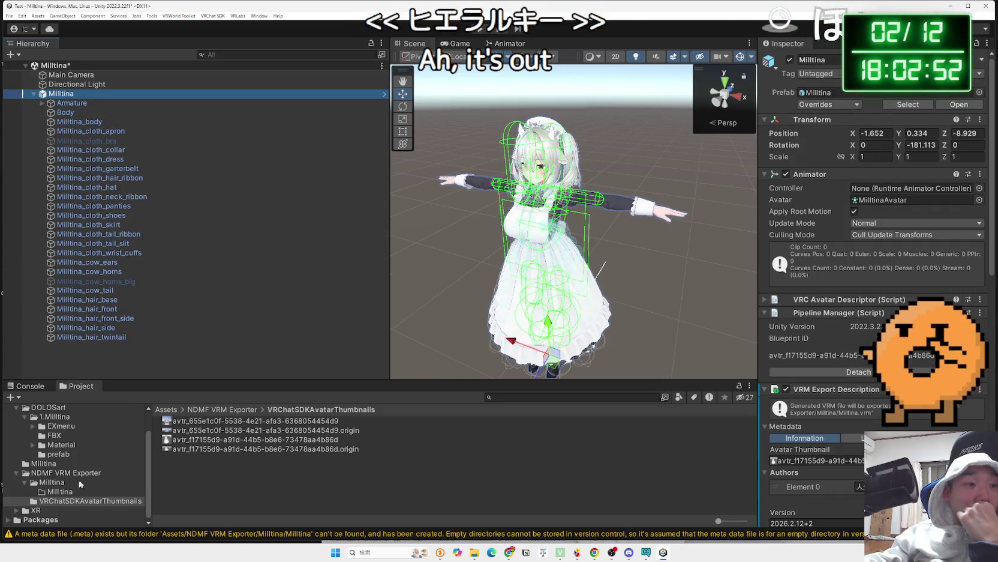
Browse the Project folders back to Assets/Milltina and select the Milltina.unity scene.
click(51, 482)
click(60, 490)
click(62, 501)
click(36, 510)
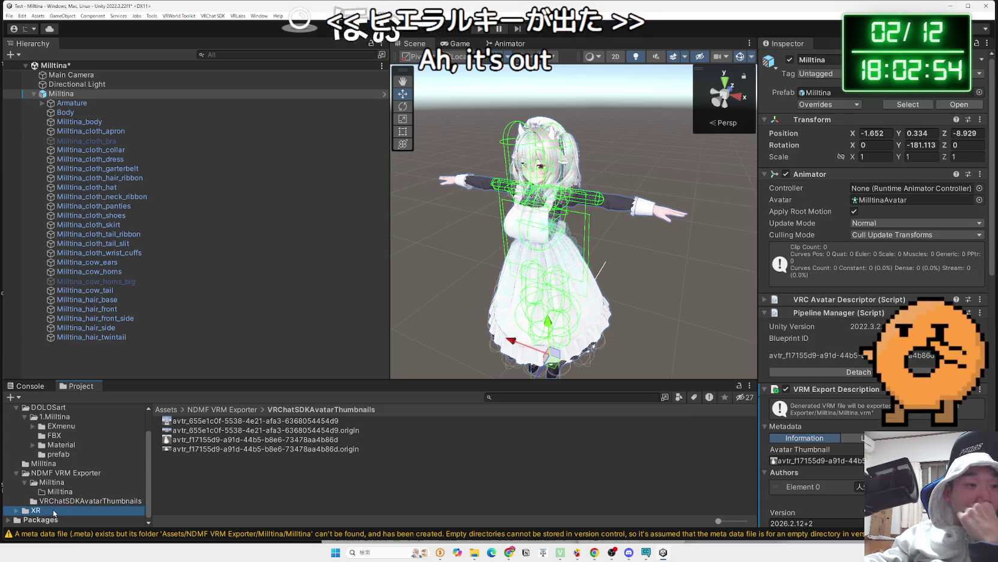
click(38, 518)
click(62, 501)
click(60, 491)
click(66, 465)
click(181, 422)
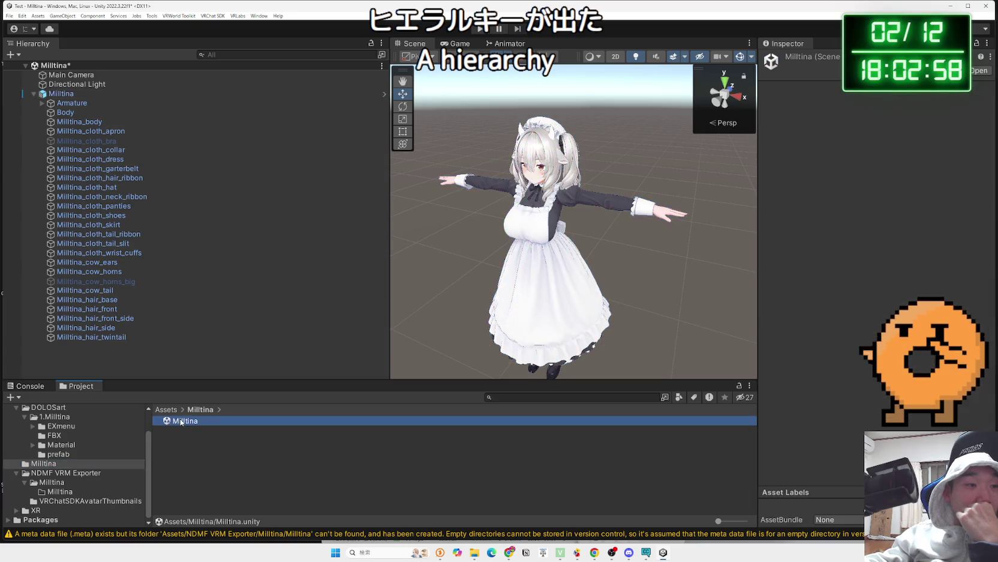